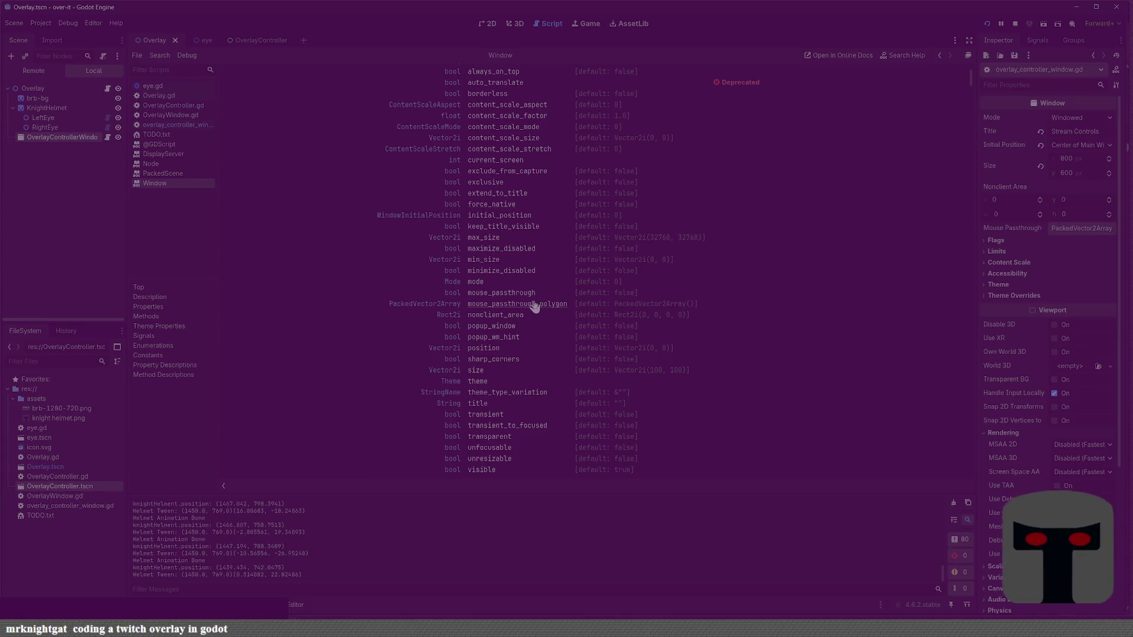
Step: Scroll the Window class docs, then inspect the brb-bg sprite and OverlayControllerWindow nodes in 2D
scroll(528, 361, "up", 2)
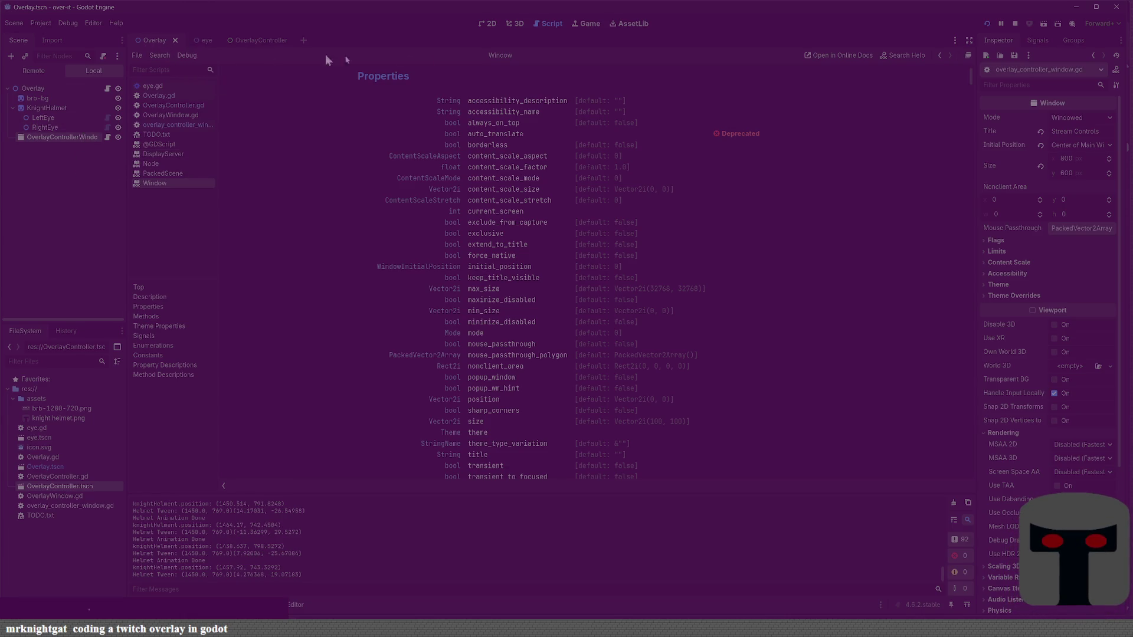
left_click(491, 23)
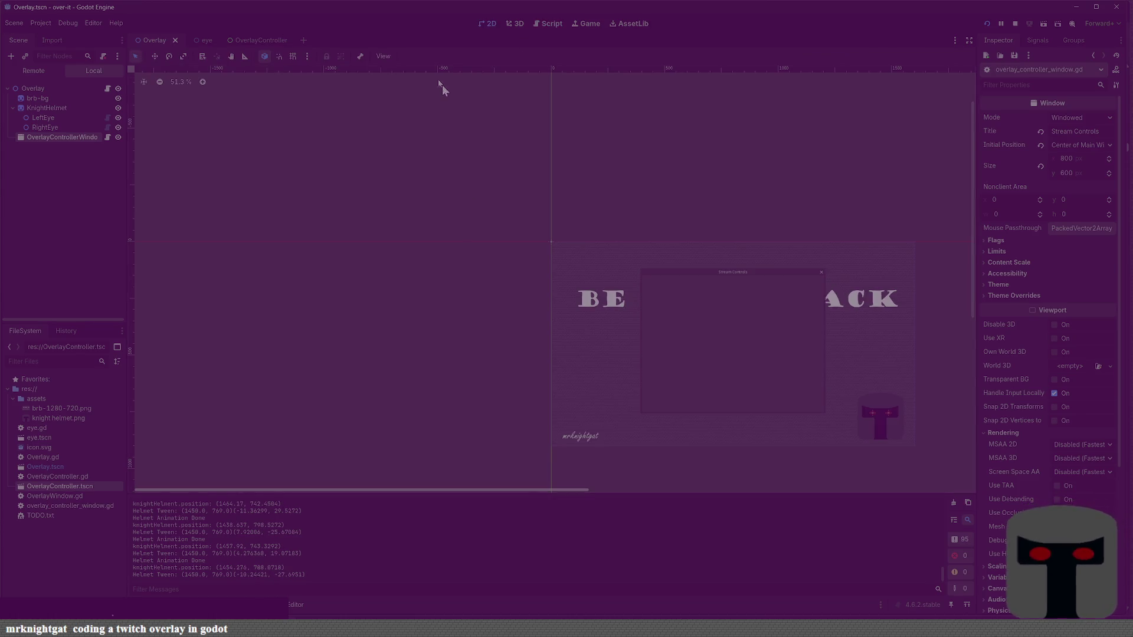
left_click(722, 311)
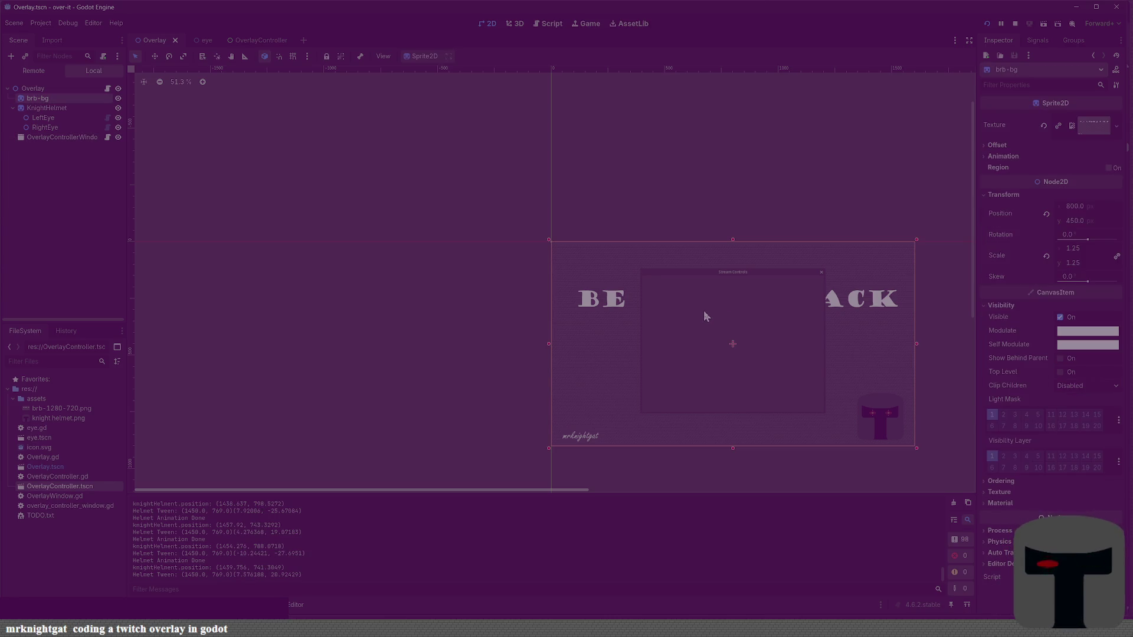
left_click(64, 137)
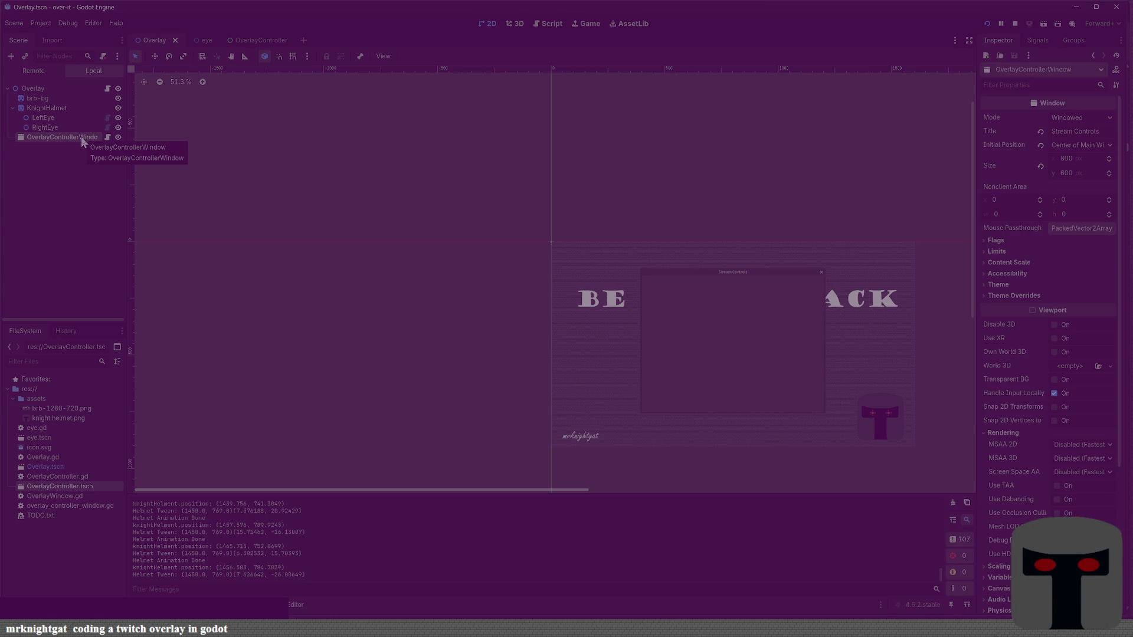
Step: Revisit the Window docs, then select the Overlay root node in the 2D view
left_click(552, 24)
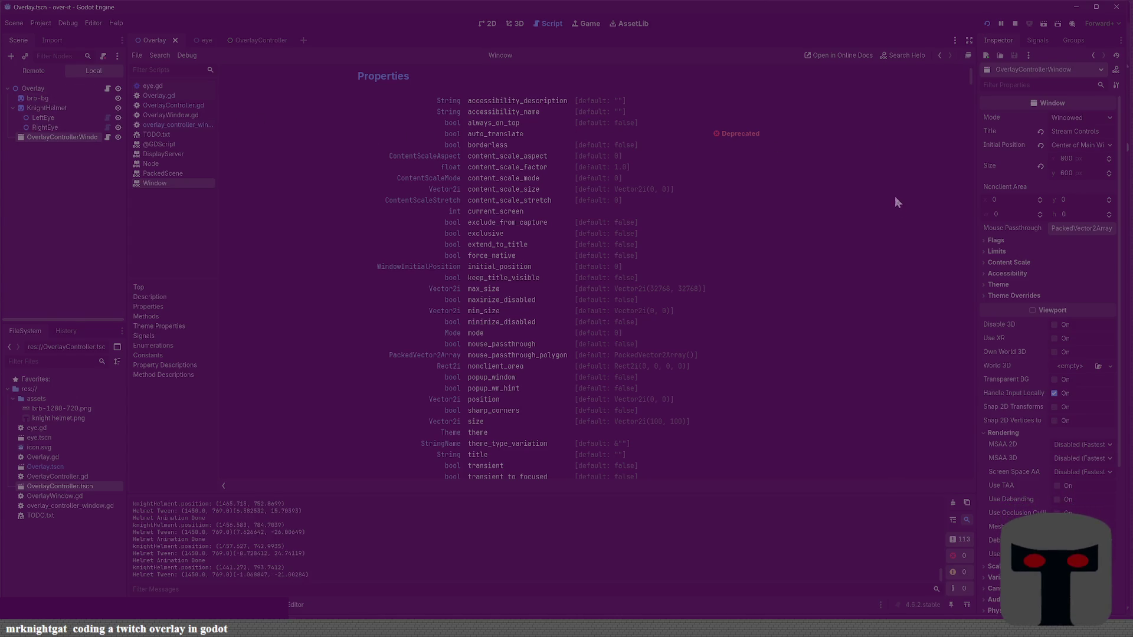
left_click(69, 88)
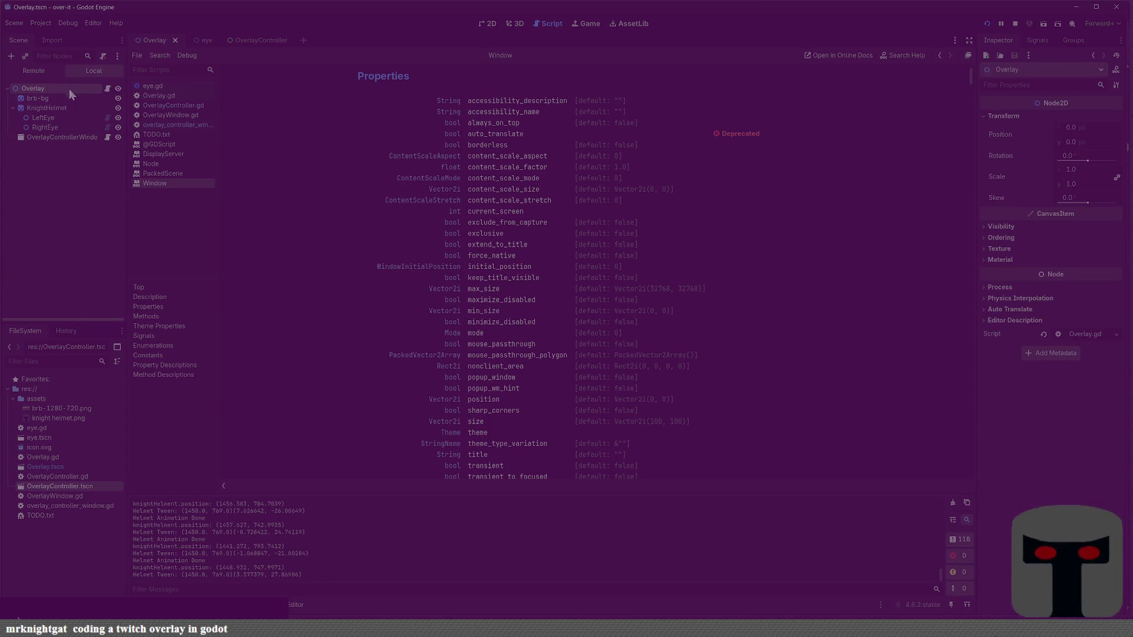
left_click(494, 23)
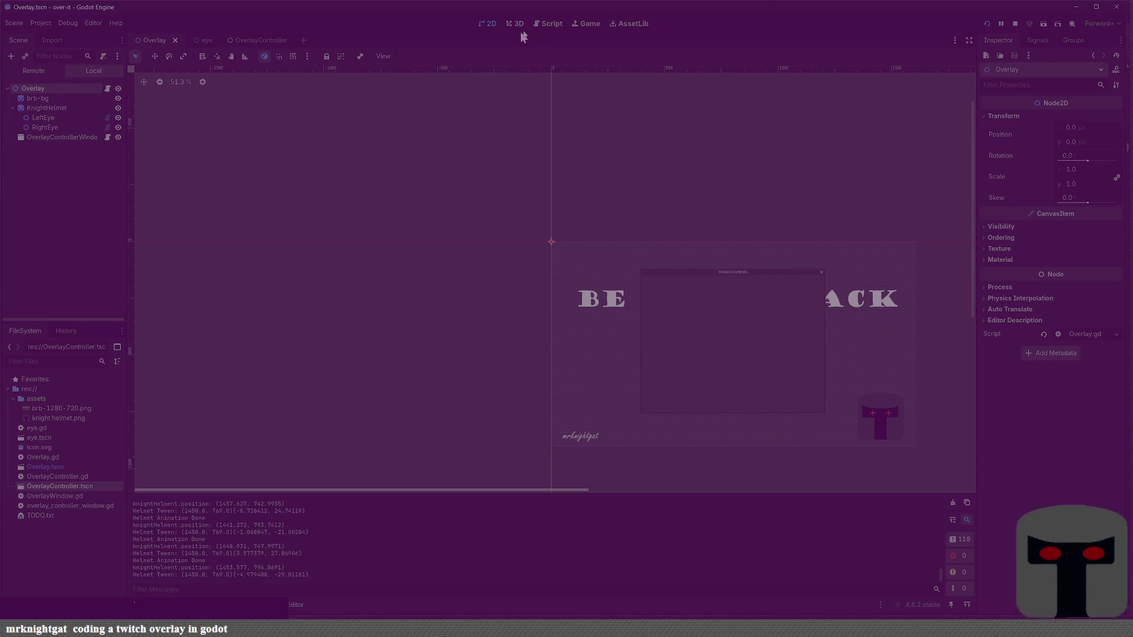
left_click(548, 24)
Step: Add 'overlayControllerWindow.always_on_top = true' to _ready() in Overlay.gd and run the project
left_click(168, 95)
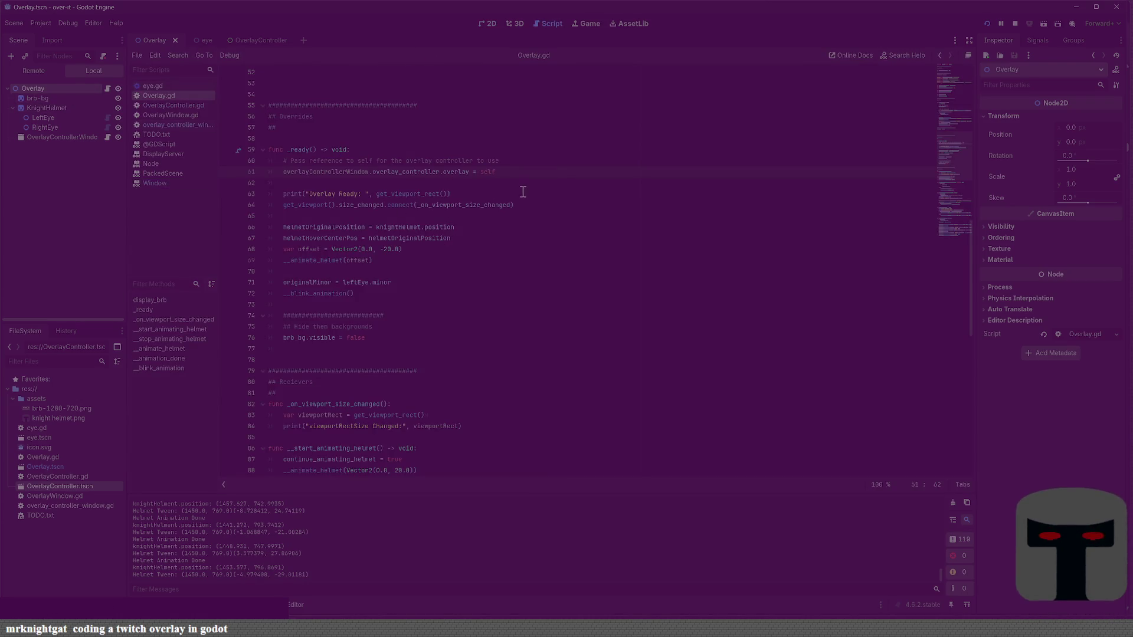
key("Return")
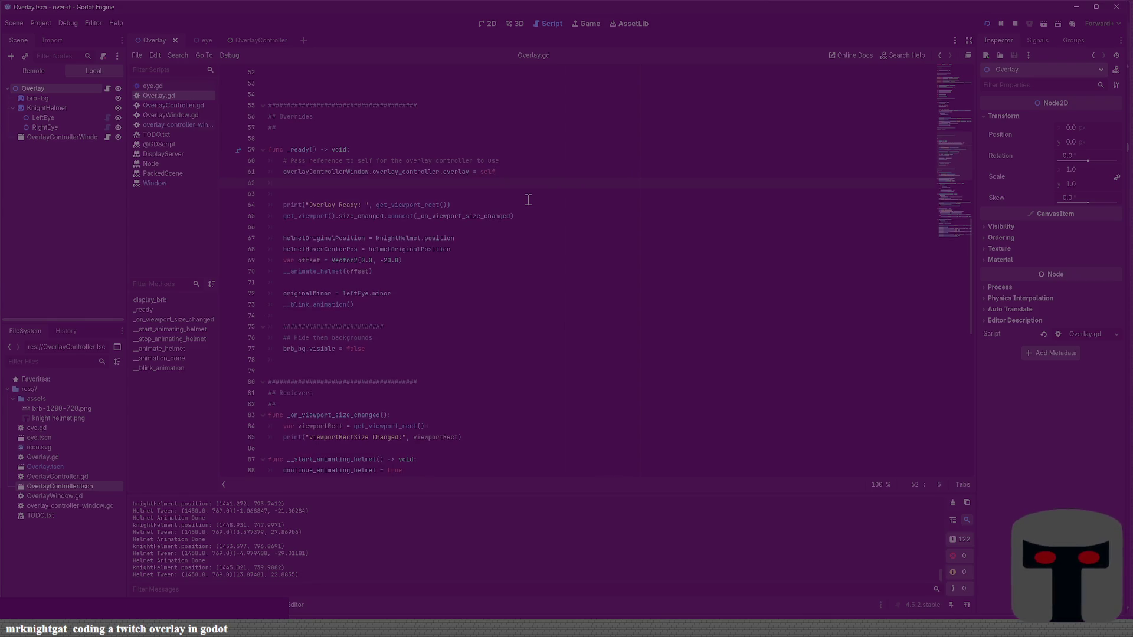
type("overlayControlle")
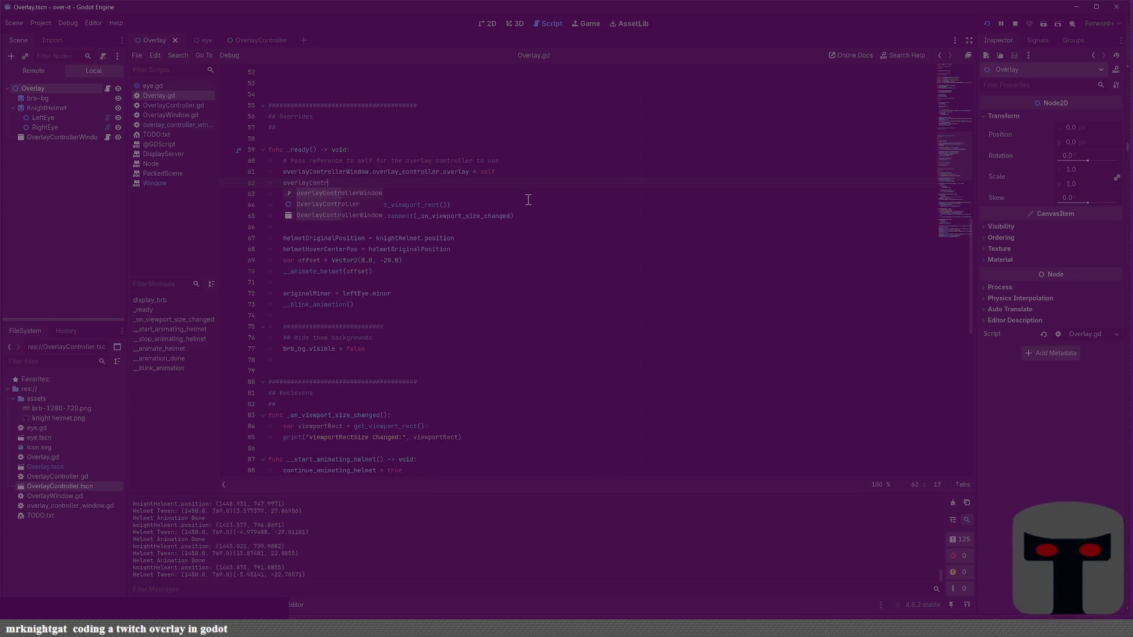
type("rWindow.al")
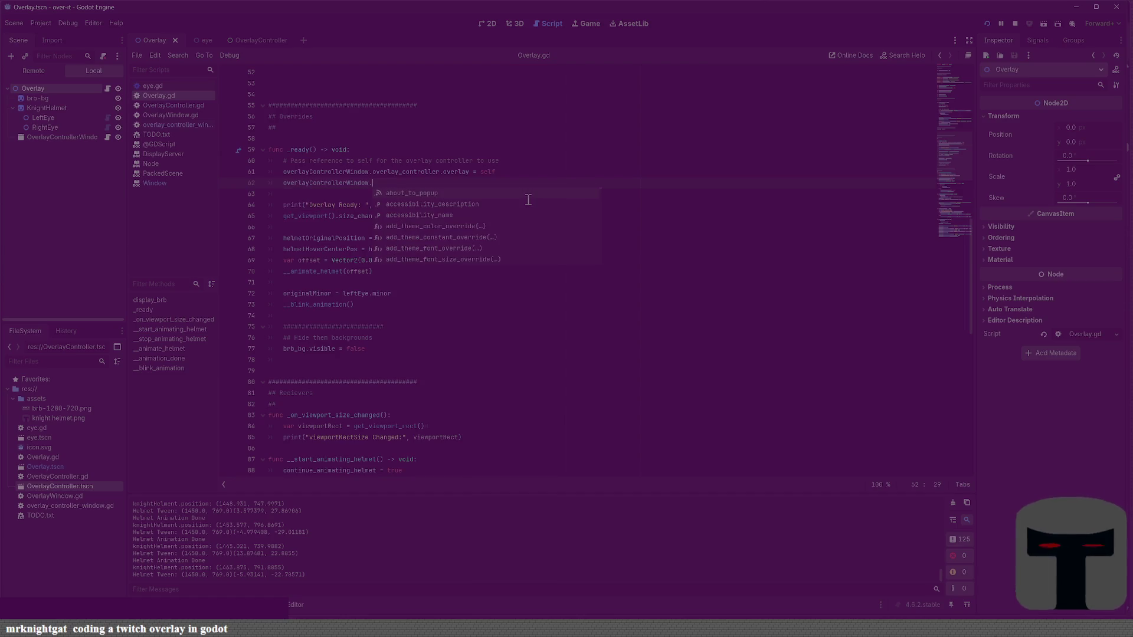
key("Return")
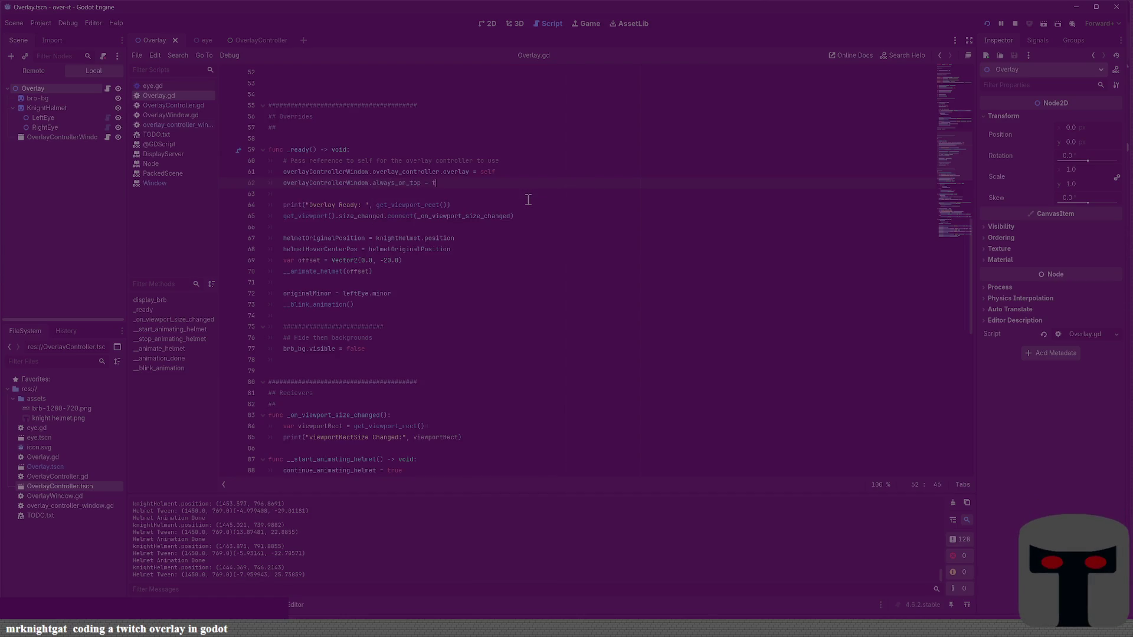
type("rue")
key("F5")
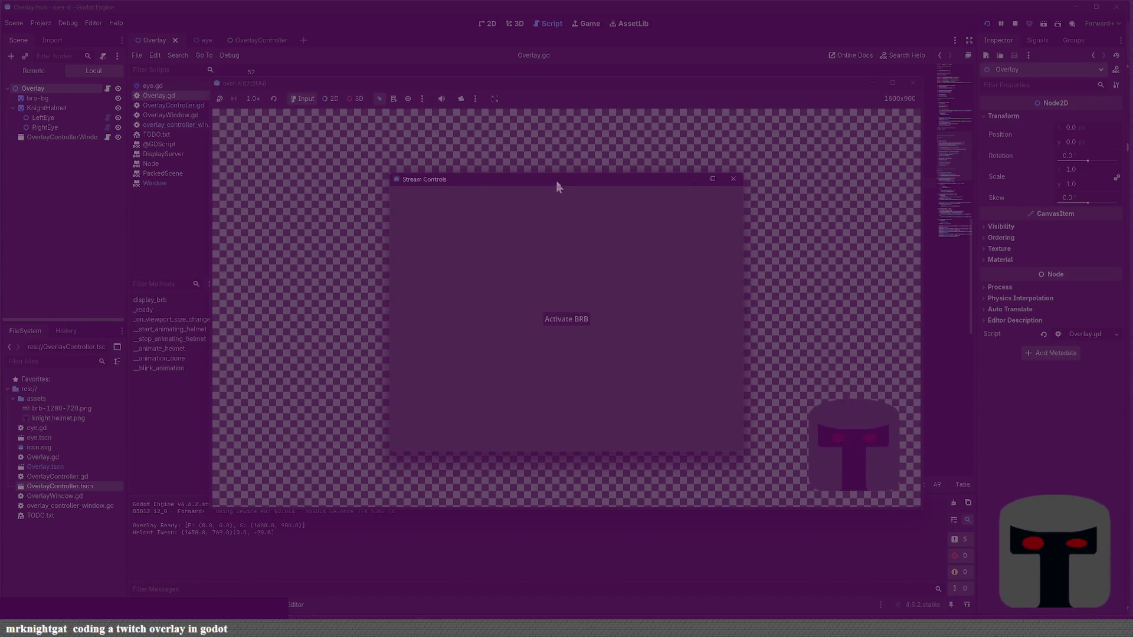
Step: Move the Stream Controls and game windows aside, then stop the test run
left_click_drag(558, 186, 247, 150)
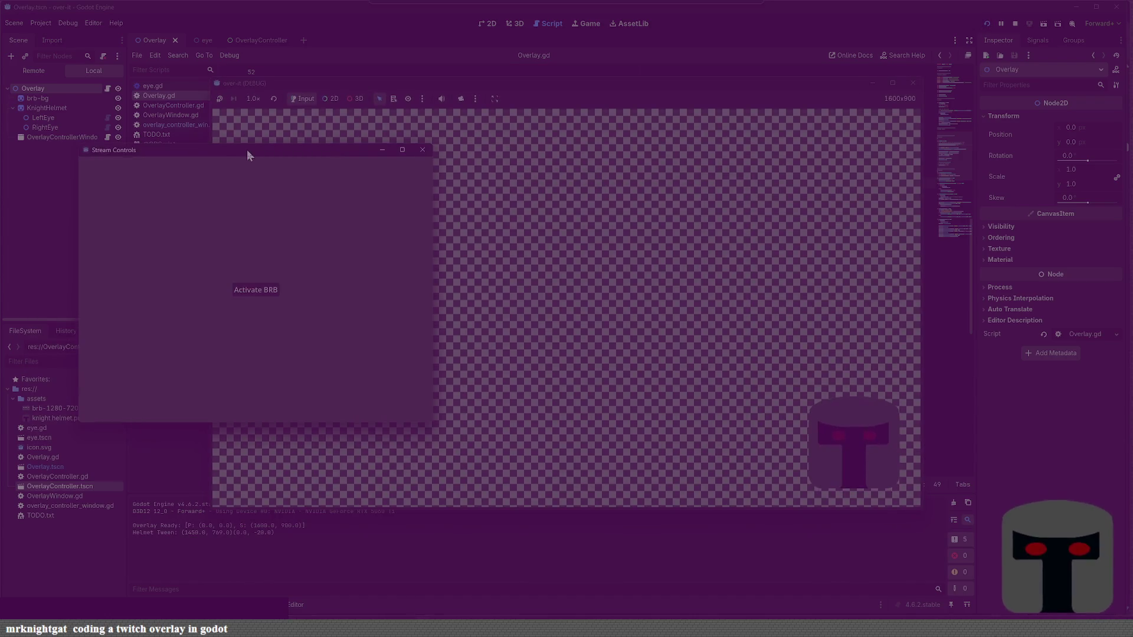
left_click(446, 88)
mouse_move(446, 86)
left_mouse_down()
mouse_move(436, 112)
mouse_move(421, 98)
left_mouse_up()
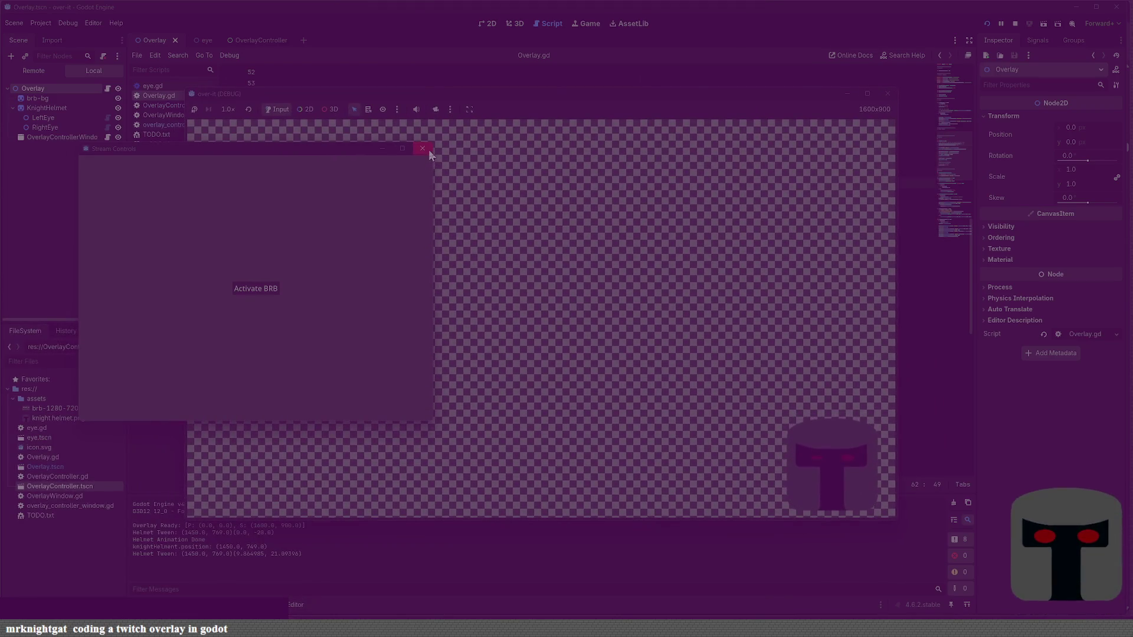
left_click(428, 149)
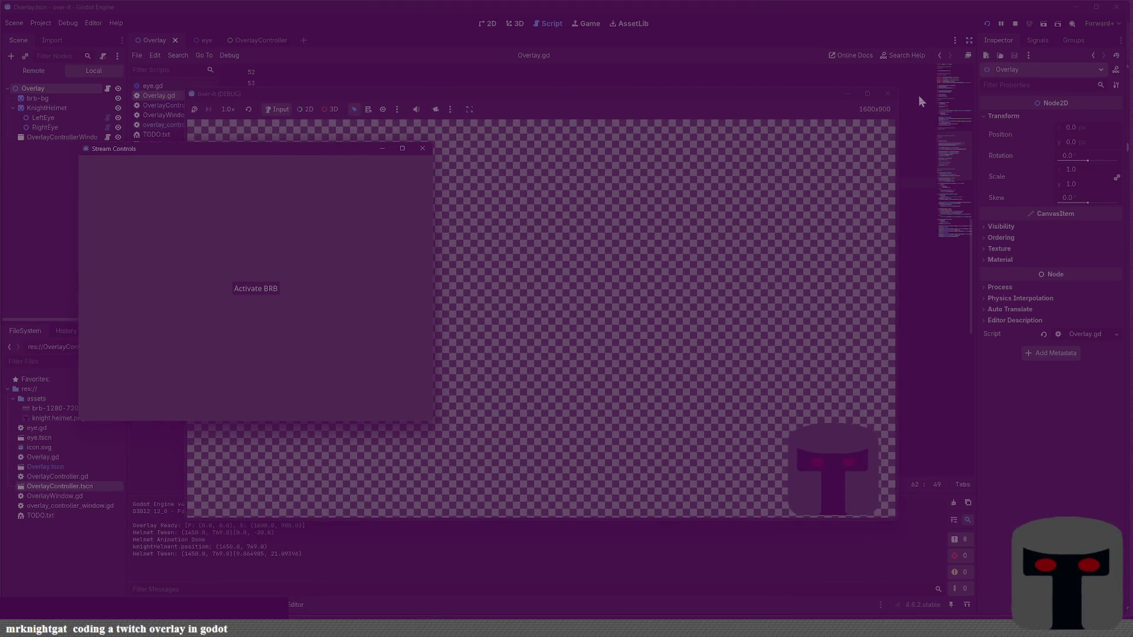
left_click(888, 93)
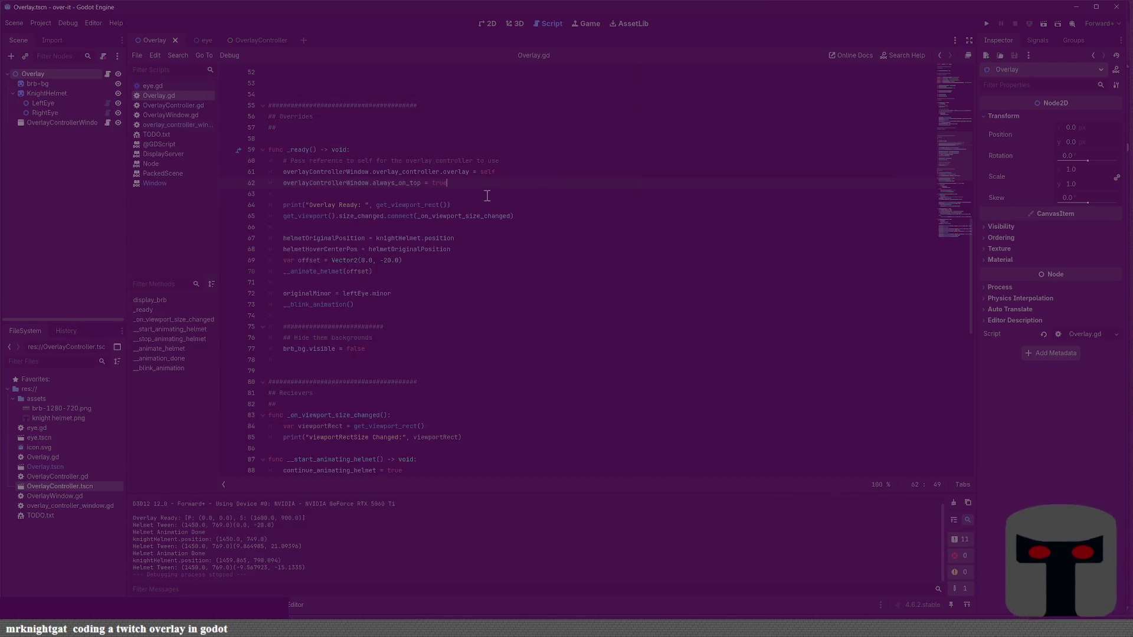
Step: Add 'overlayControllerWindow.always_on_top = false' below, then save and relaunch the project
key("Return")
type("ove")
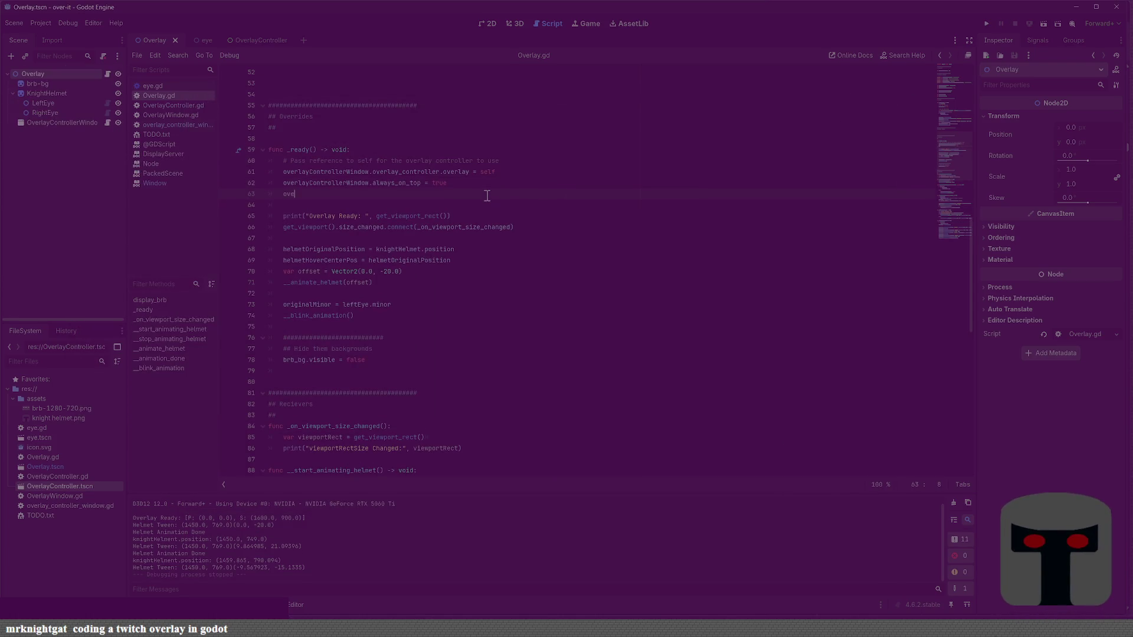
type("rlayController")
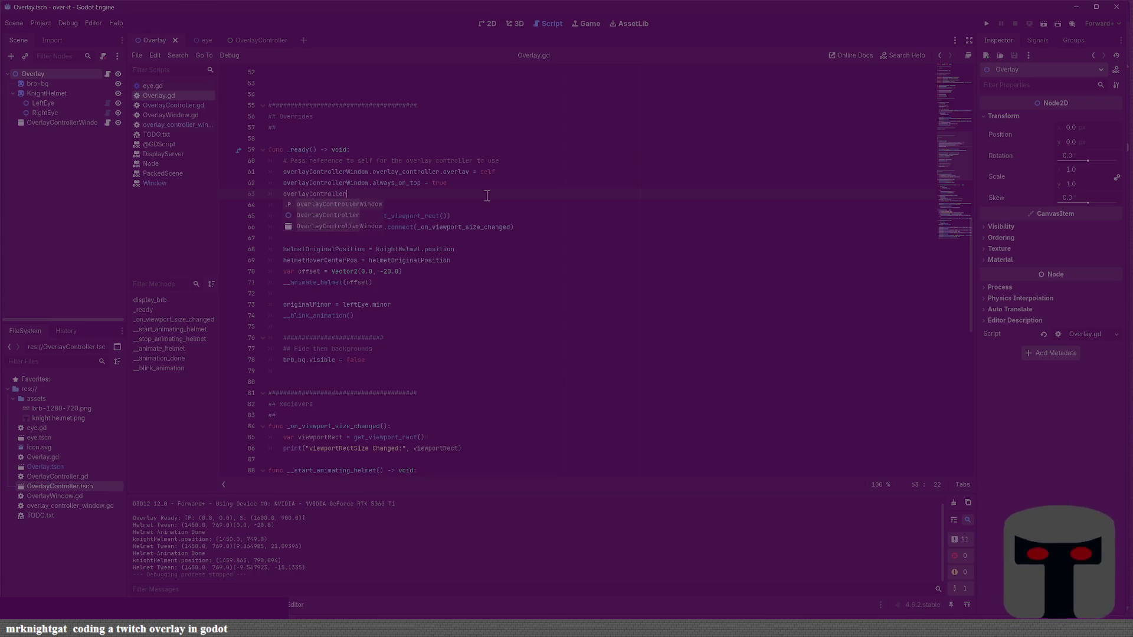
type("Window.")
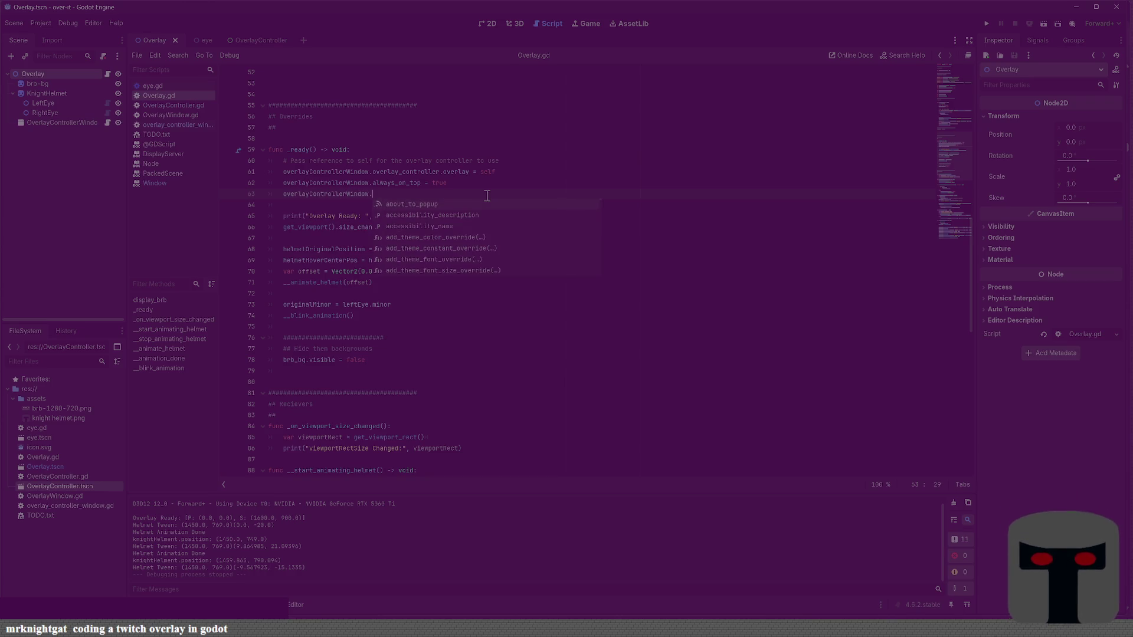
type("always")
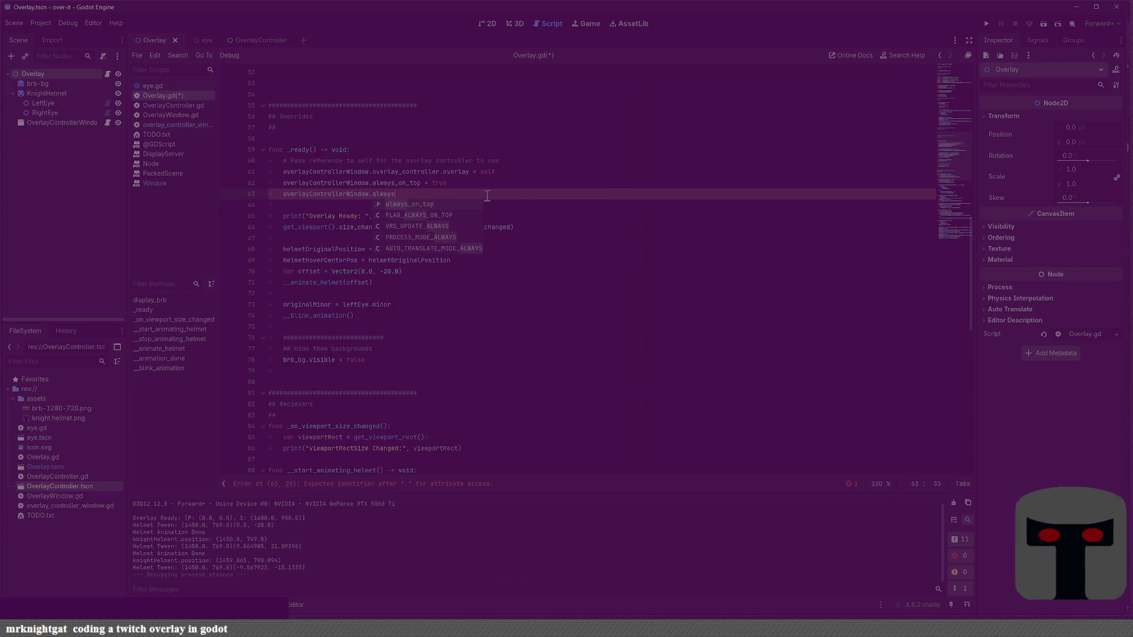
key("BackSpace")
key("BackSpace")
key("BackSpace")
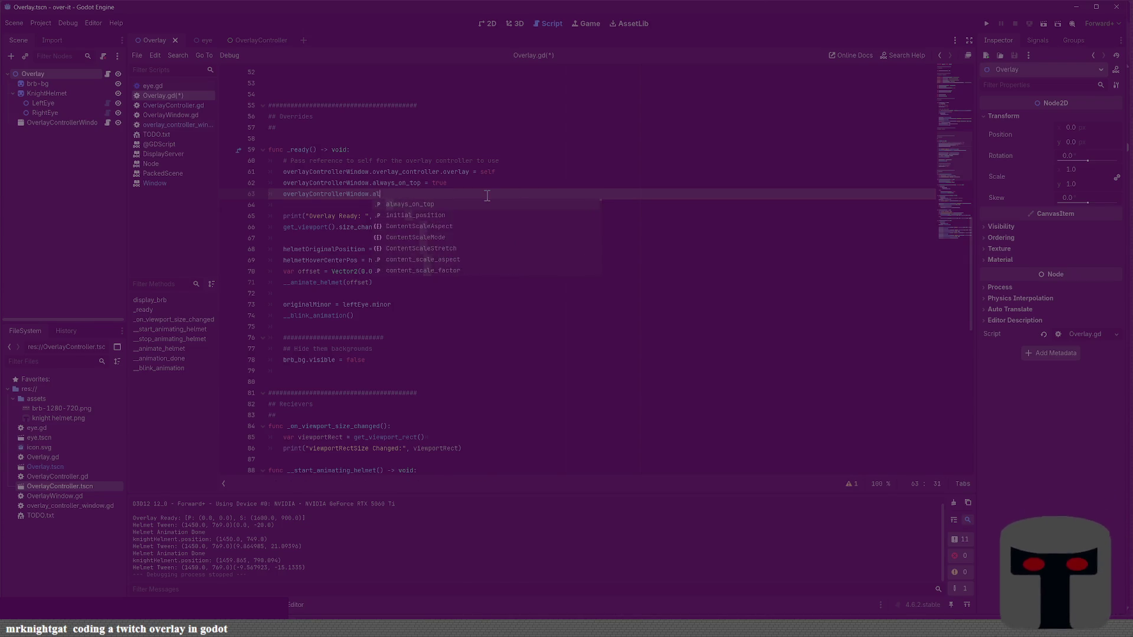
key("BackSpace")
key("BackSpace")
key("BackSpace")
type("always_on")
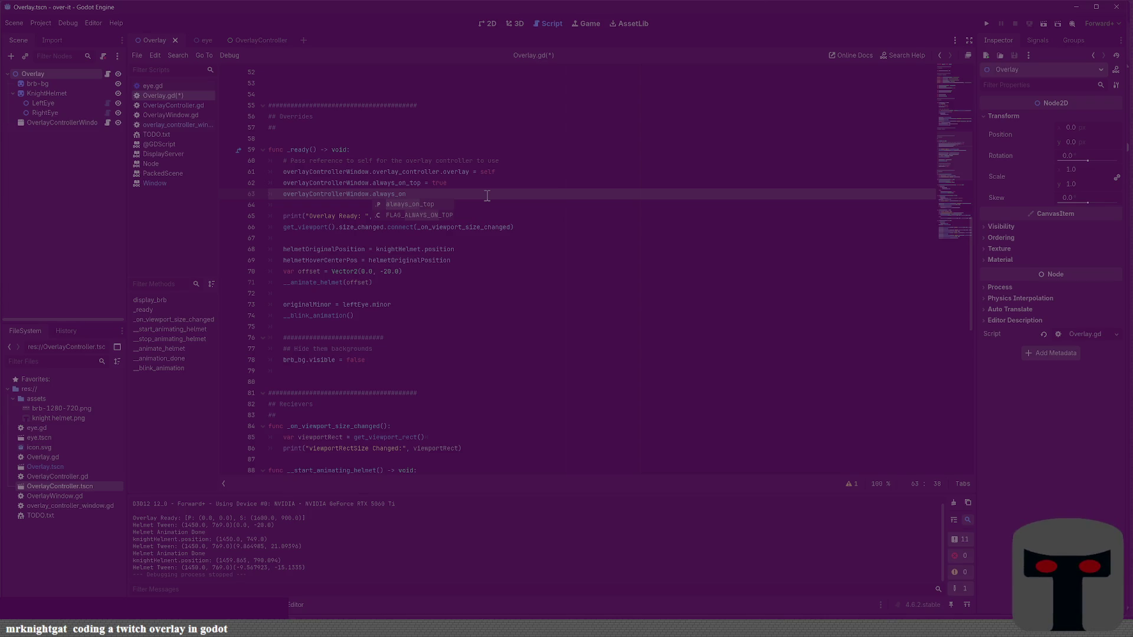
type("_top = false")
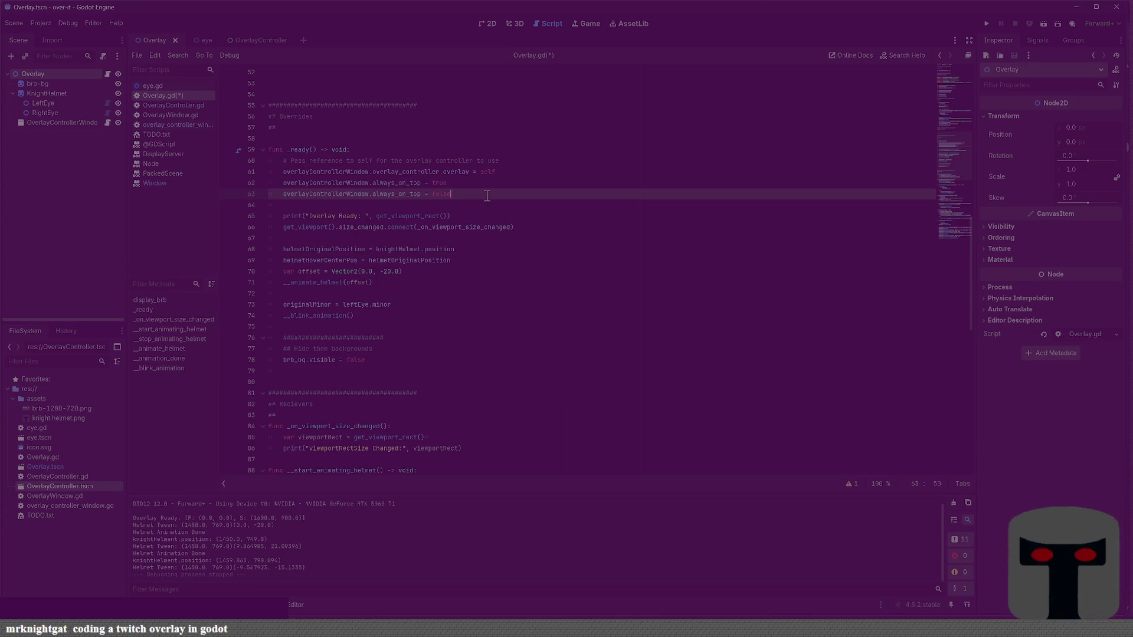
key("F5")
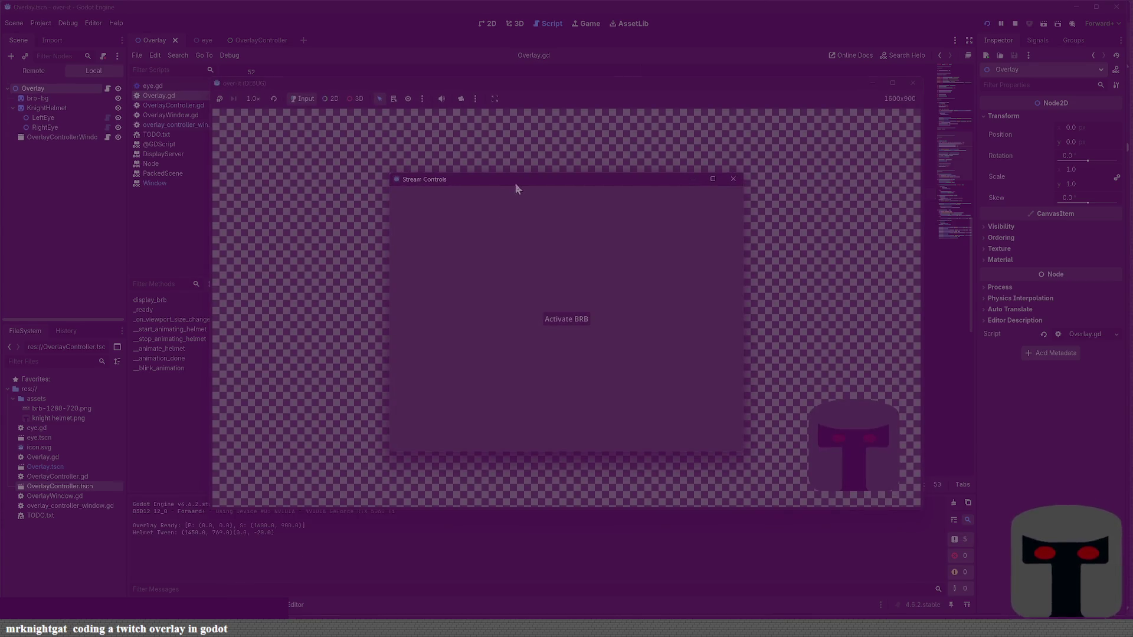
Step: Activate BRB from Stream Controls, compare both windows, then stop the game
left_click_drag(516, 183, 246, 178)
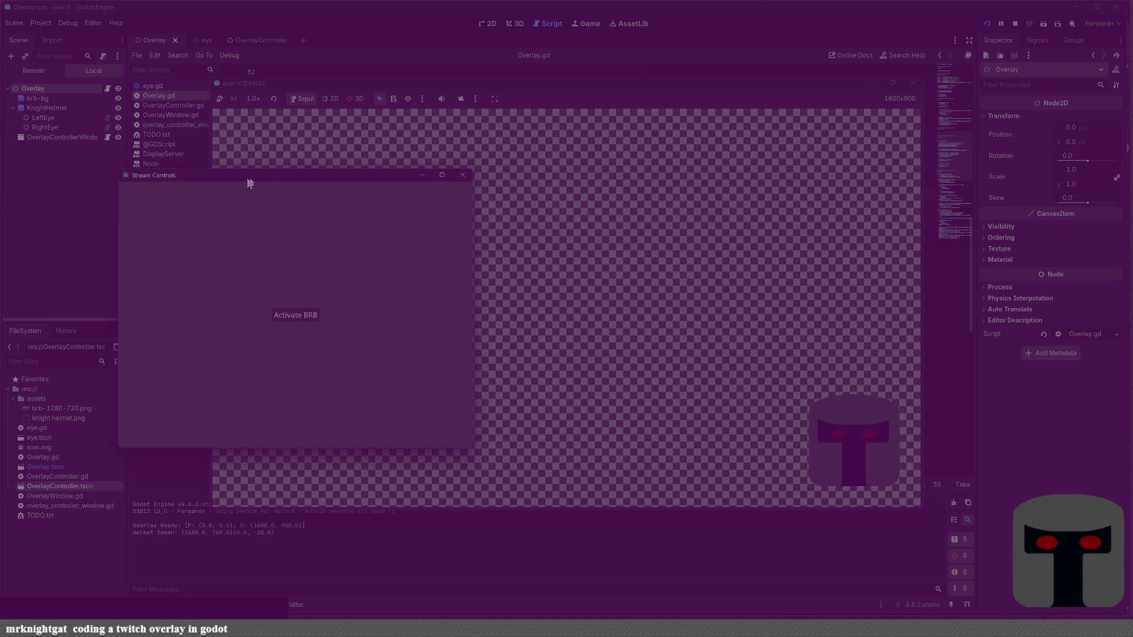
left_click(305, 317)
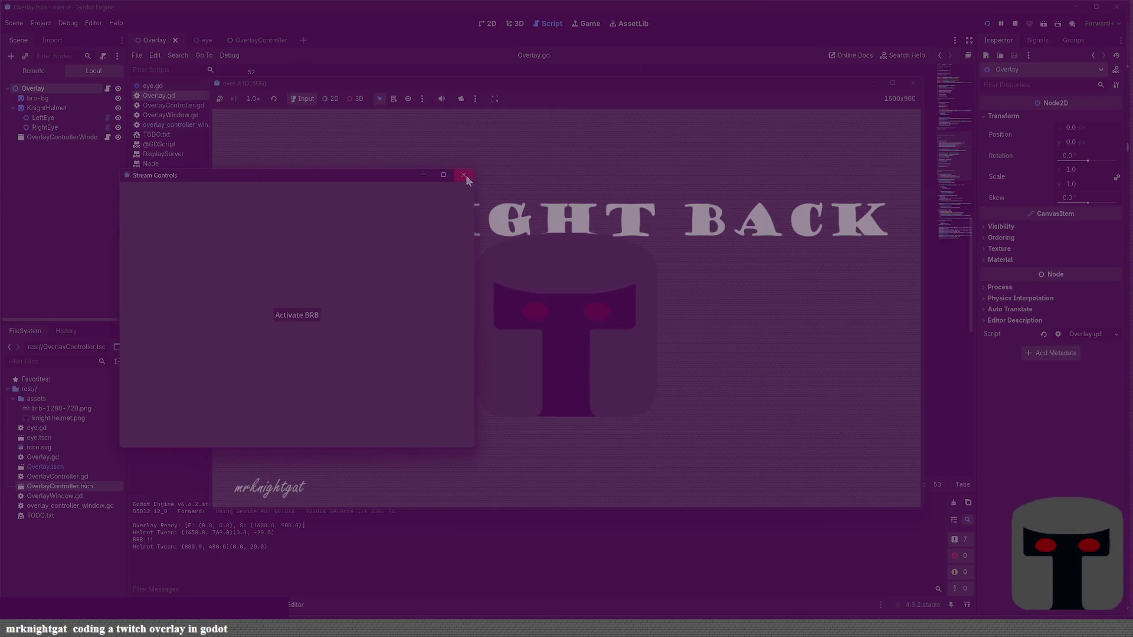
left_click(500, 87)
left_click(224, 175)
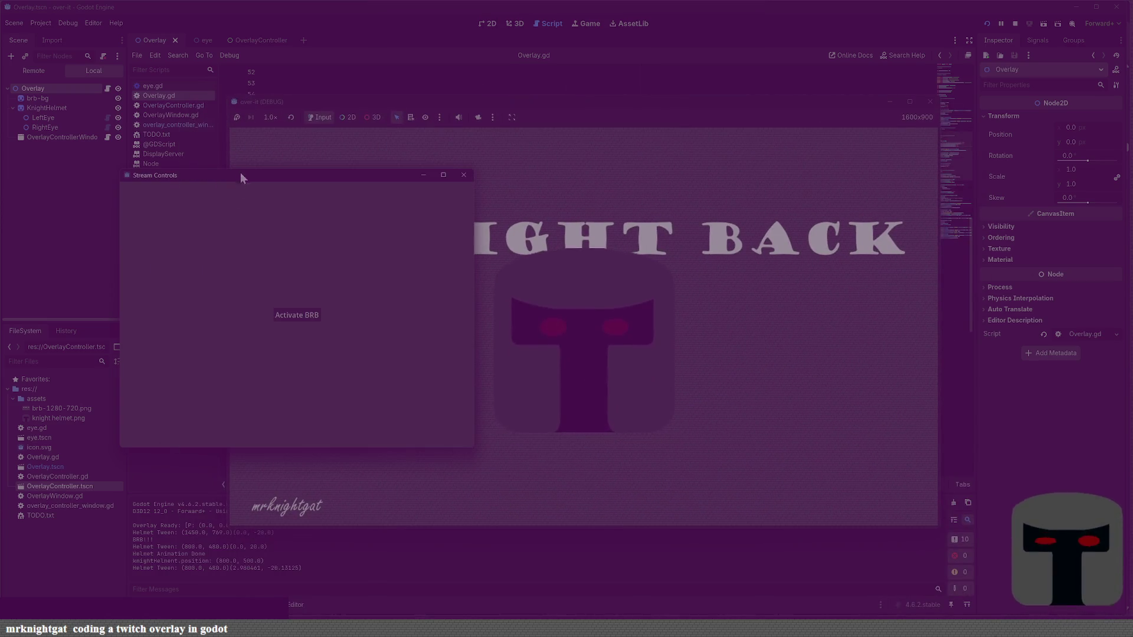
left_click(931, 102)
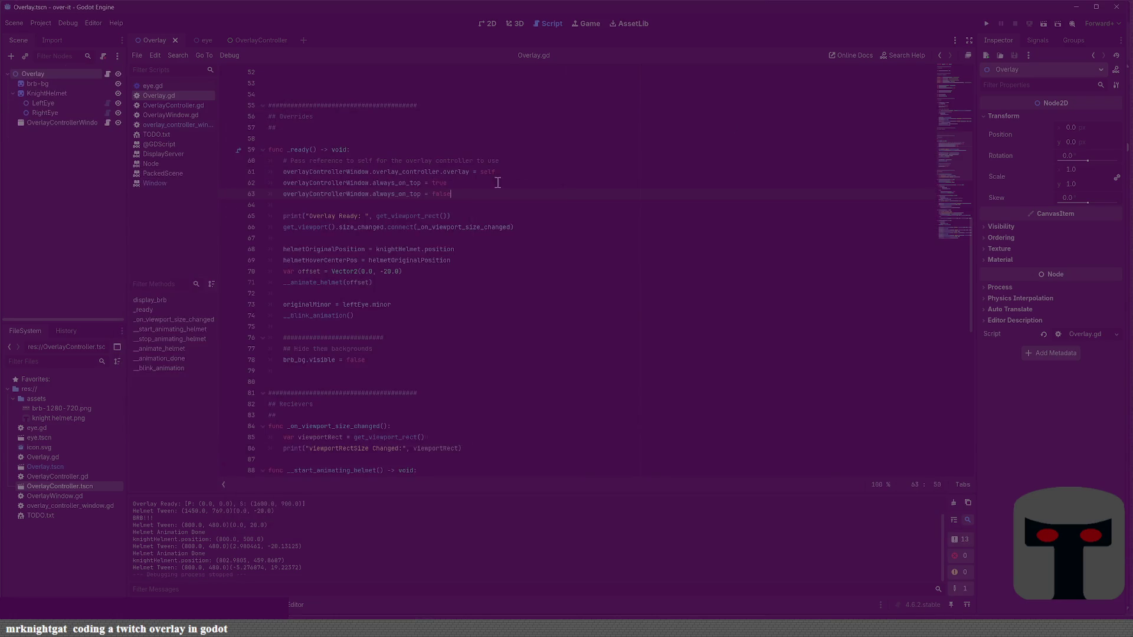
Step: Delete the extra blank lines under PRIVATE METHODS in Overlay.gd
scroll(454, 236, "up", 8)
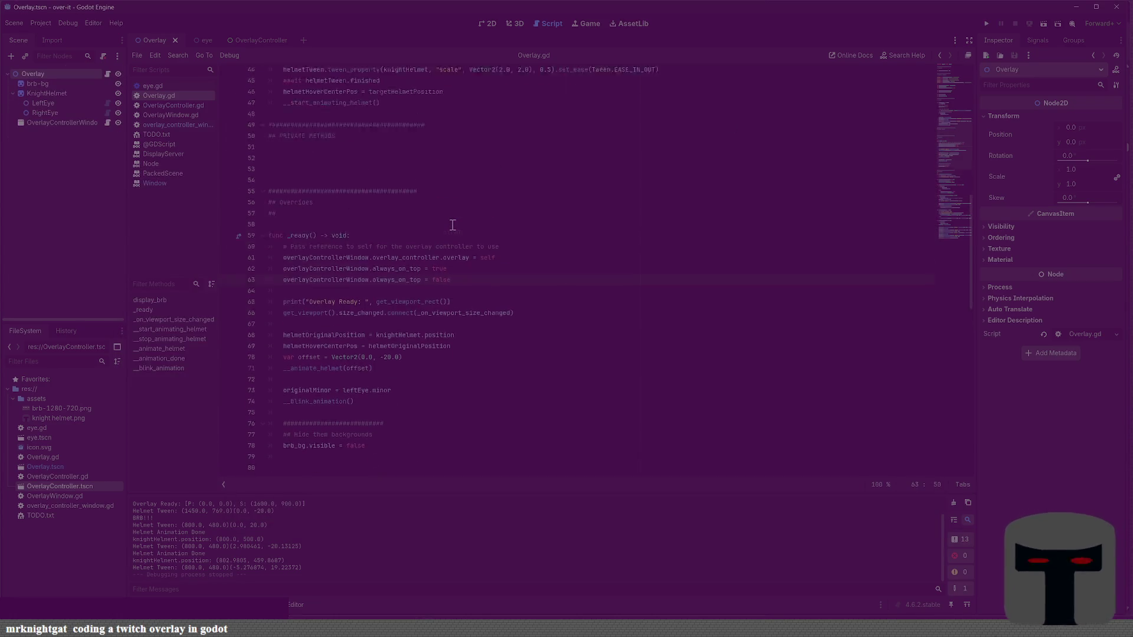
scroll(451, 249, "down", 5)
left_click(464, 172)
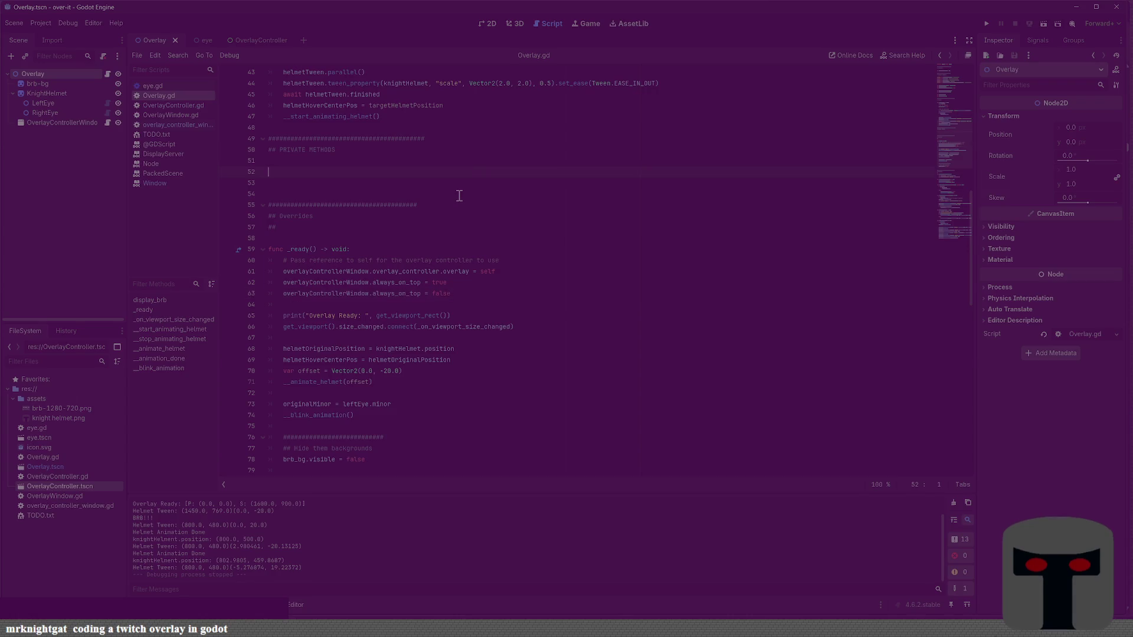
key("BackSpace")
key("BackSpace")
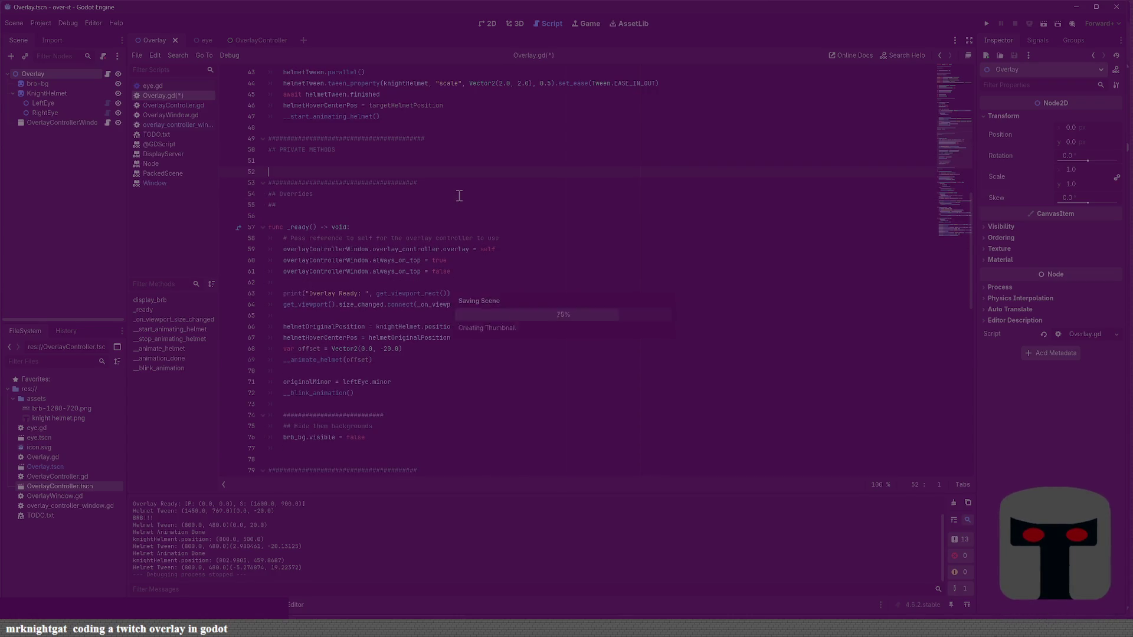
Step: Add an 'index of window' z-index comment in _ready(), then open Project Settings
left_click(485, 269)
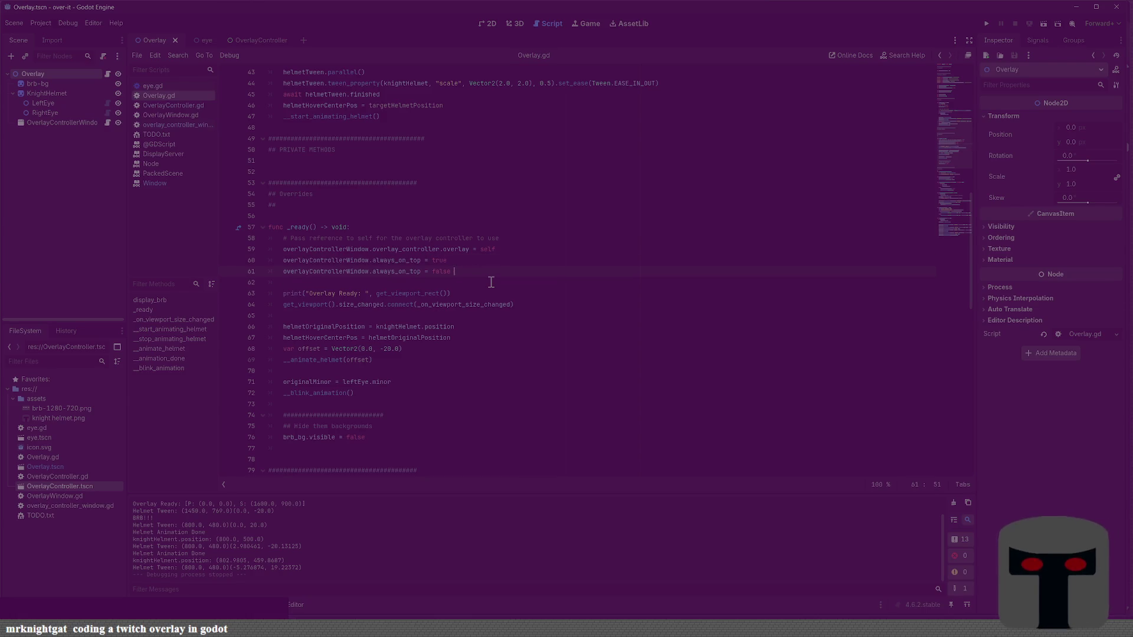
key("Return")
type("# easty way of controlling the z")
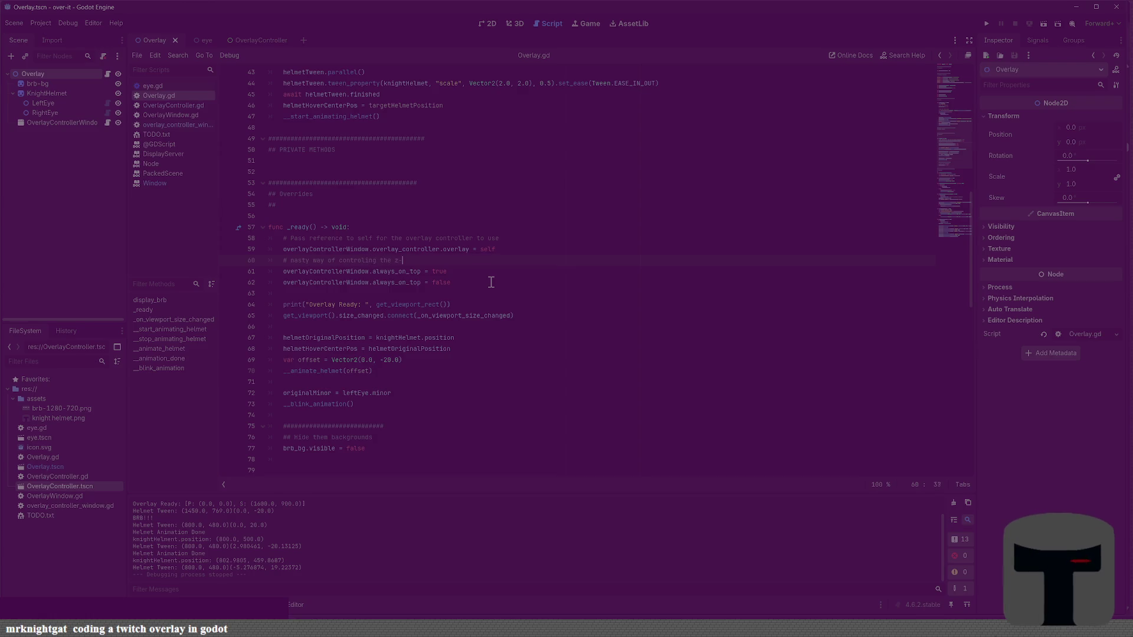
type("index of window")
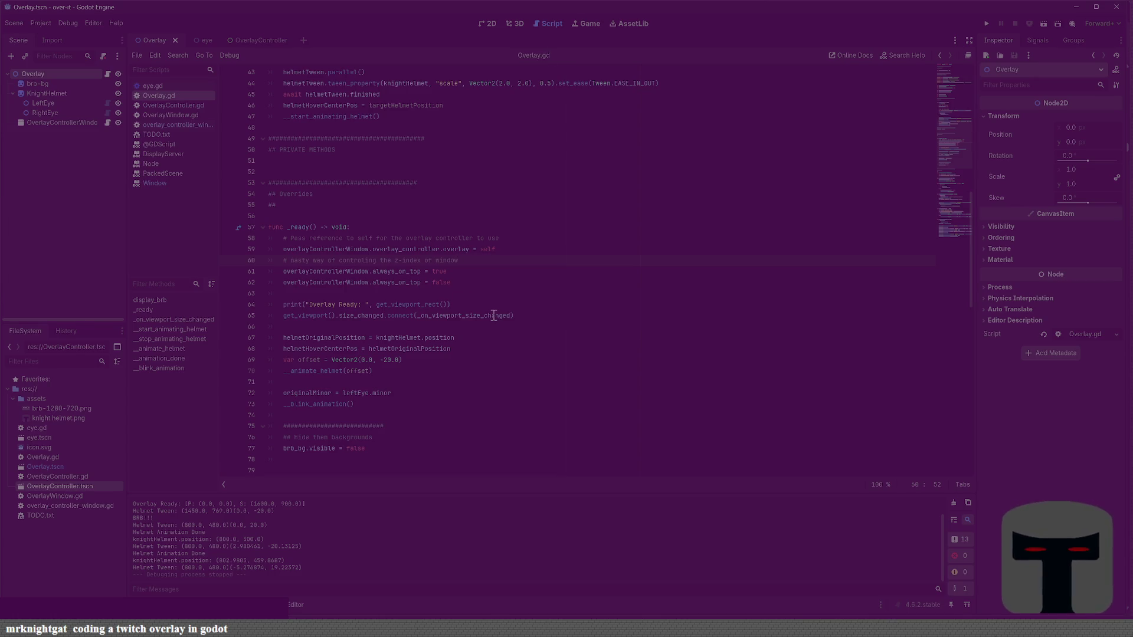
scroll(354, 331, "down", 3)
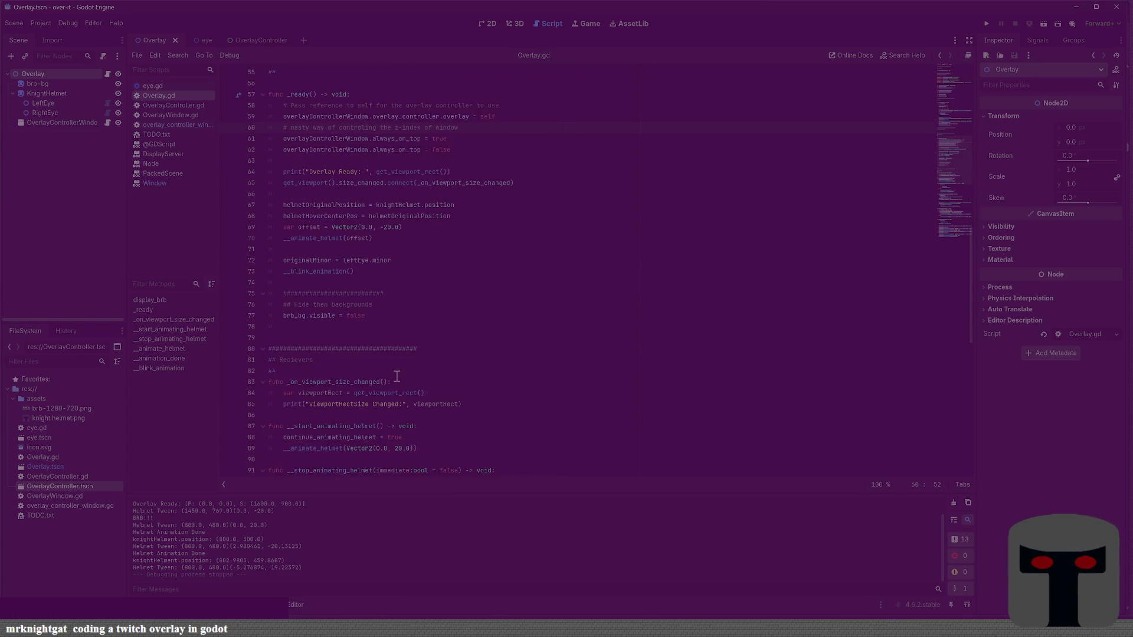
scroll(349, 298, "down", 2)
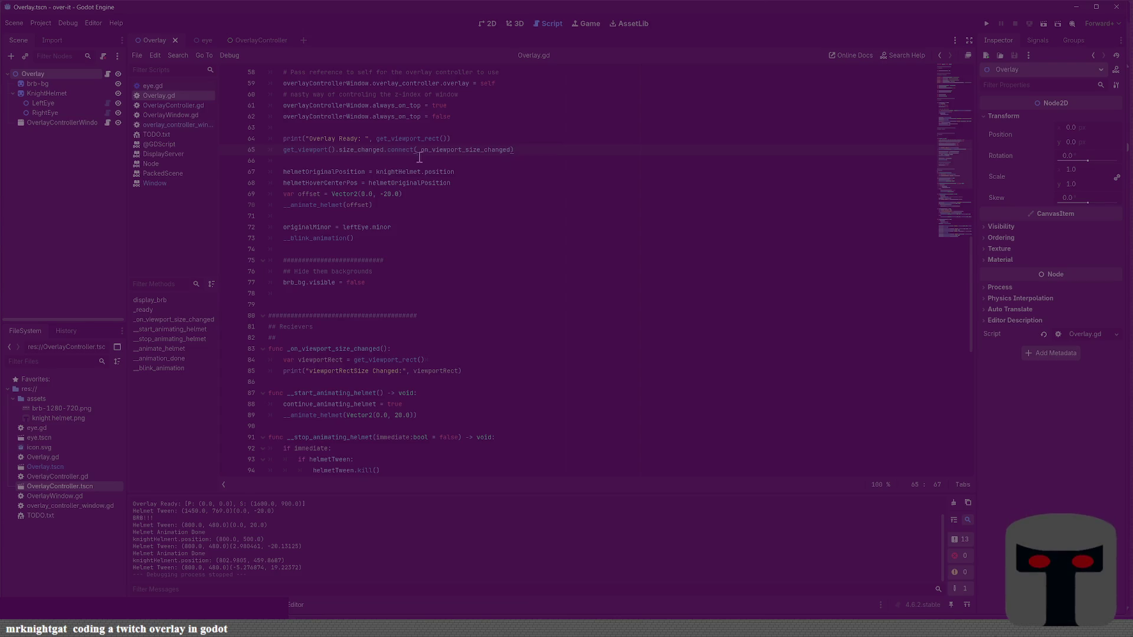
scroll(469, 209, "up", 6)
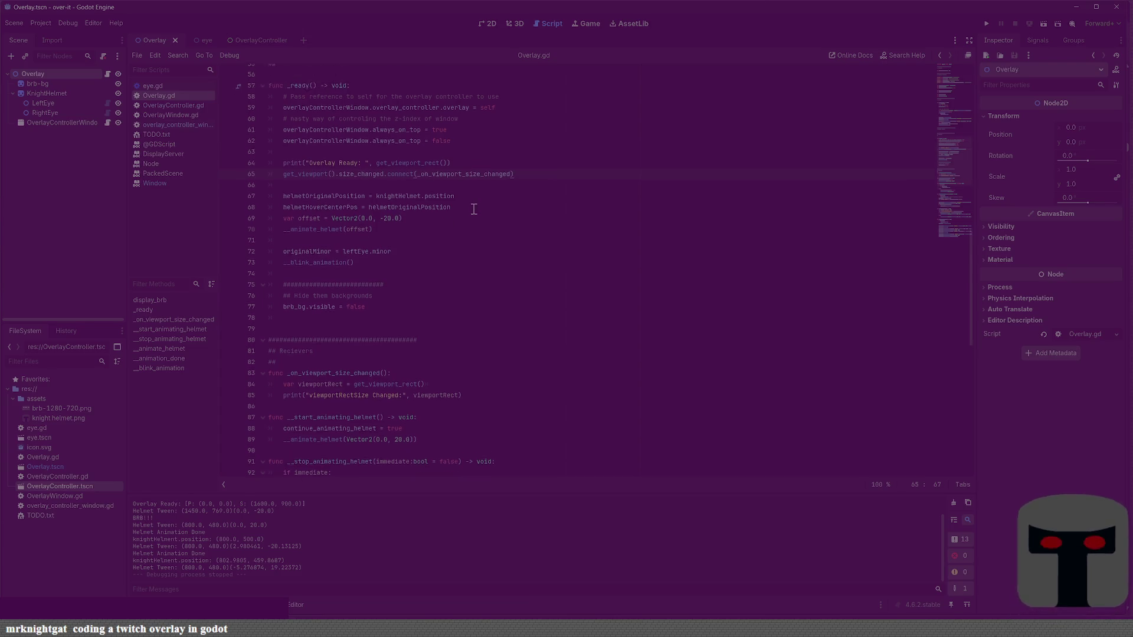
scroll(504, 227, "up", 10)
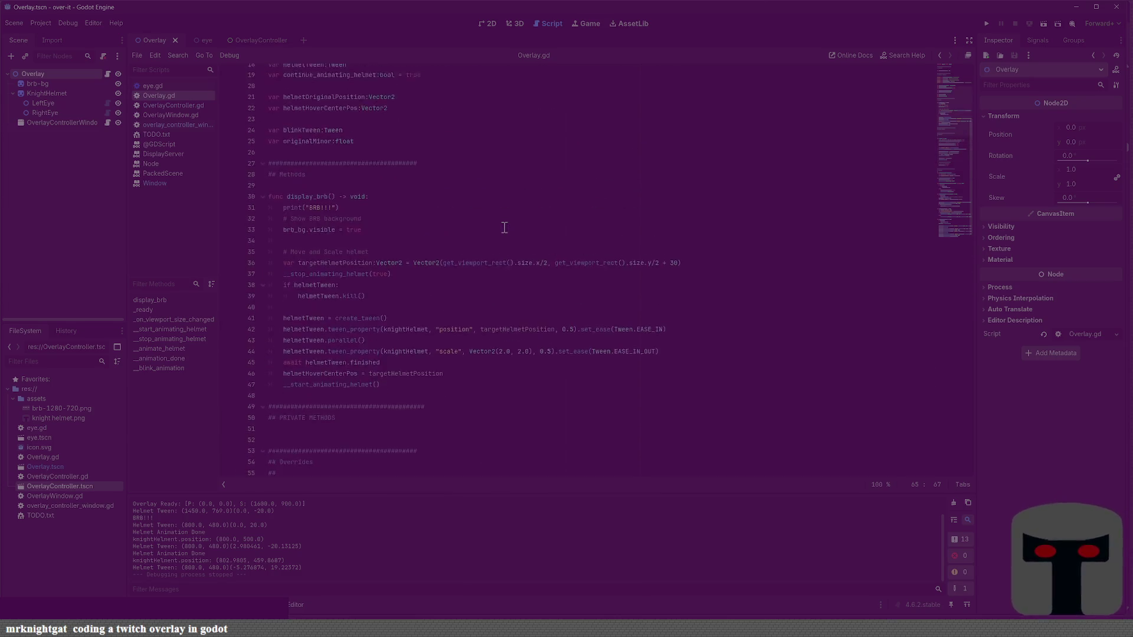
left_click(48, 27)
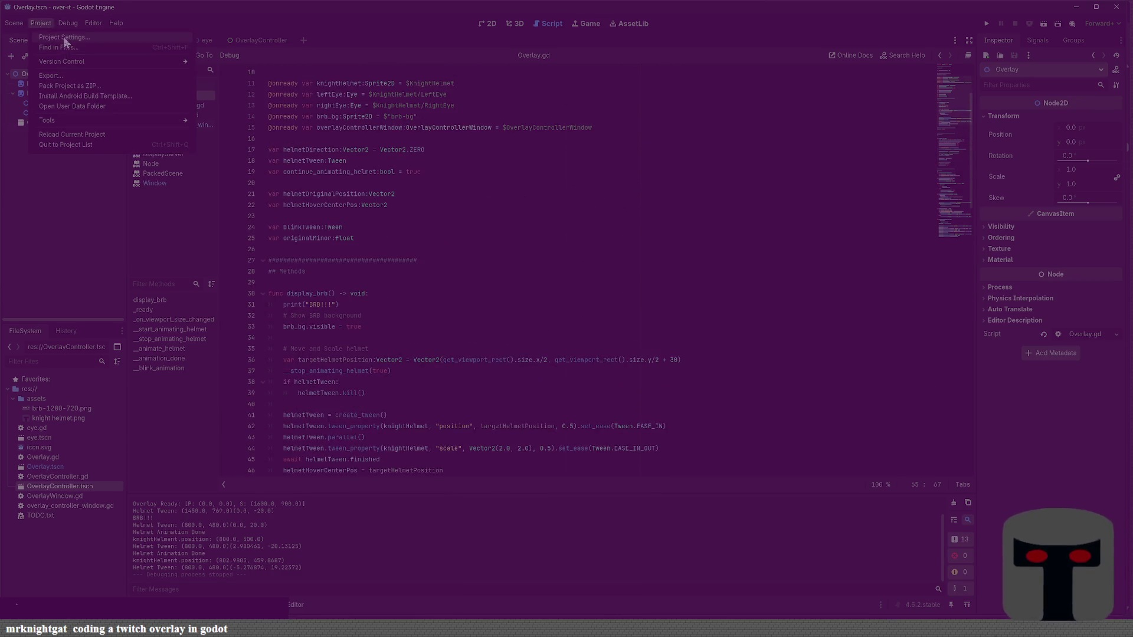
left_click(59, 46)
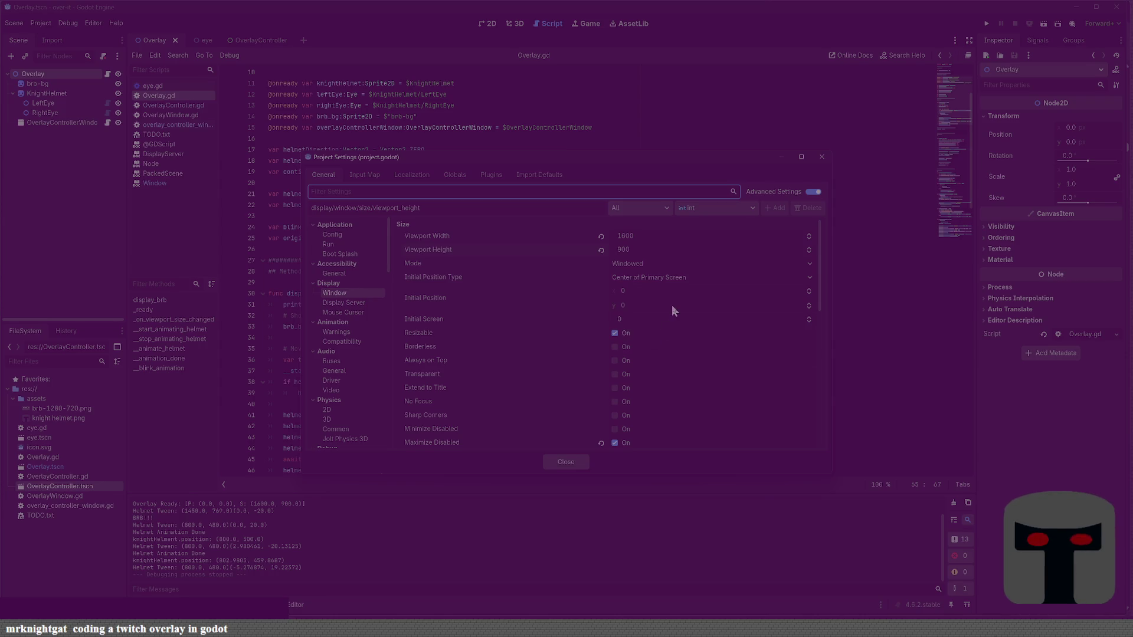
Step: Turn off window Resizable and turn on Transparent in Display > Window, then run the project
left_click(614, 333)
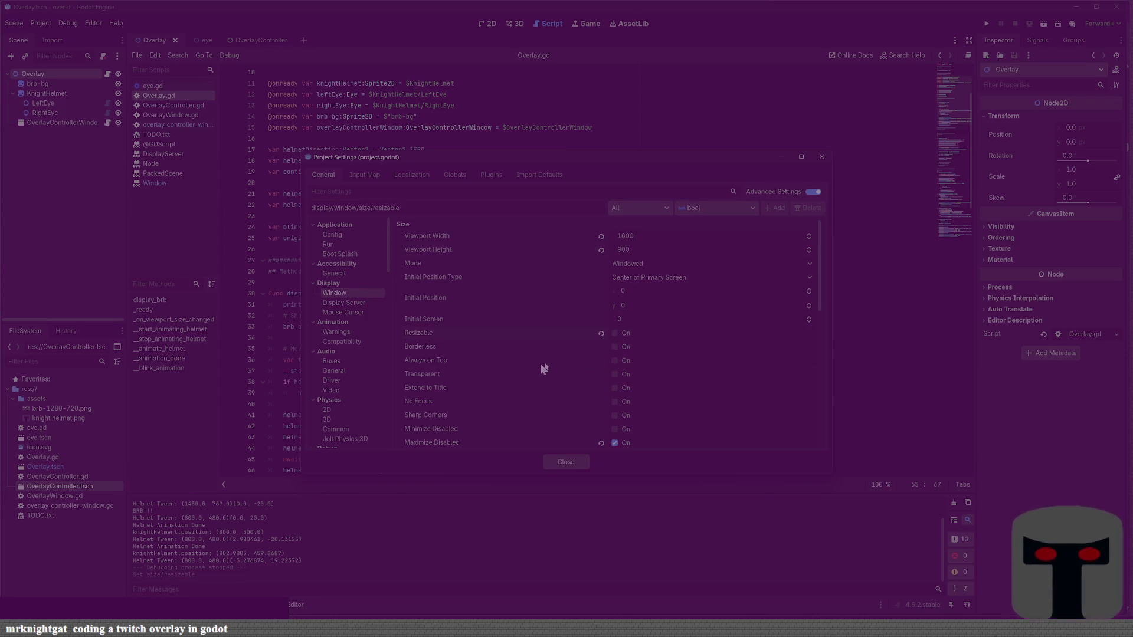
scroll(583, 355, "down", 2)
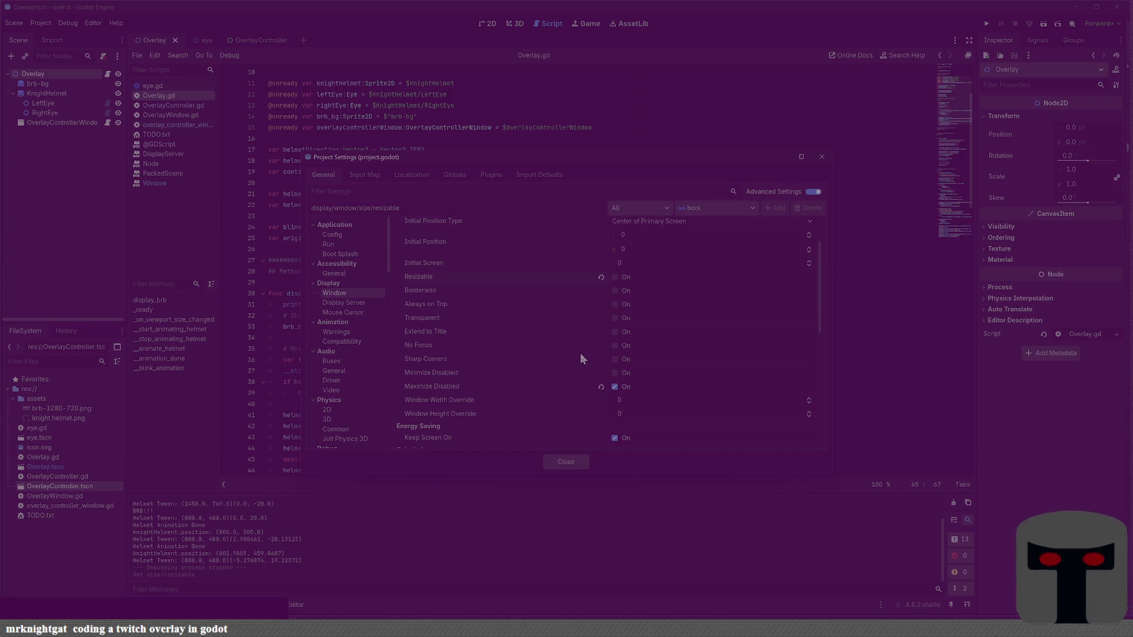
left_click(614, 319)
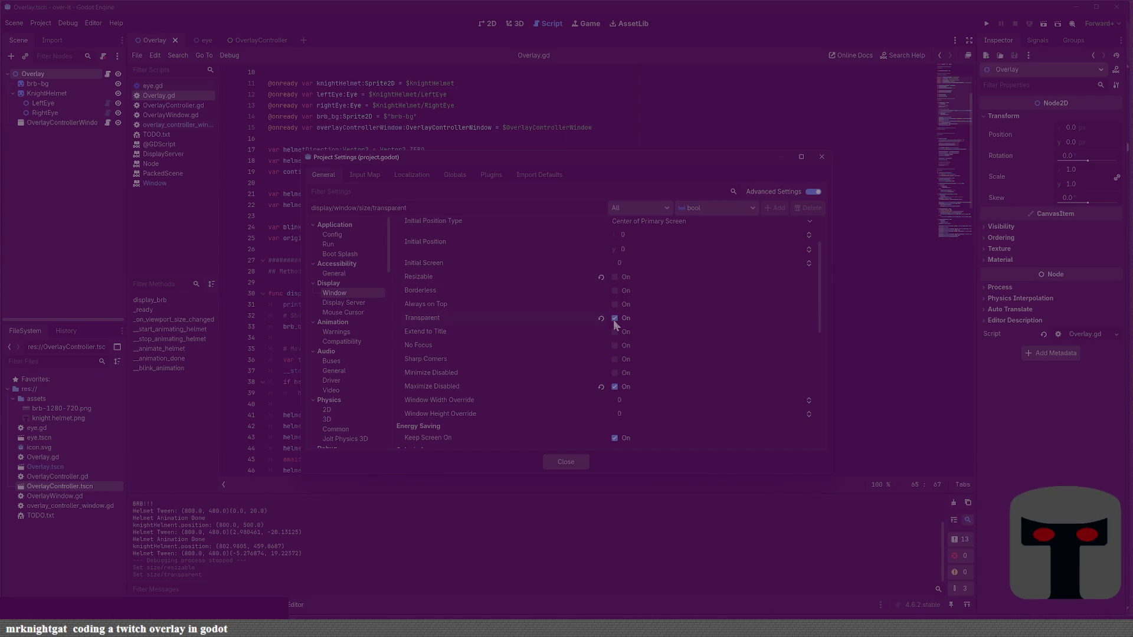
scroll(596, 355, "down", 2)
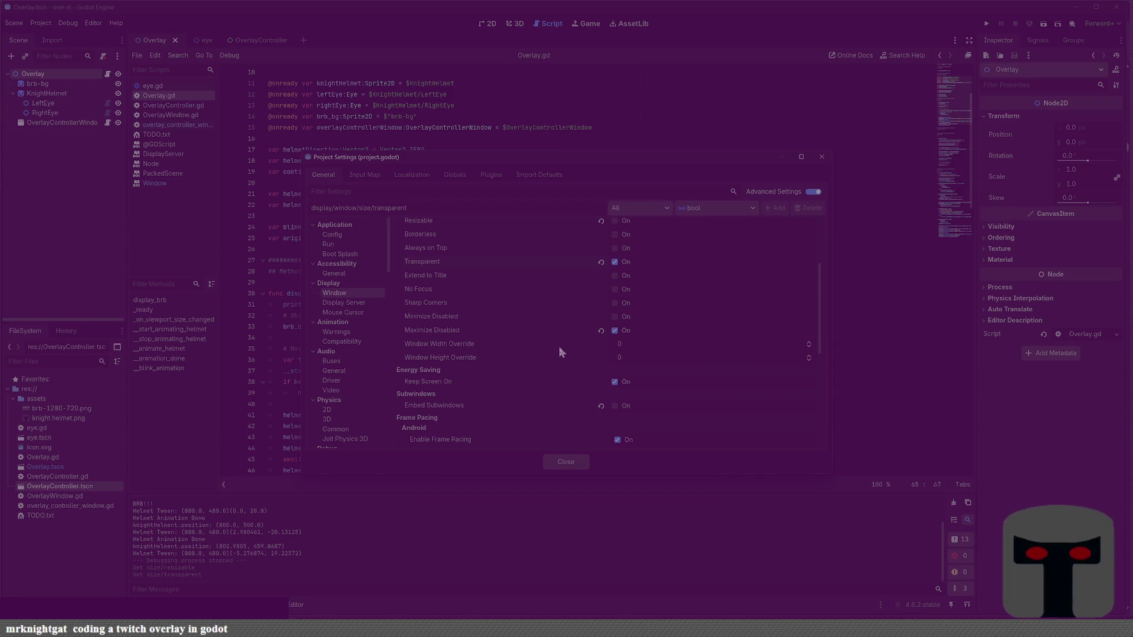
left_click(565, 459)
key("F5")
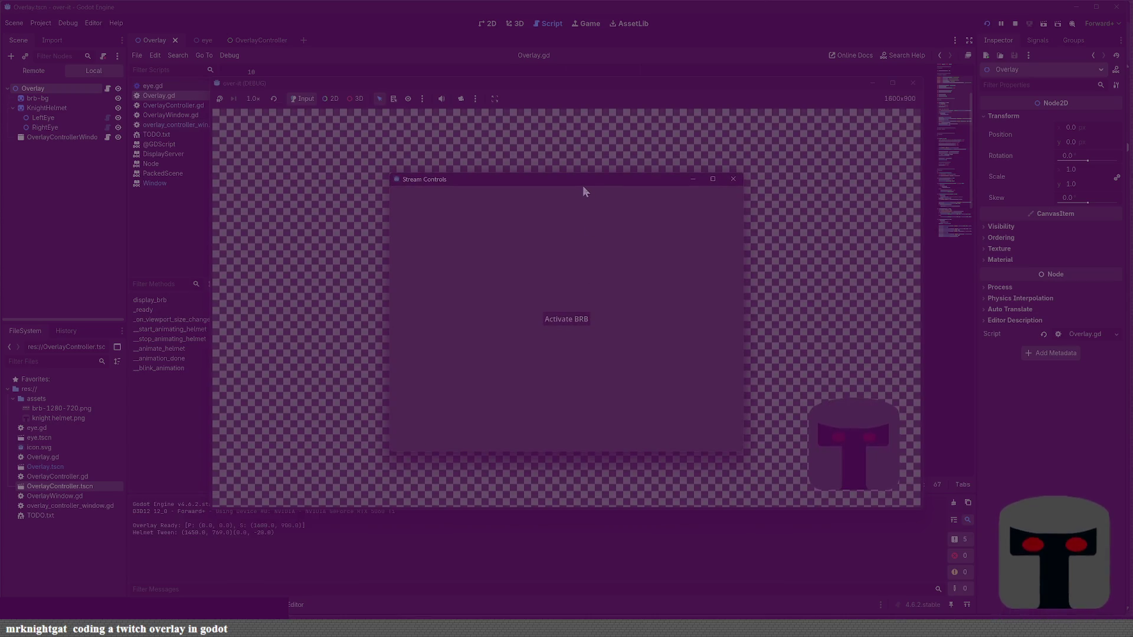
Step: Trigger the BE RIGHT BACK screen in the running overlay, then stop the game
left_click(570, 316)
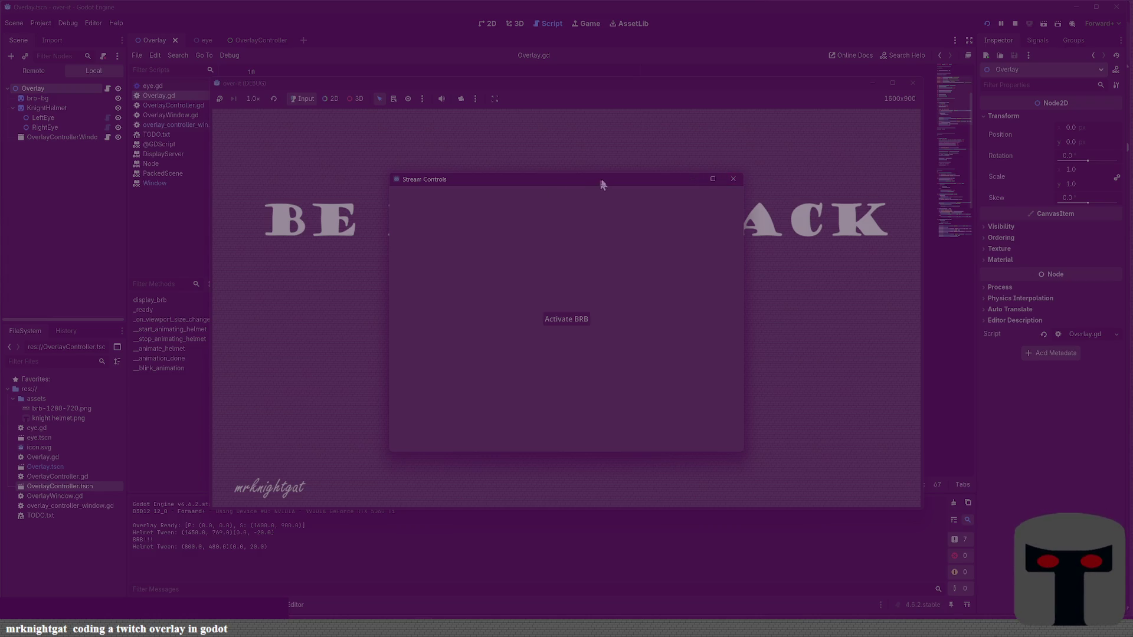
left_click(913, 82)
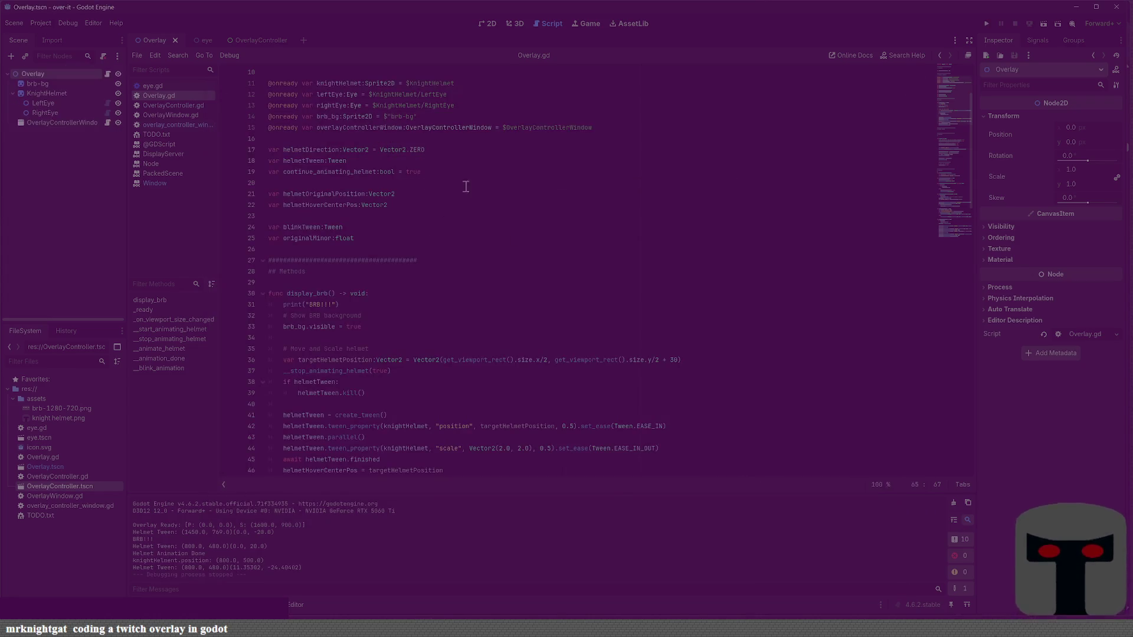
Step: Select OverlayControllerWindow in the Scene tree and show its Signals list in the Node dock
scroll(455, 285, "down", 5)
scroll(455, 285, "up", 5)
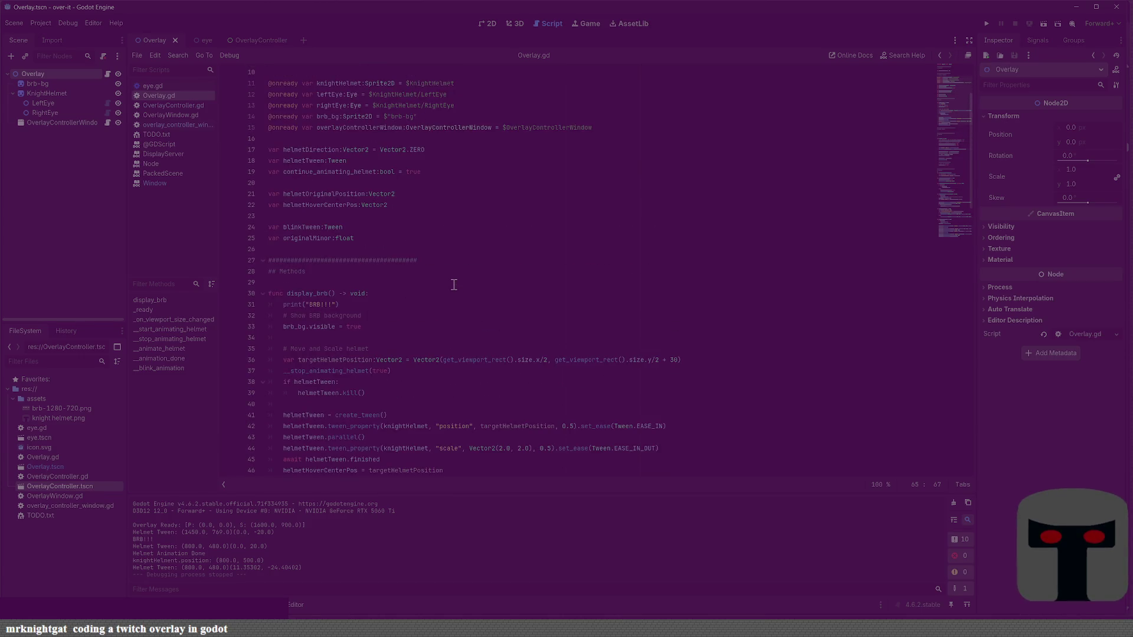
scroll(454, 285, "down", 5)
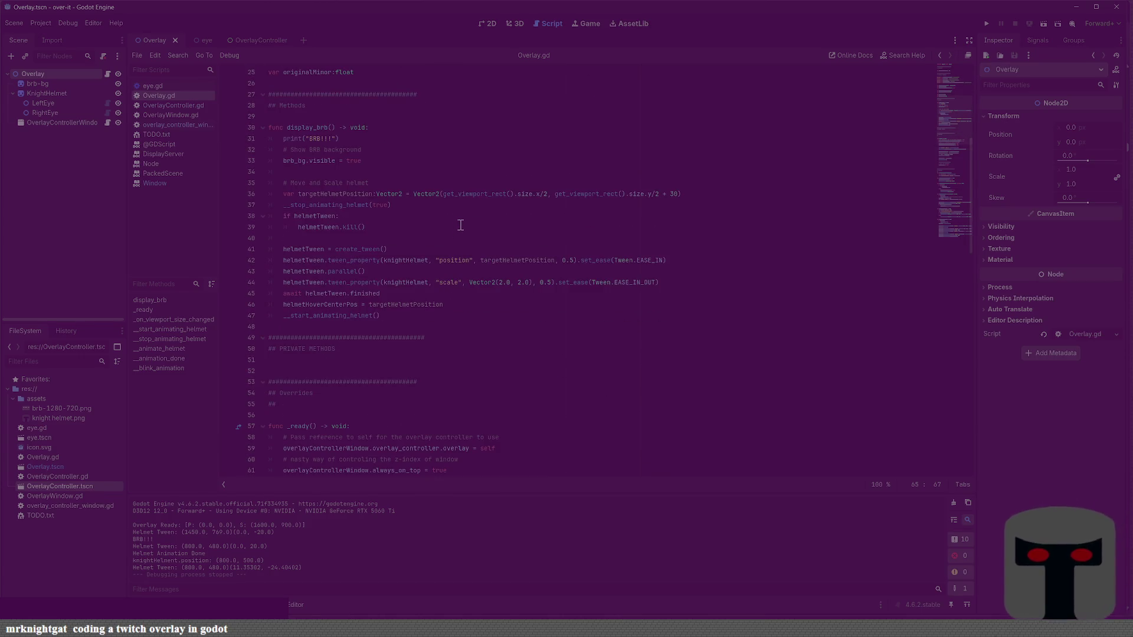
scroll(460, 225, "down", 10)
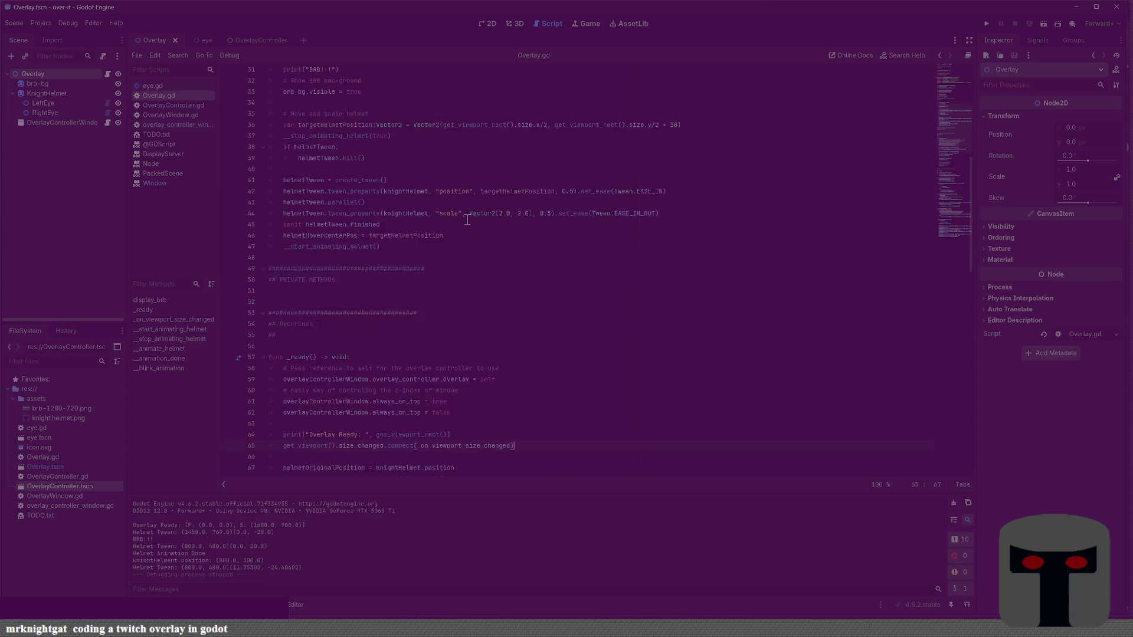
left_click(46, 122)
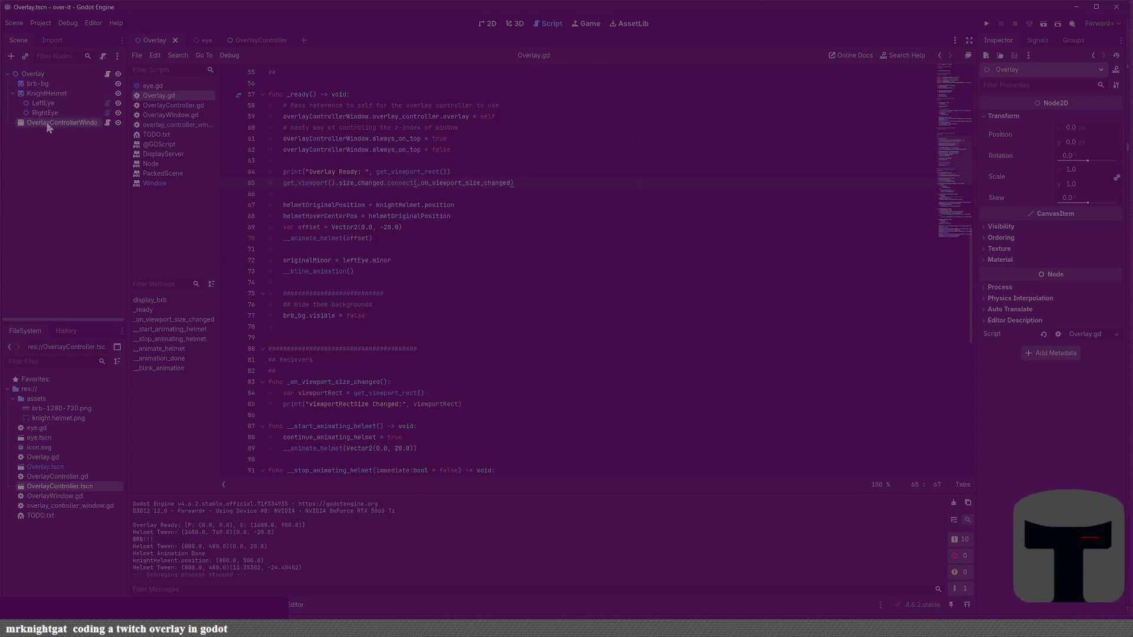
left_click(1037, 44)
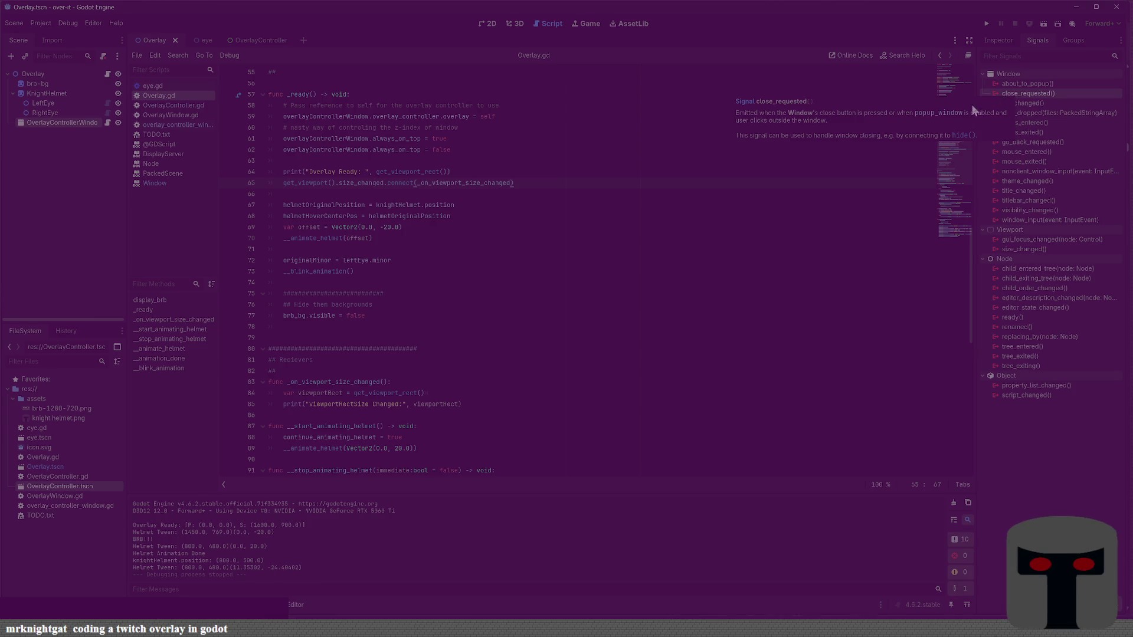
Step: Connect close_requested to a new _on_overlay_controller_window_close_requested method in Overlay.gd
double_click(1019, 93)
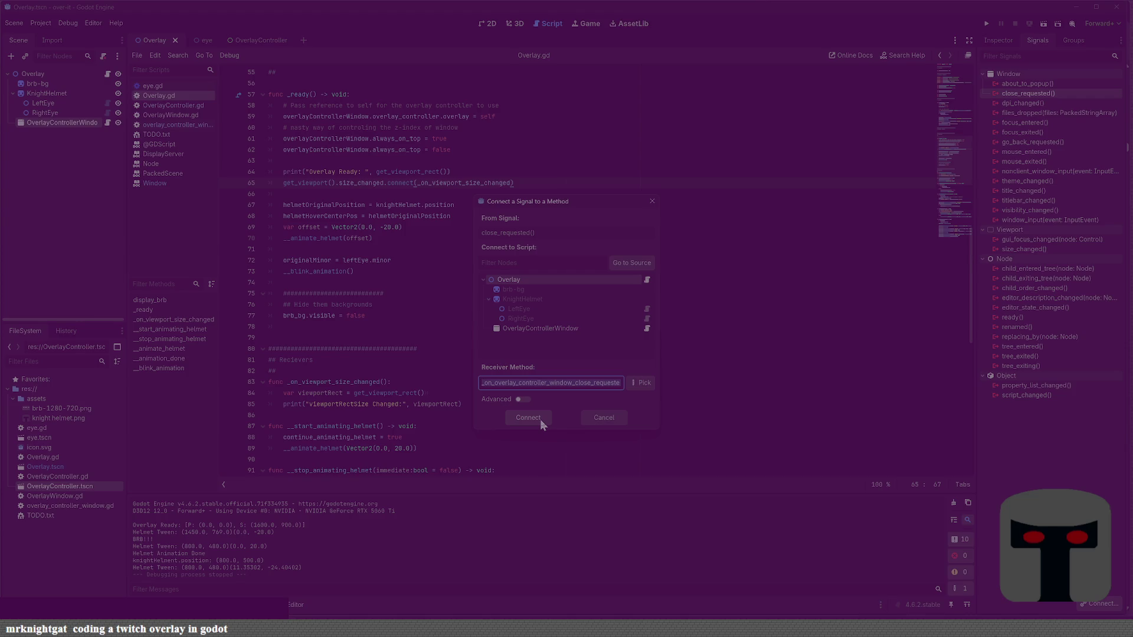
left_click(528, 418)
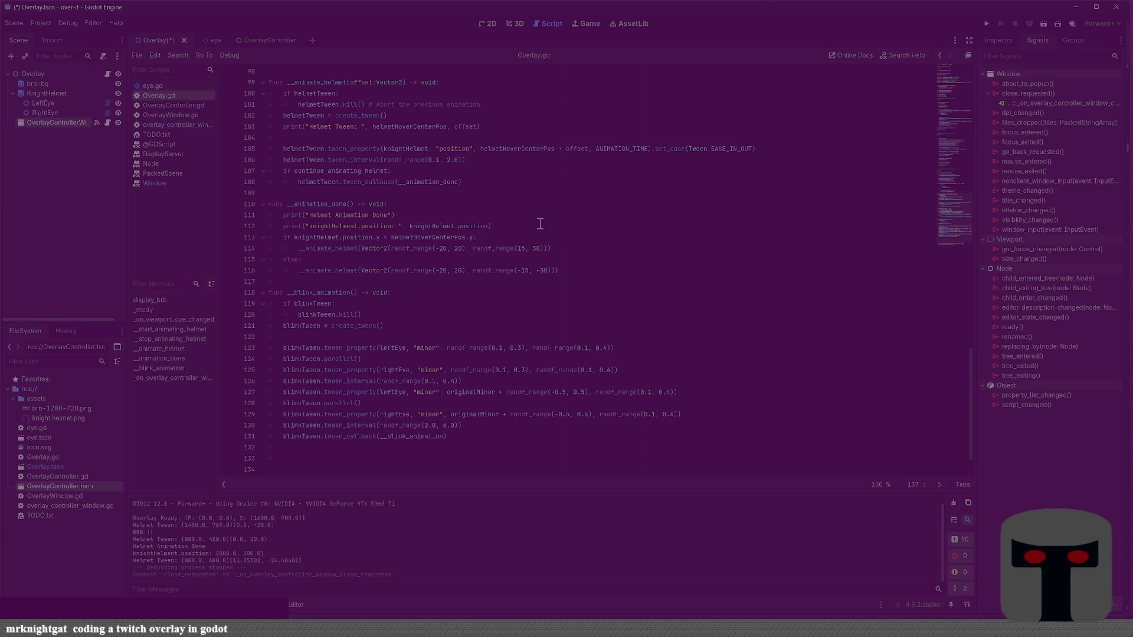
Step: Delete the auto-generated handler method from Overlay.gd
scroll(502, 331, "up", 7)
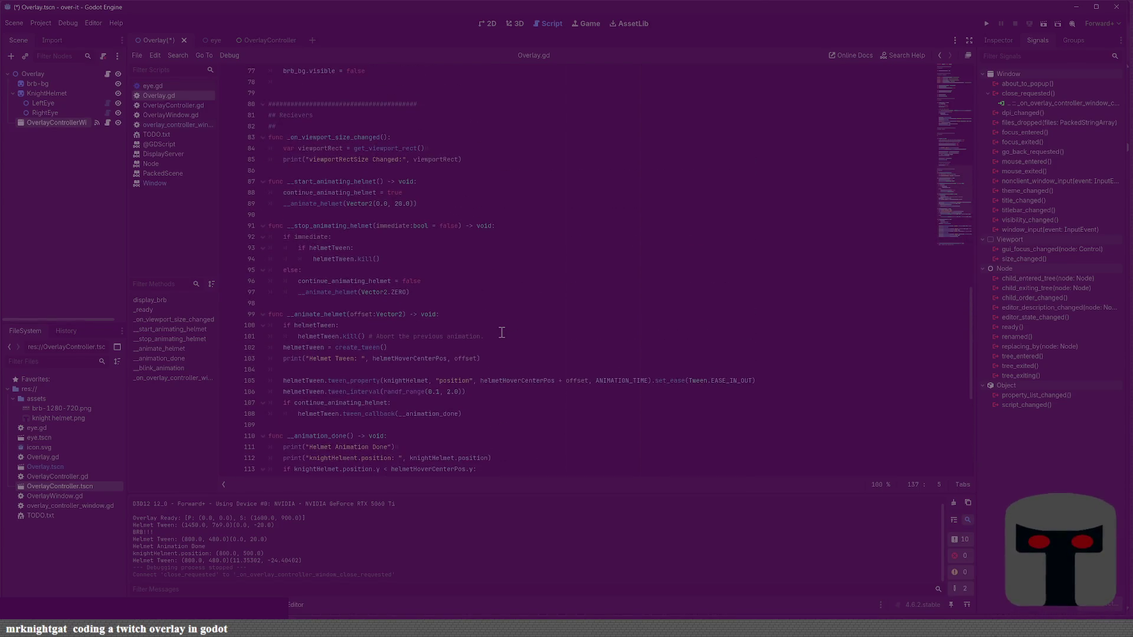
scroll(502, 333, "up", 2)
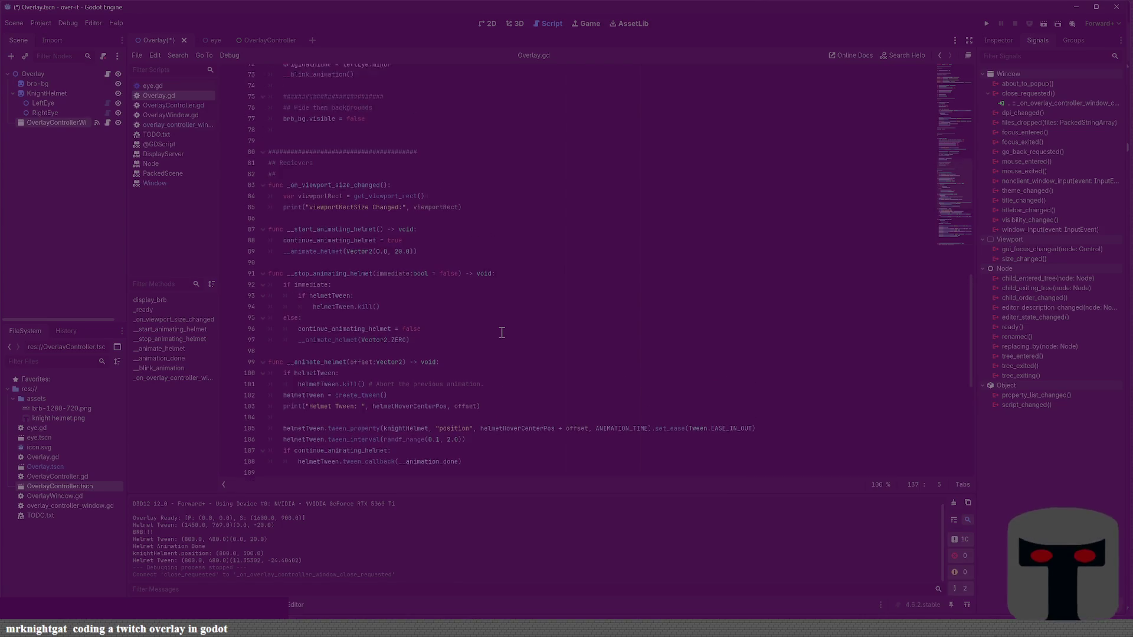
scroll(501, 332, "down", 10)
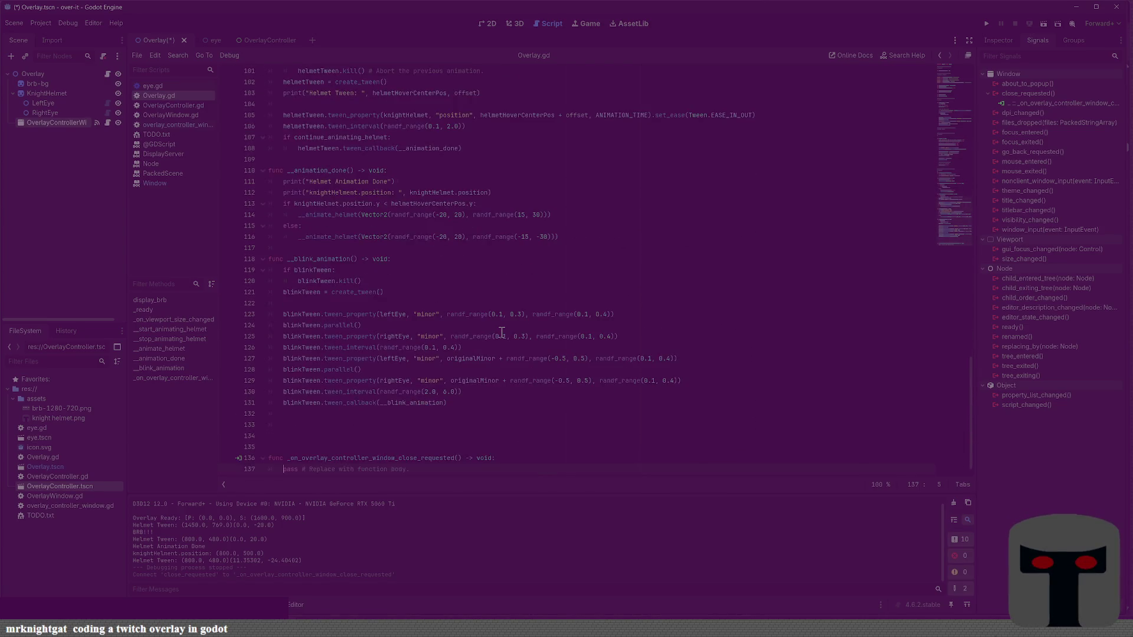
key("End")
key("shift+Up")
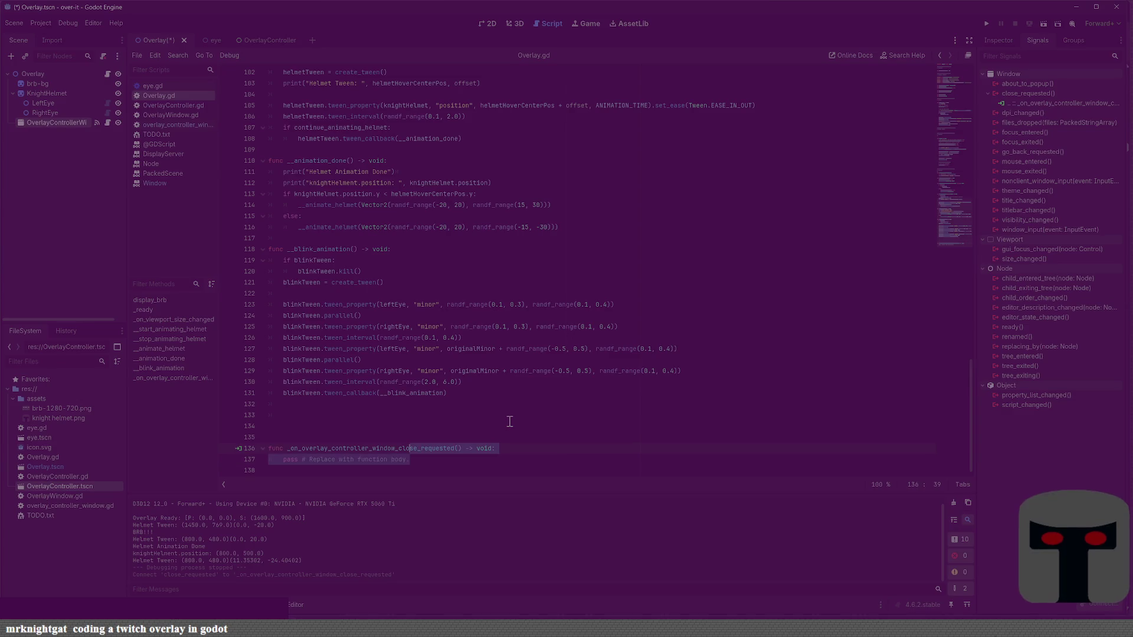
key("shift+Home")
key("ctrl+c")
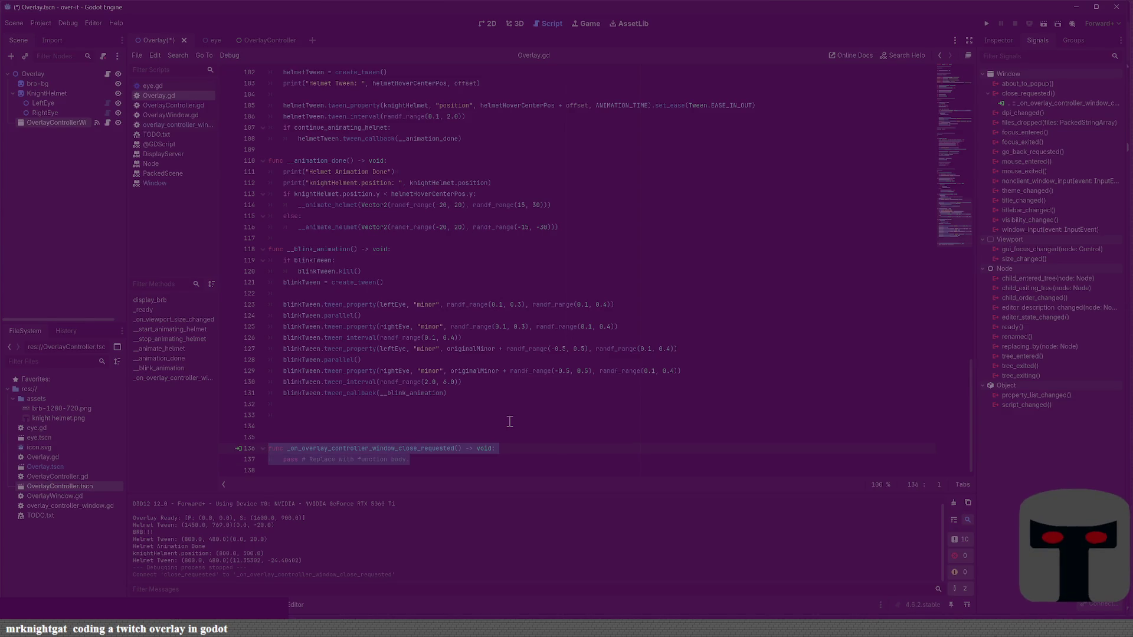
key("Delete")
Step: Paste the close-requested handler below the blink code, save, and start an indented body line
scroll(509, 420, "up", 10)
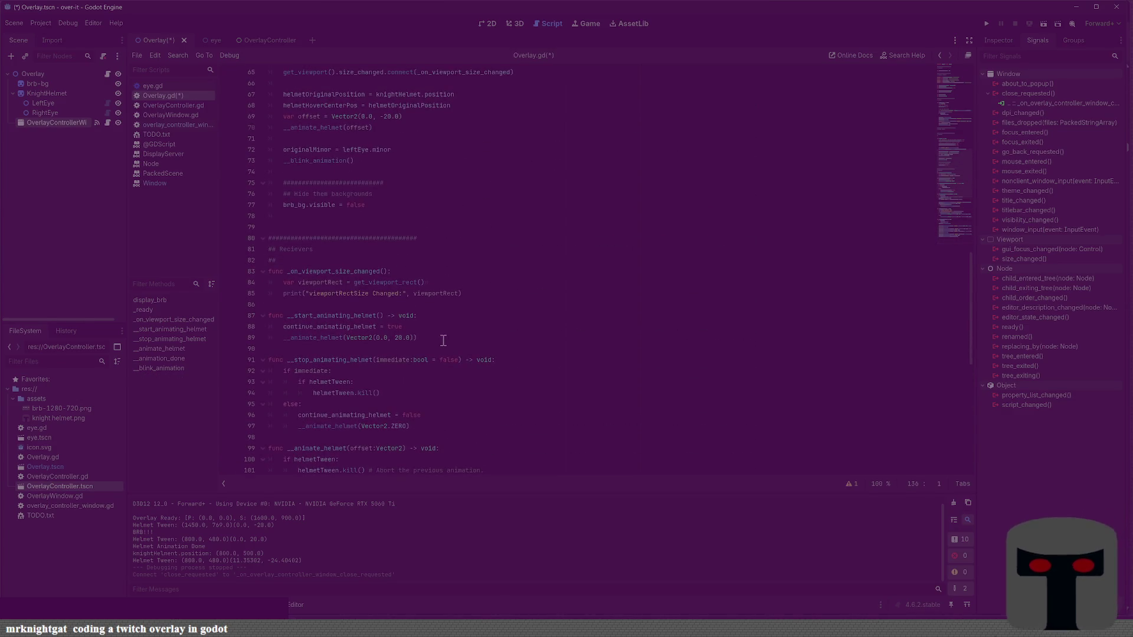
scroll(443, 340, "down", 10)
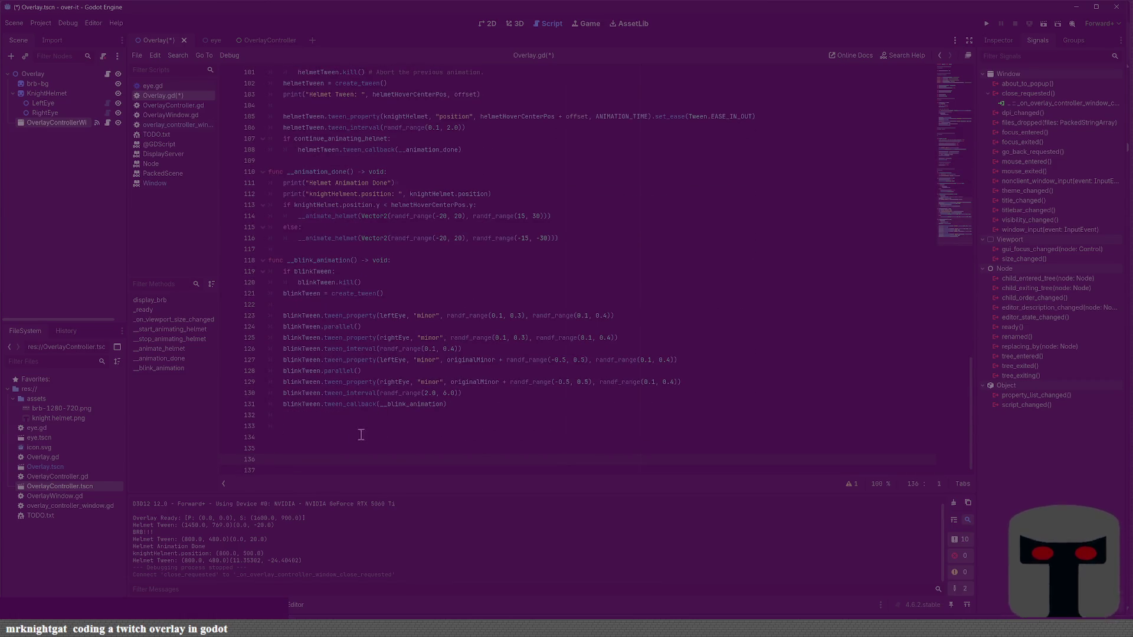
left_click(336, 440)
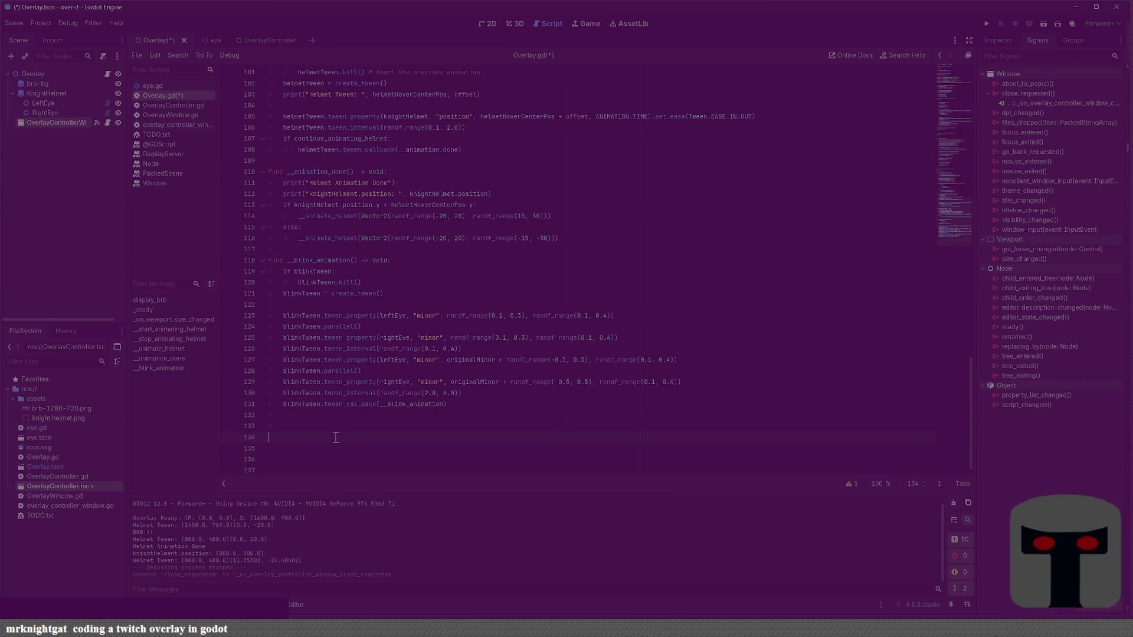
key("ctrl+v")
key("ctrl+s")
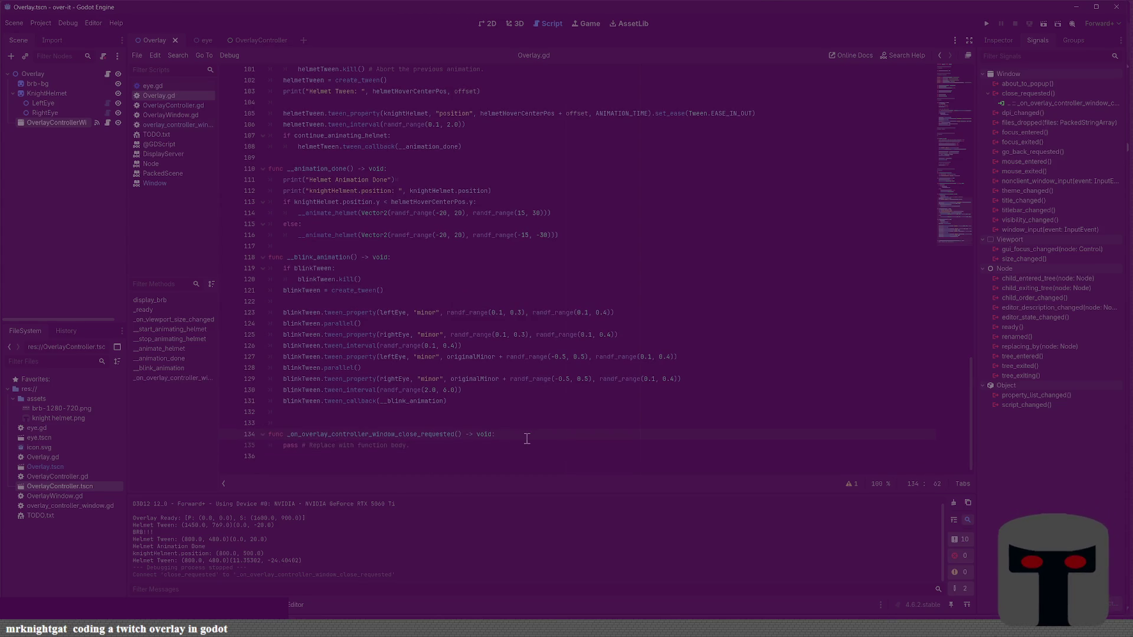
key("Return")
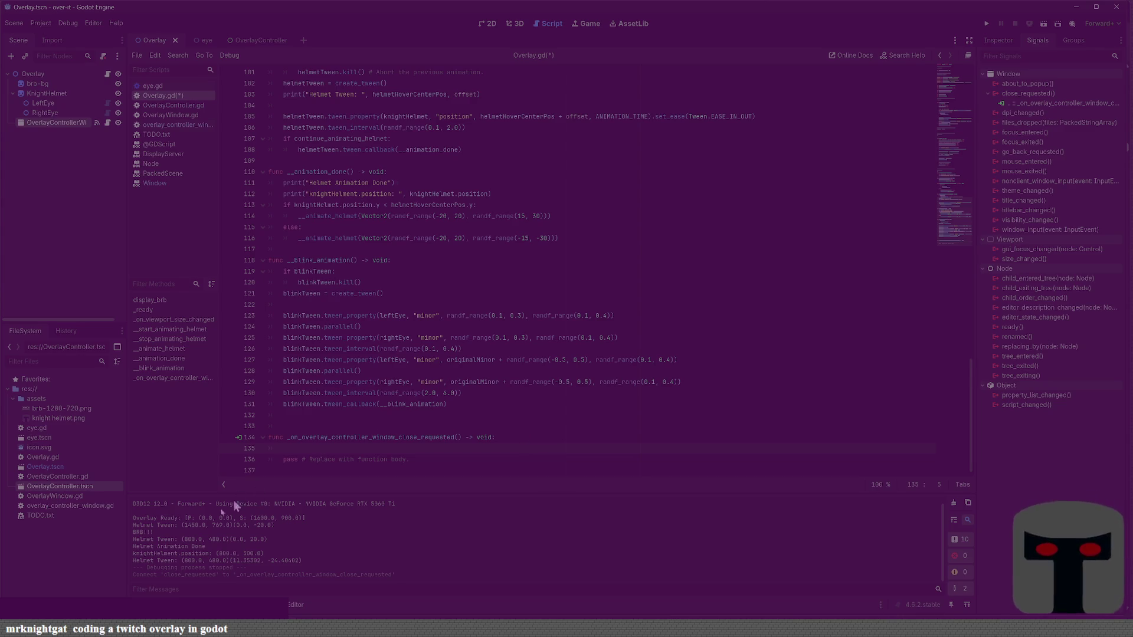
mouse_move(306, 628)
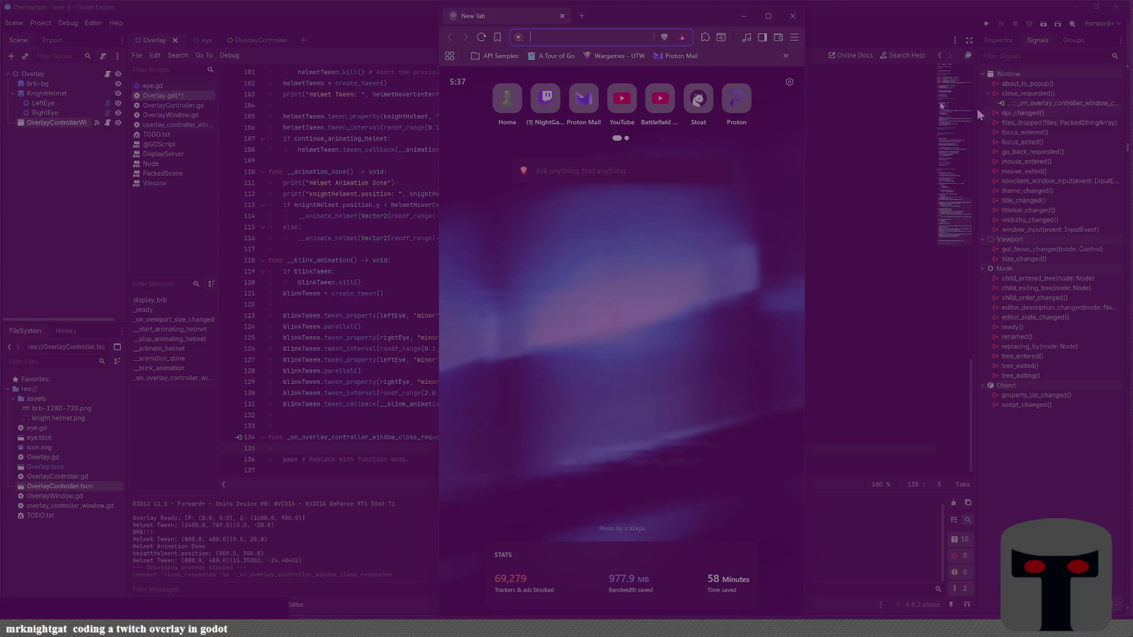
Step: Place Brave beside the Godot editor and search 'godot exit function'
mouse_move(678, 25)
left_mouse_down()
mouse_move(677, 75)
mouse_move(675, 5)
mouse_move(684, 26)
mouse_move(531, 25)
mouse_move(516, 36)
mouse_move(578, 28)
mouse_move(552, 27)
left_mouse_up()
left_click(423, 173)
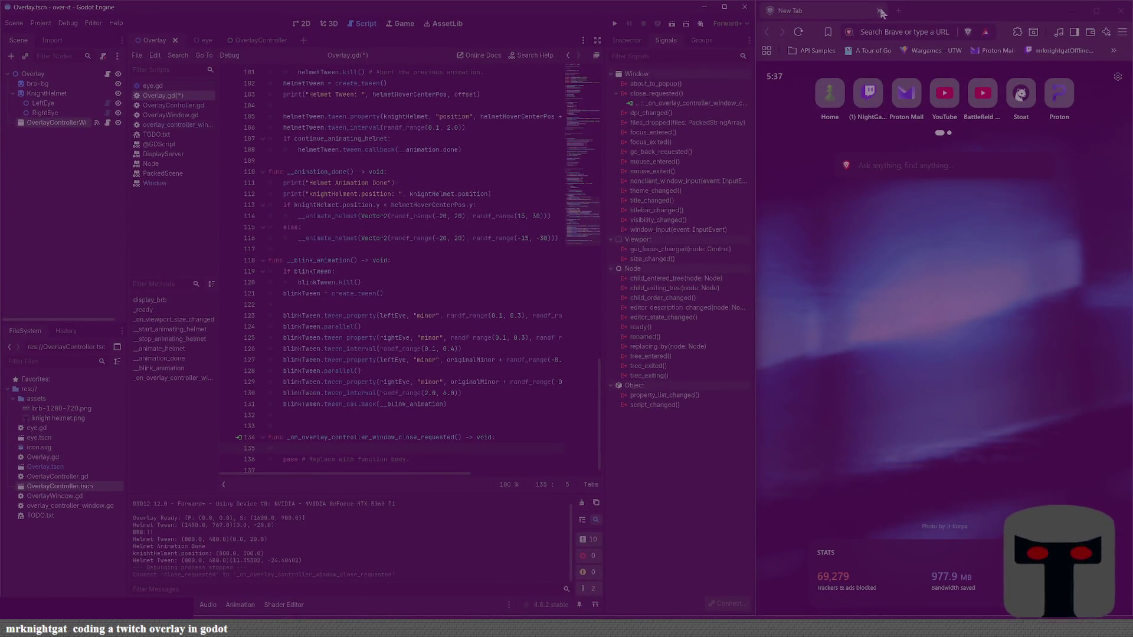
left_click(884, 31)
type("godot DisplayServer")
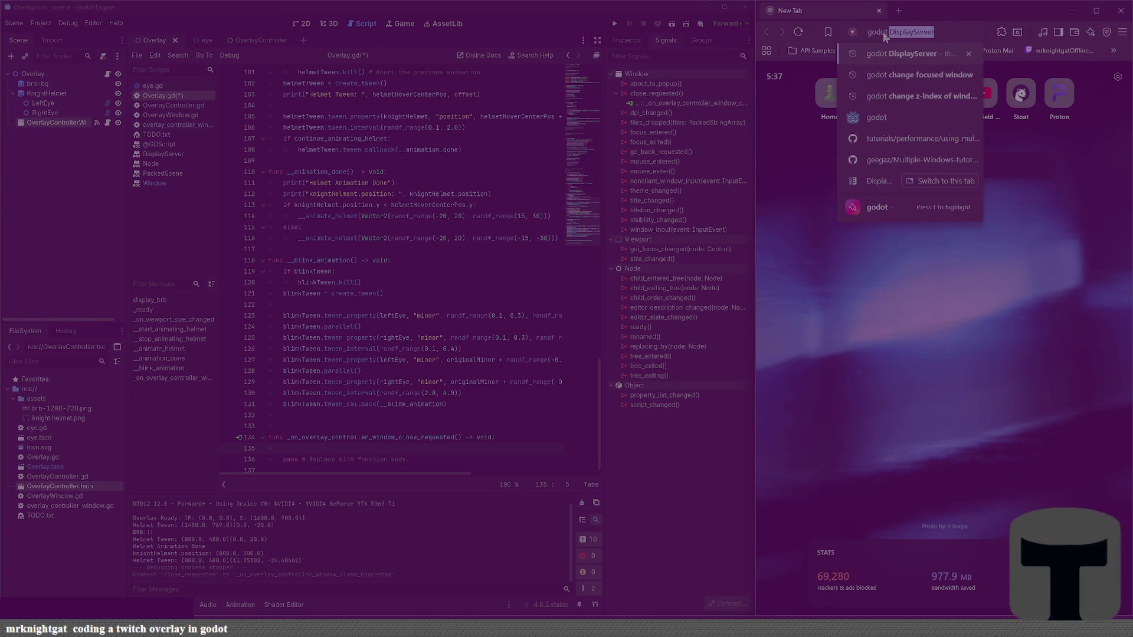
key("BackSpace")
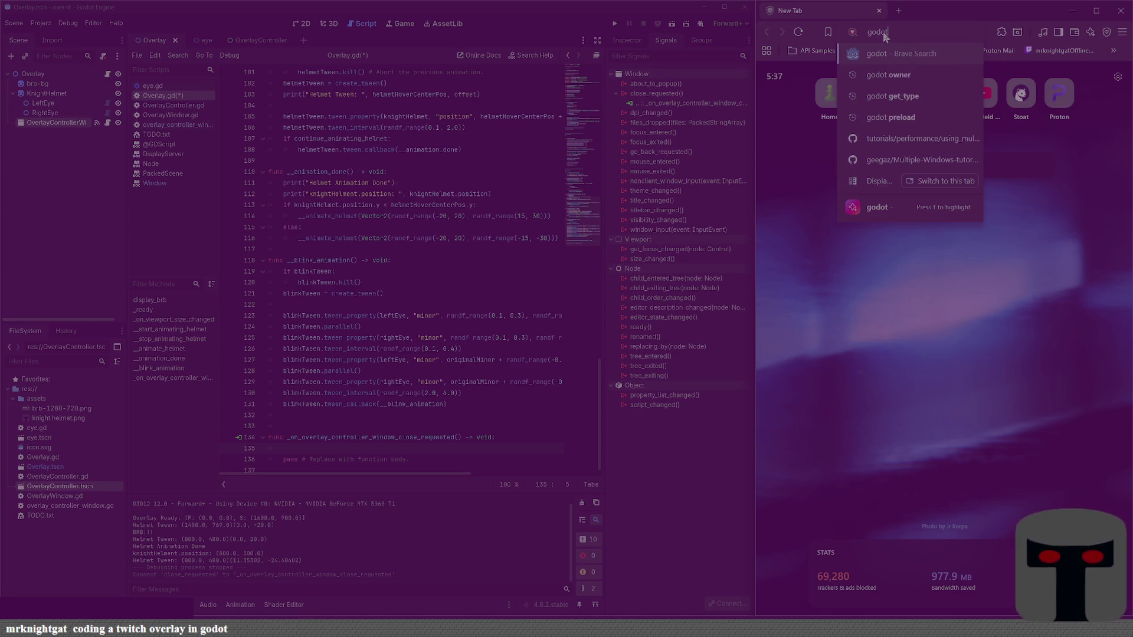
type(" exit")
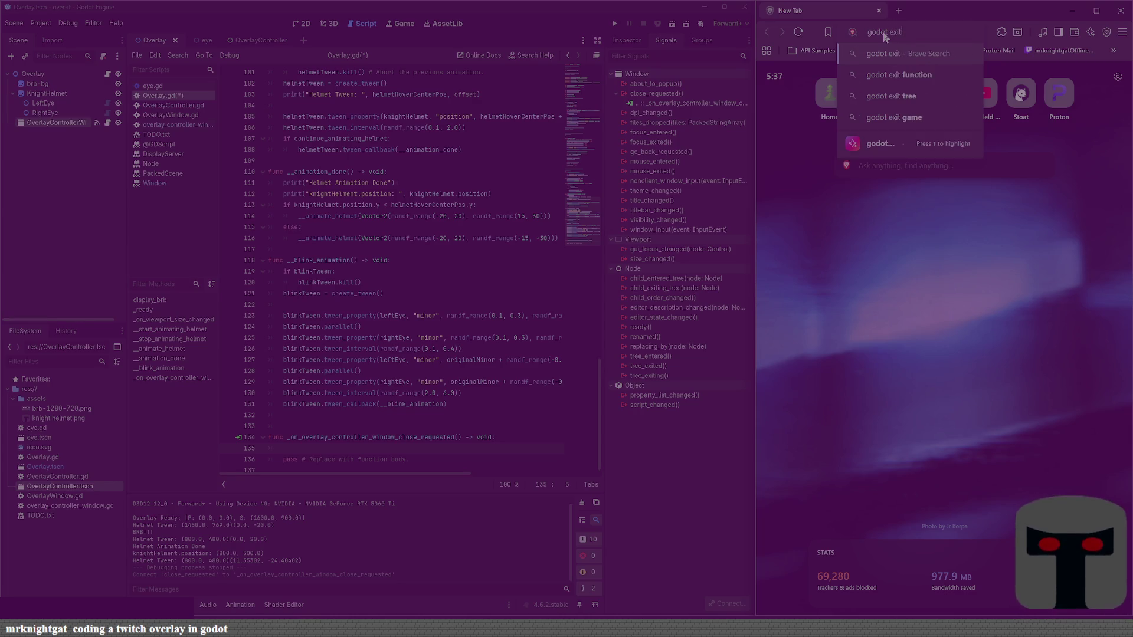
left_click(898, 75)
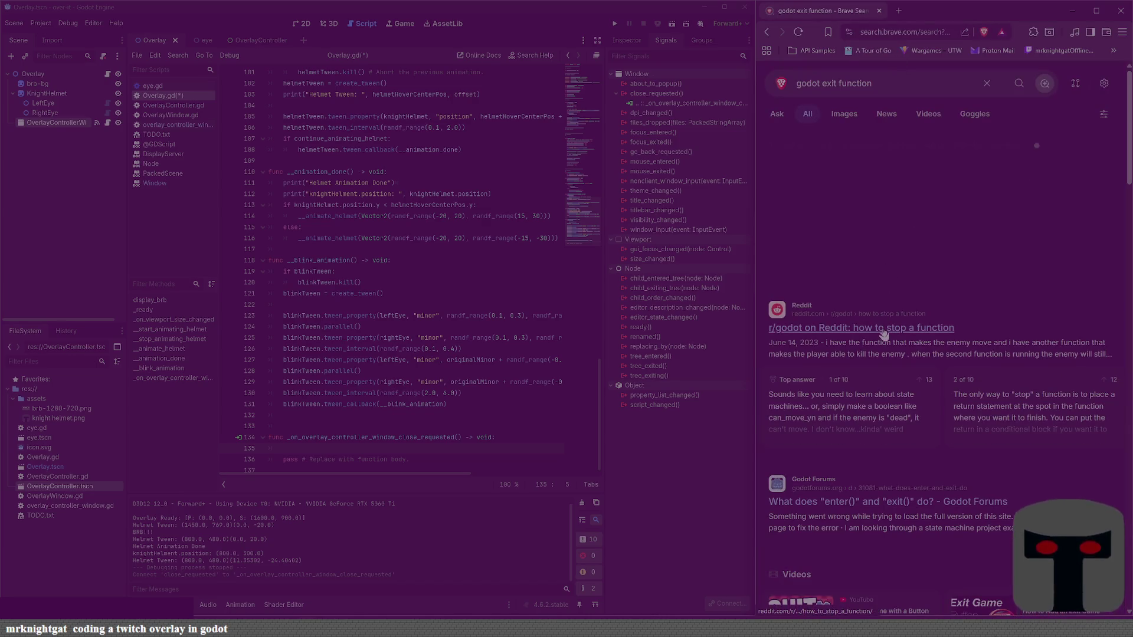
Step: Refine the search to 'godot exit program' and open the Handling quit requests docs page
left_click(885, 326)
left_click(766, 32)
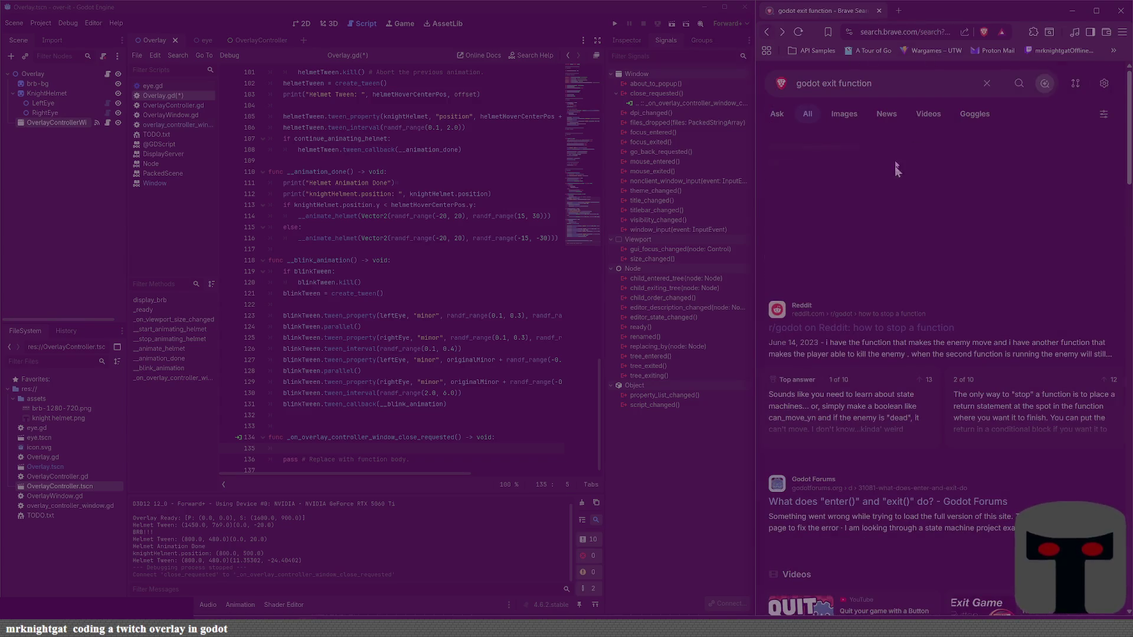
double_click(861, 85)
type("program")
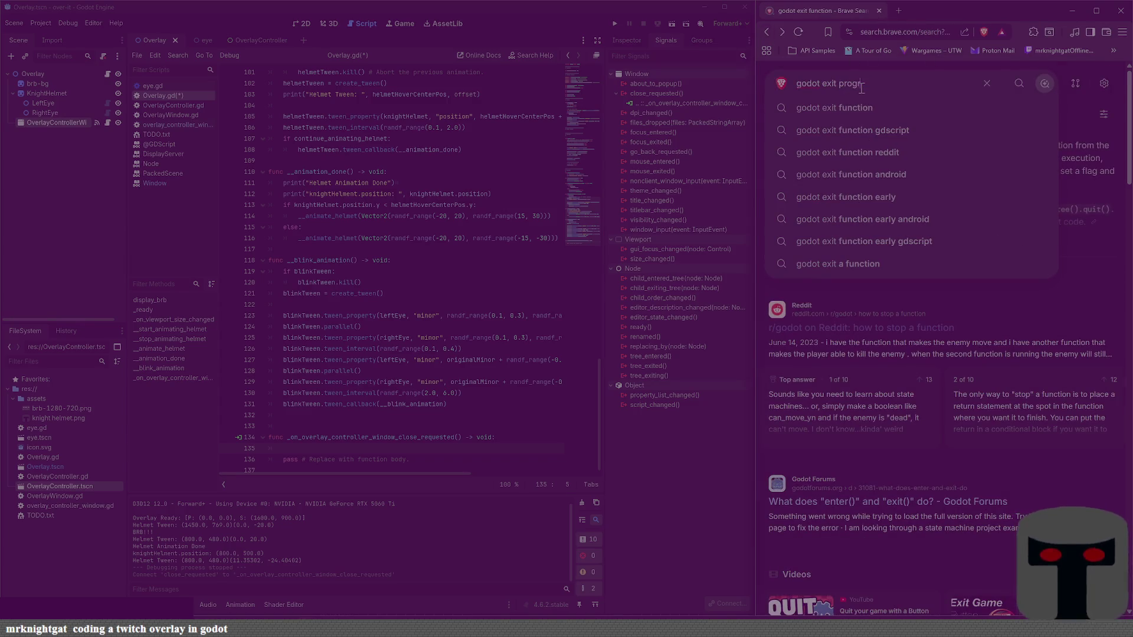
key("Return")
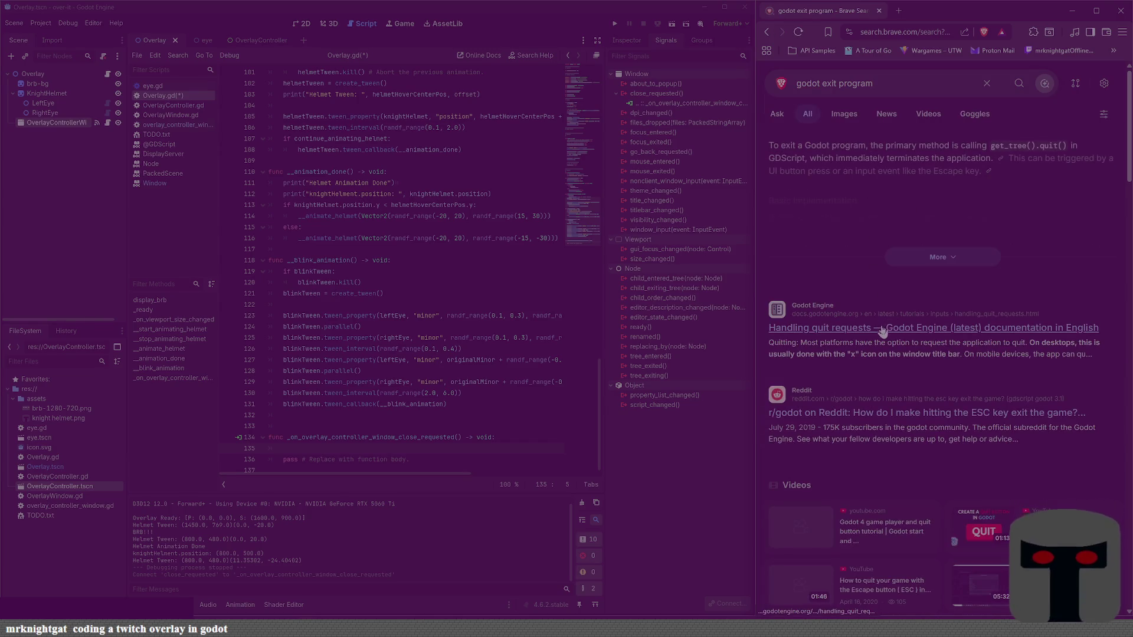
left_click(879, 328)
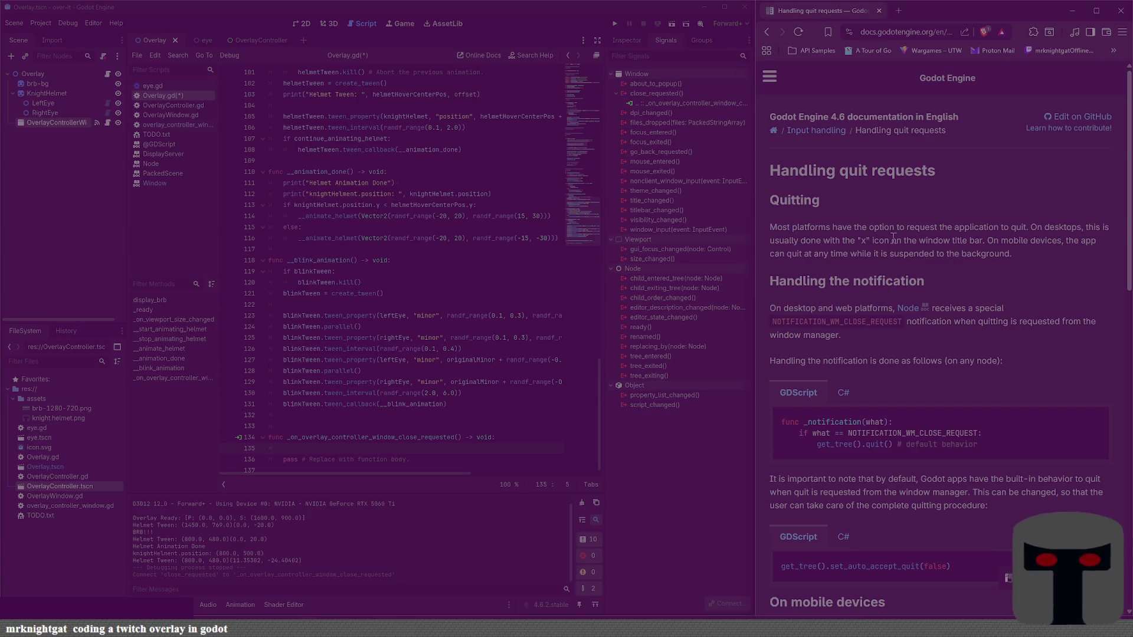
Step: Read the quit-requests page and select the get_tree().root.propagate_notification(NOTIFICATION_WM_CLOSE_REQUEST) line
scroll(892, 235, "down", 5)
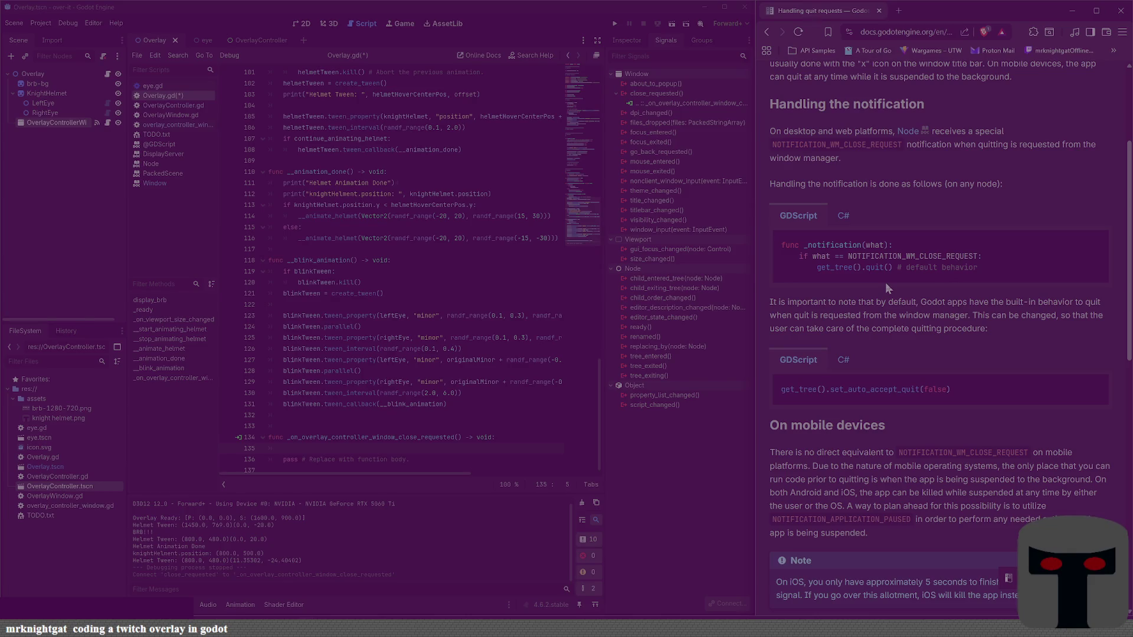
scroll(885, 287, "down", 3)
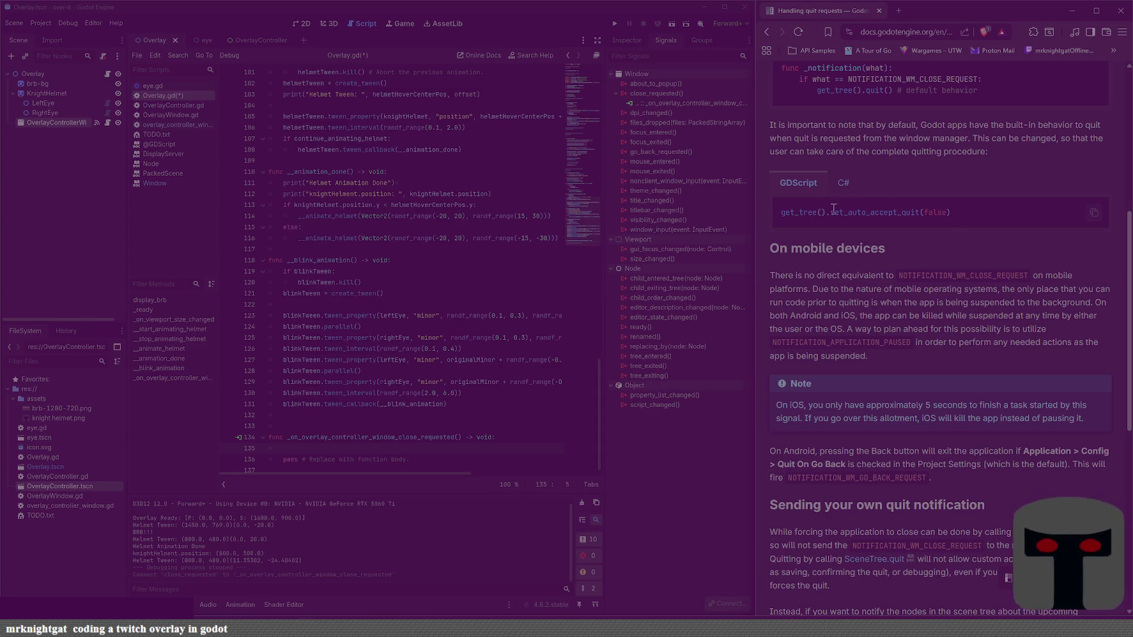
scroll(901, 288, "down", 5)
scroll(901, 289, "up", 5)
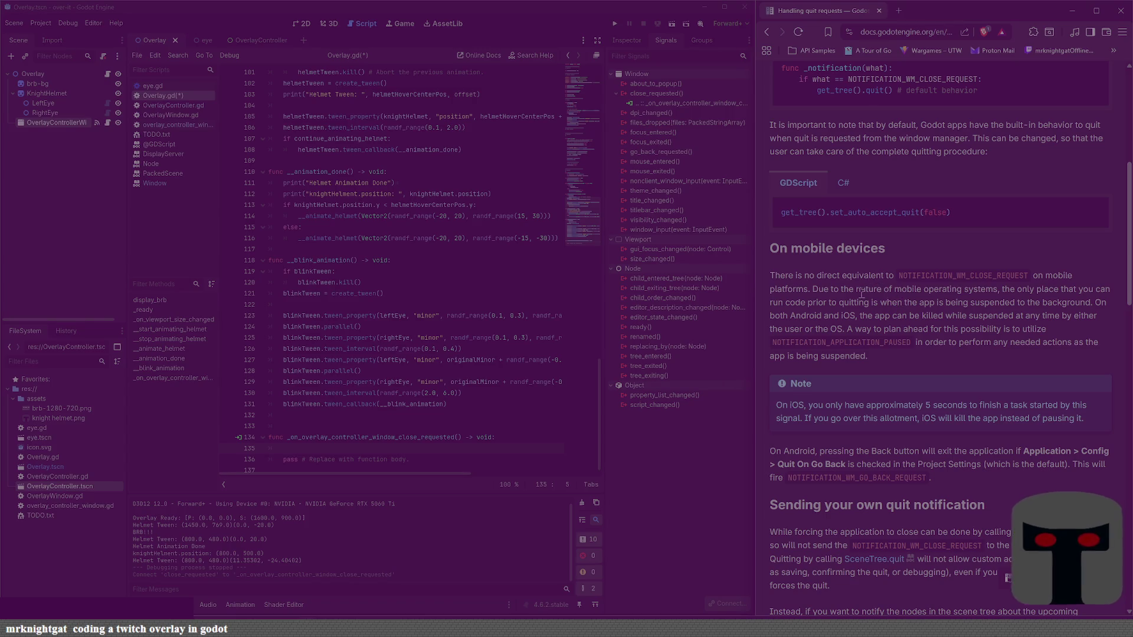
scroll(861, 293, "down", 3)
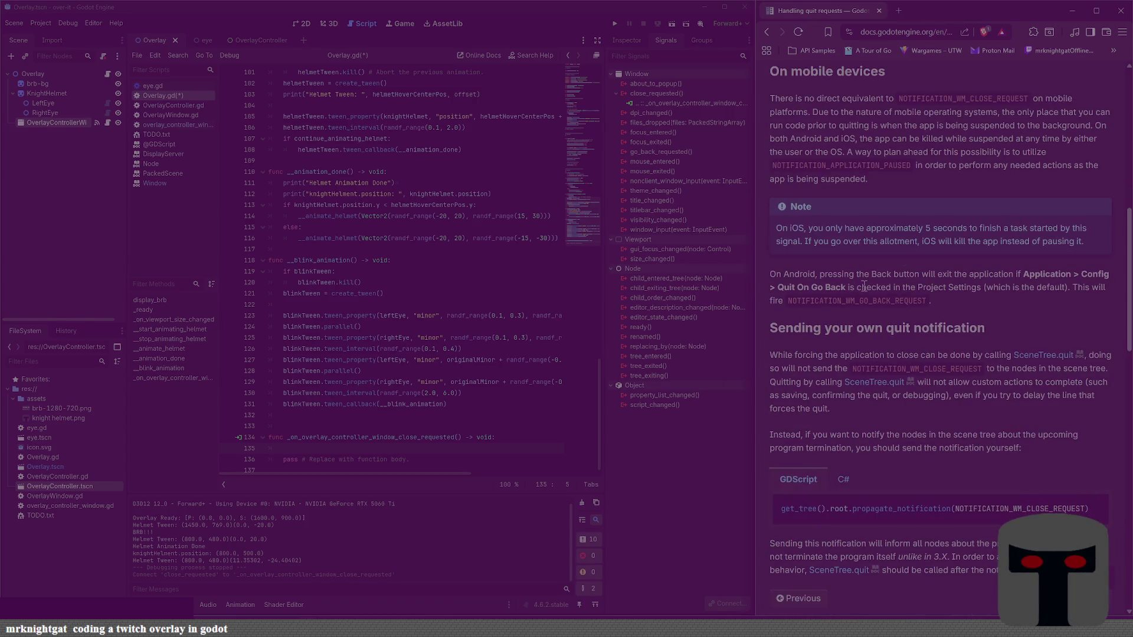
scroll(863, 285, "down", 3)
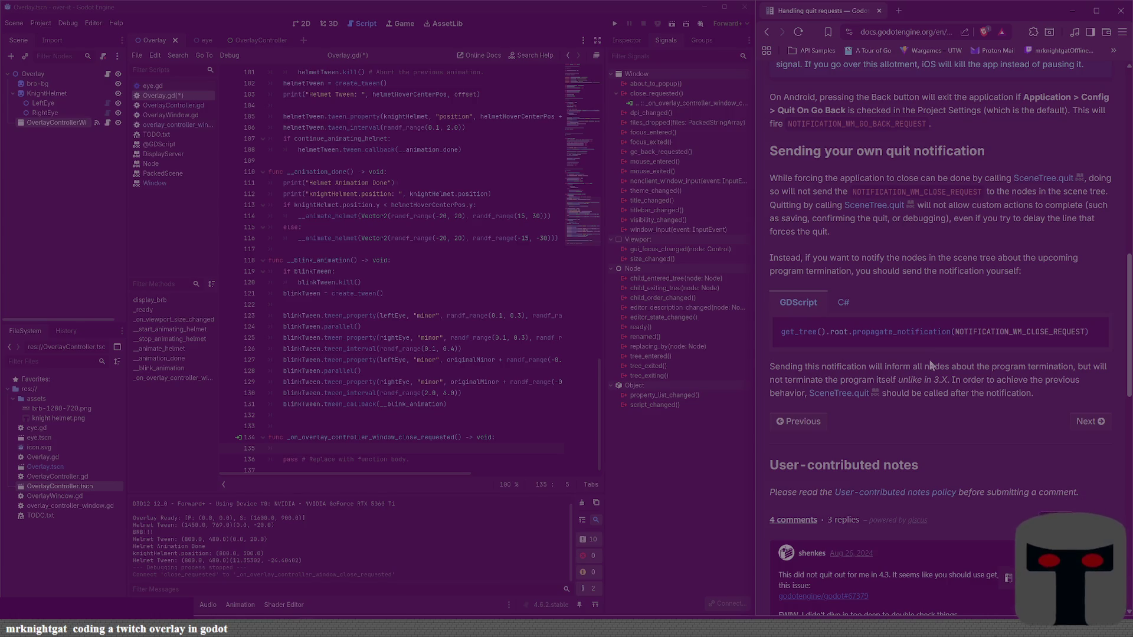
scroll(930, 360, "down", 3)
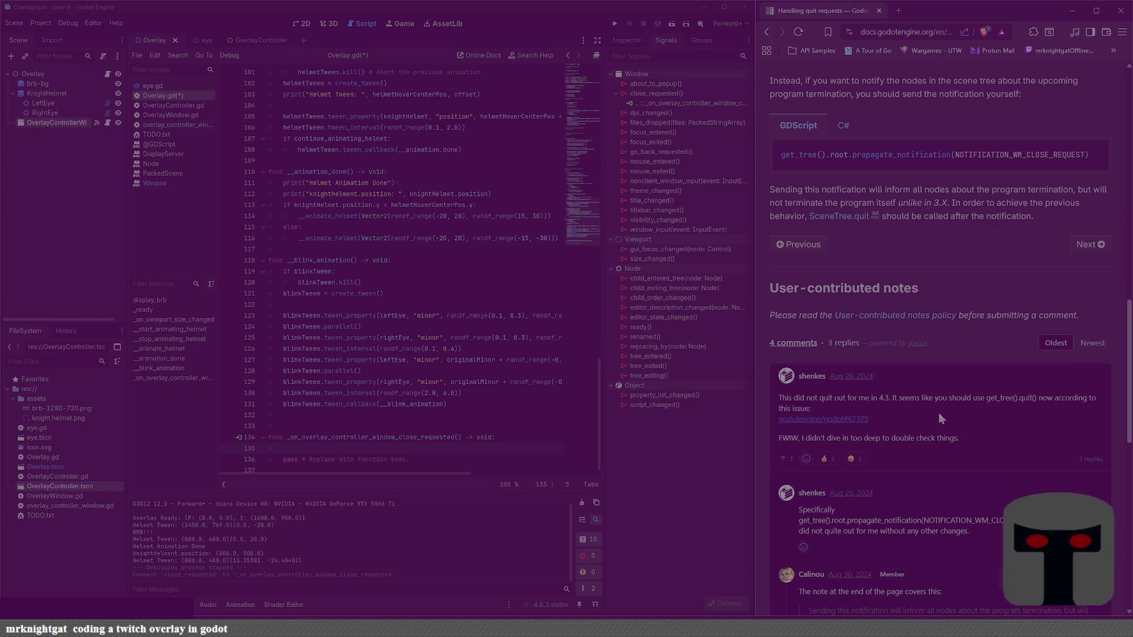
scroll(939, 418, "down", 3)
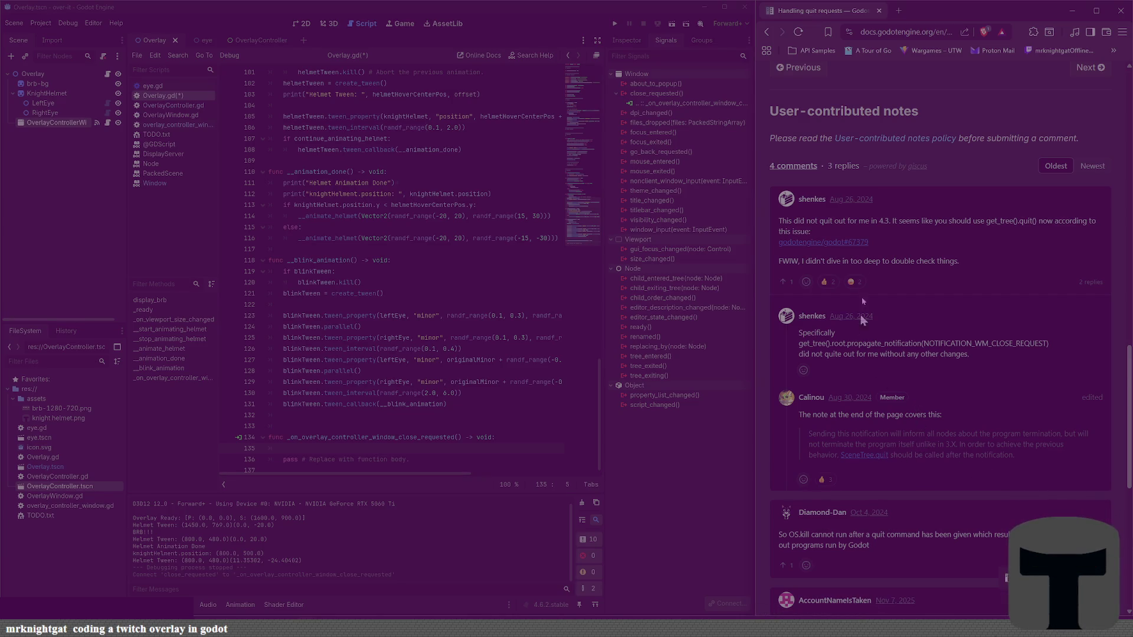
scroll(868, 261, "up", 5)
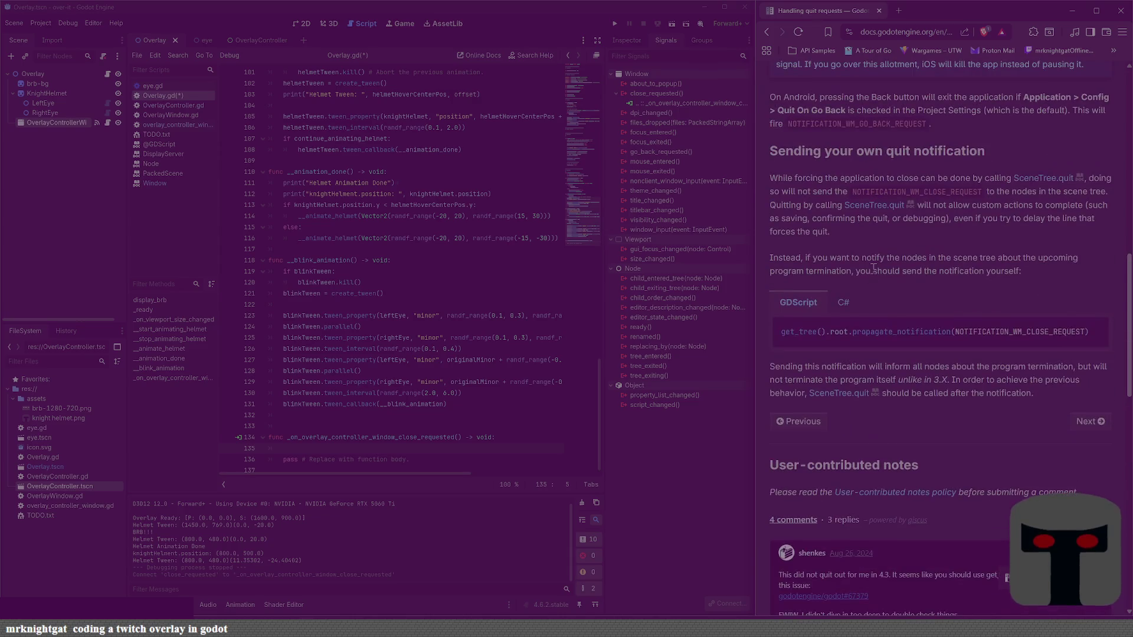
left_click_drag(781, 334, 1100, 333)
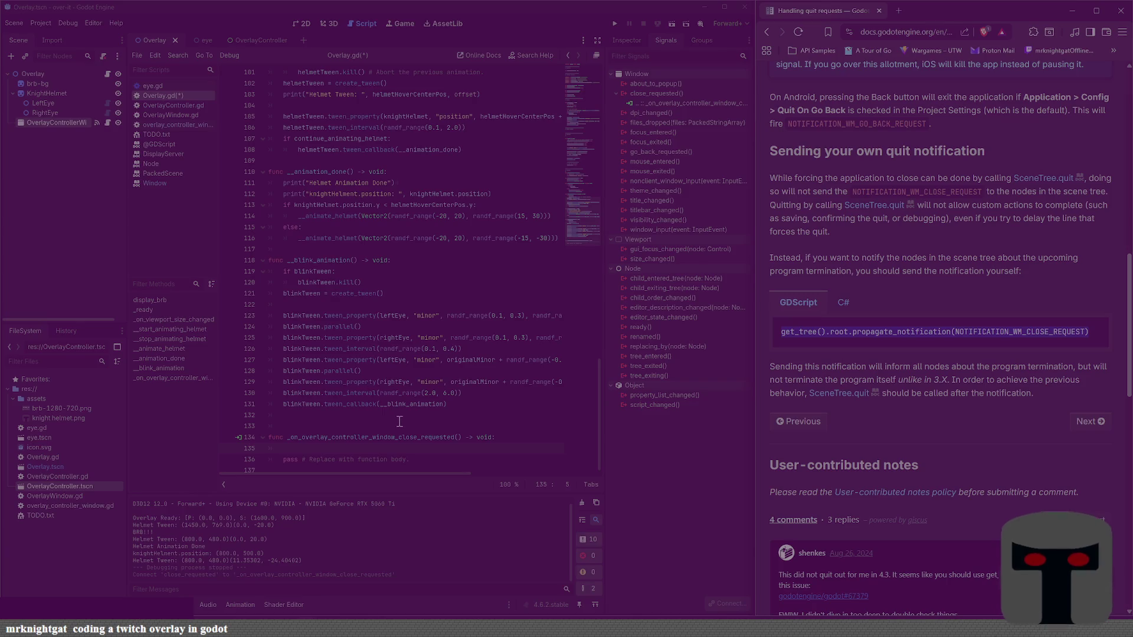
left_click(398, 450)
Step: Paste the notification line into the handler with the comment '# Let everyone know we are quitting'
key("ctrl+v")
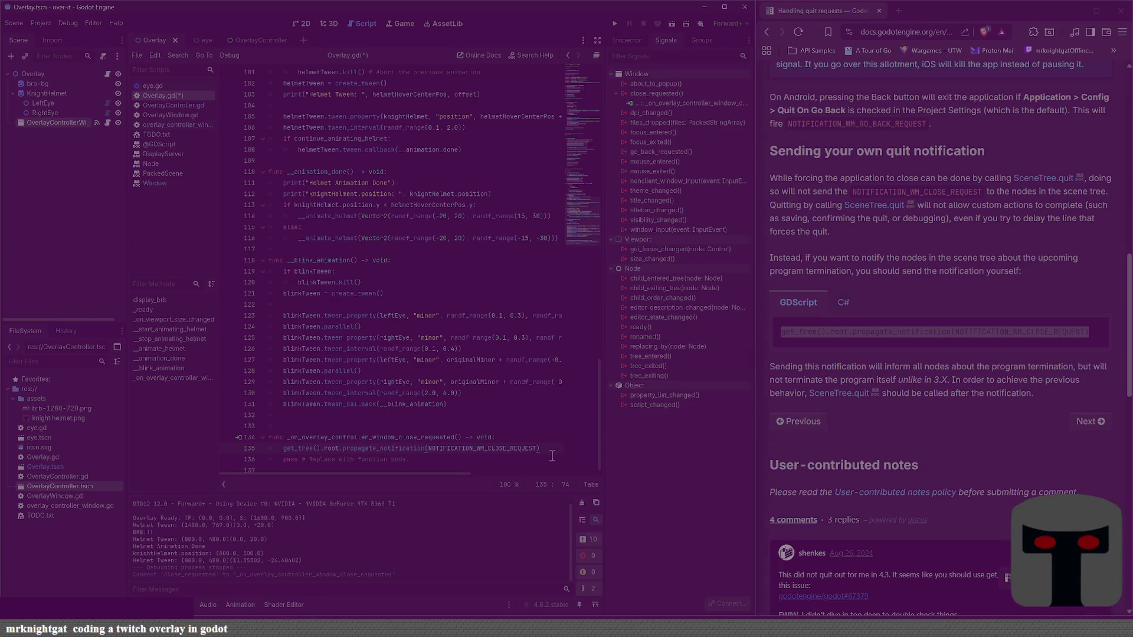
key("Up")
key("Return")
type("# ")
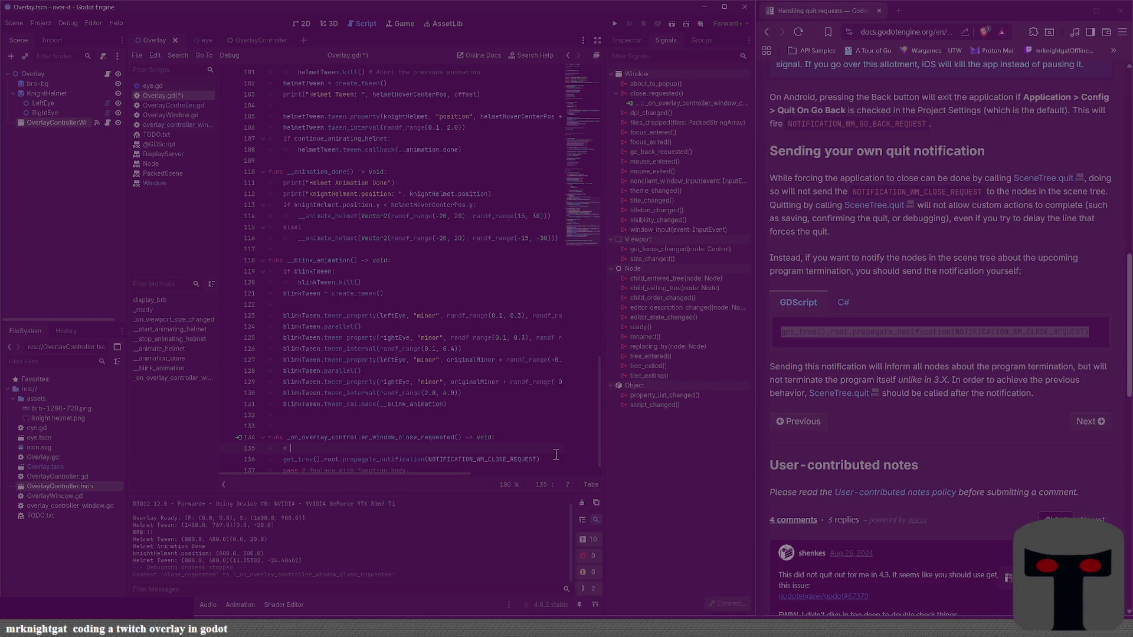
type("Let e")
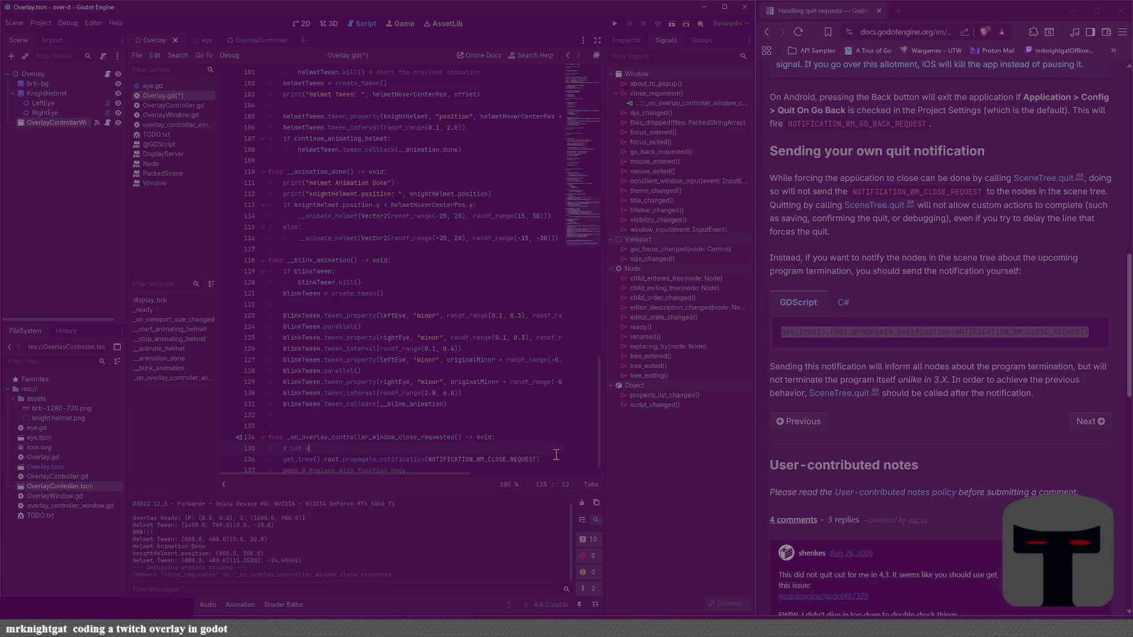
type("veryone know ")
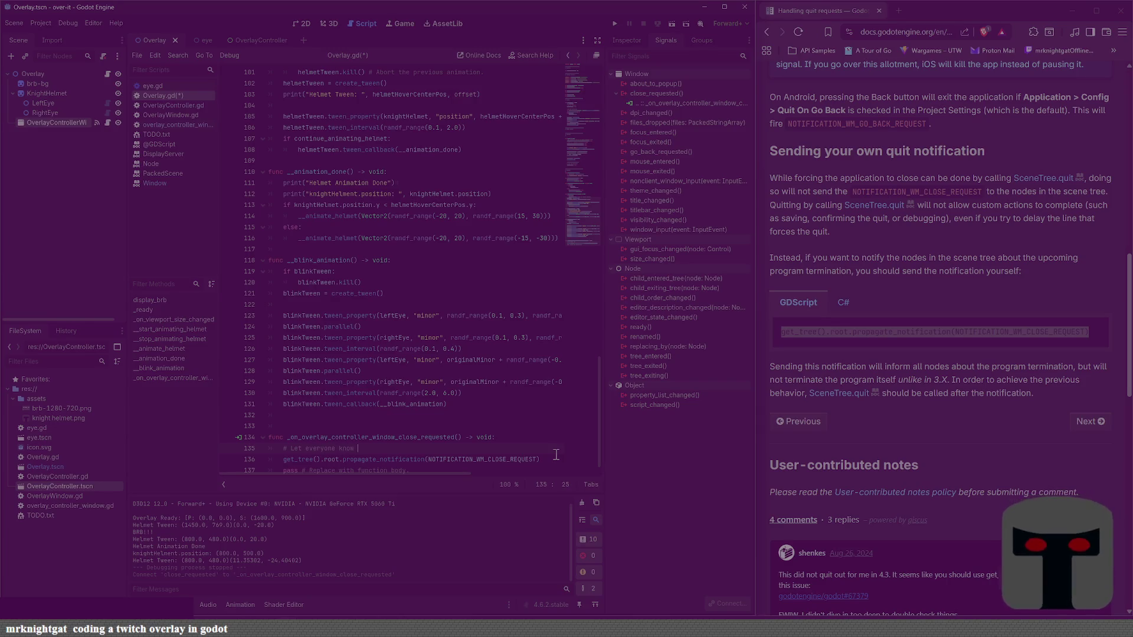
type("we are qu")
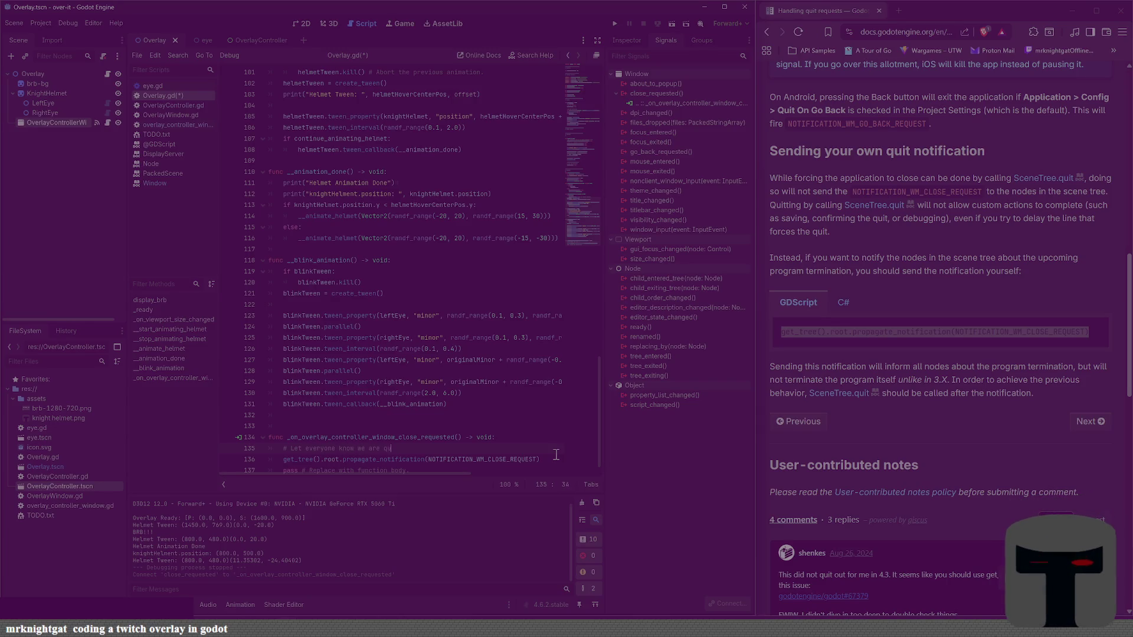
type("itting")
Step: Add a get_tree().quit() call after the notification line and save the script
left_click(555, 455)
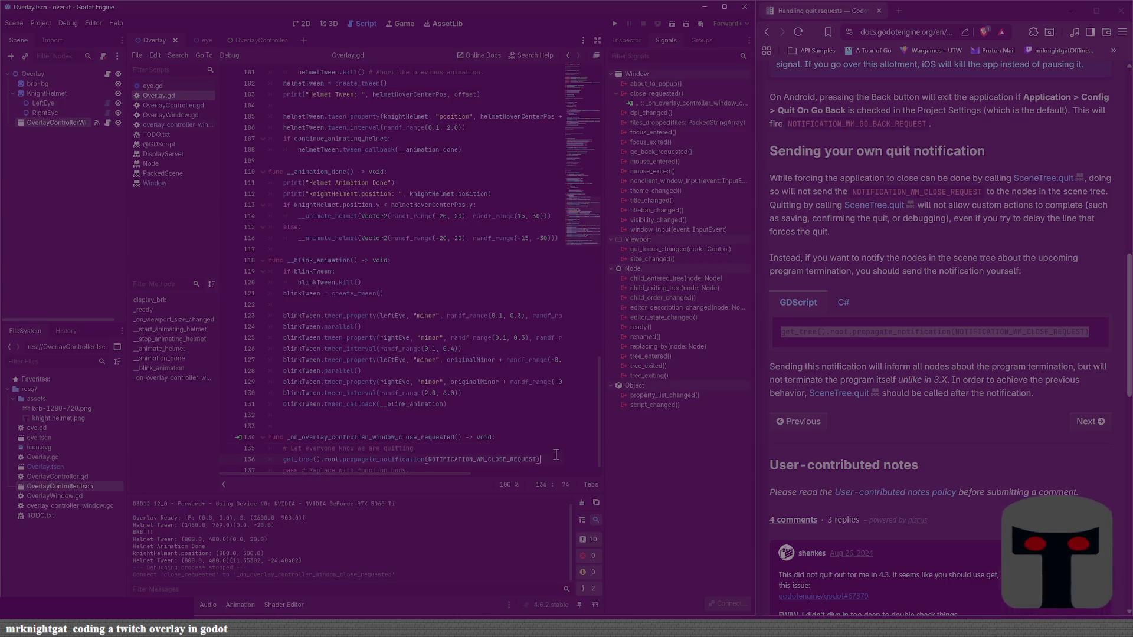
key("Return")
key("ctrl+s")
key("ctrl+z")
type("get_tr")
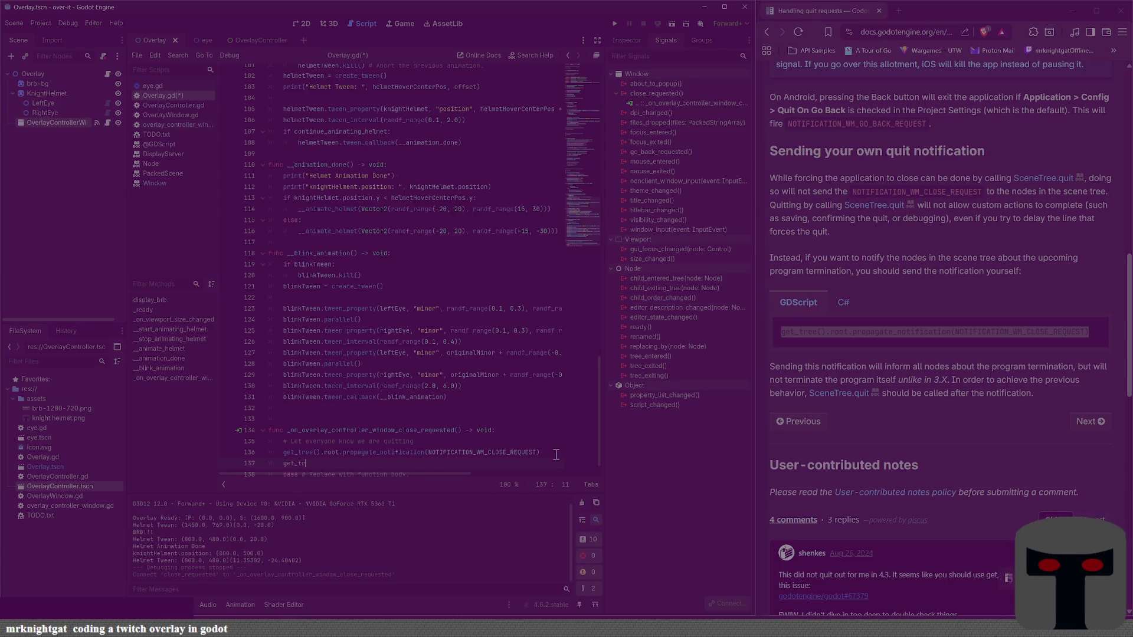
type("ee().q")
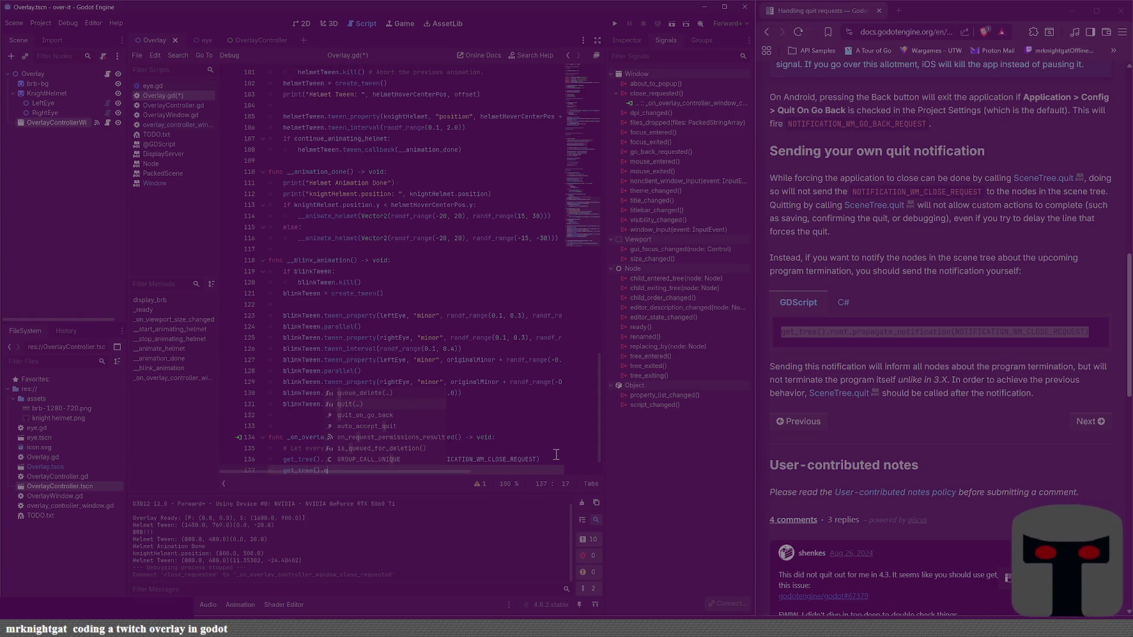
key("Return")
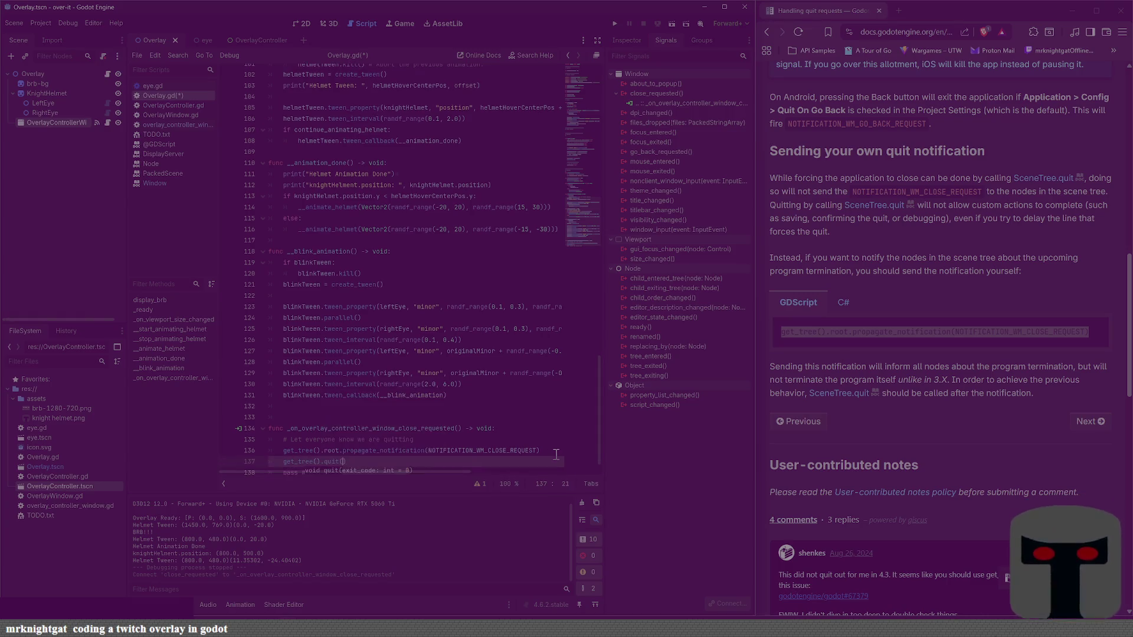
key("Down")
key("Down")
key("ctrl+s")
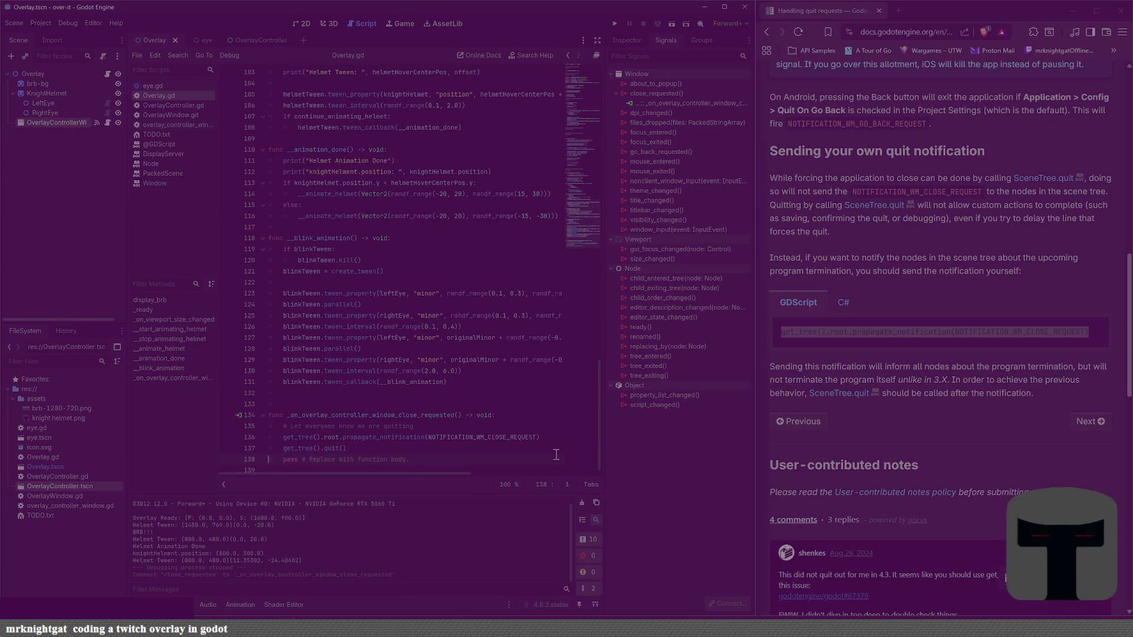
Step: Delete the pass placeholder, then run with F5 and close the controller window to test quitting
key("Home")
key("shift+End")
key("Delete")
key("BackSpace")
key("BackSpace")
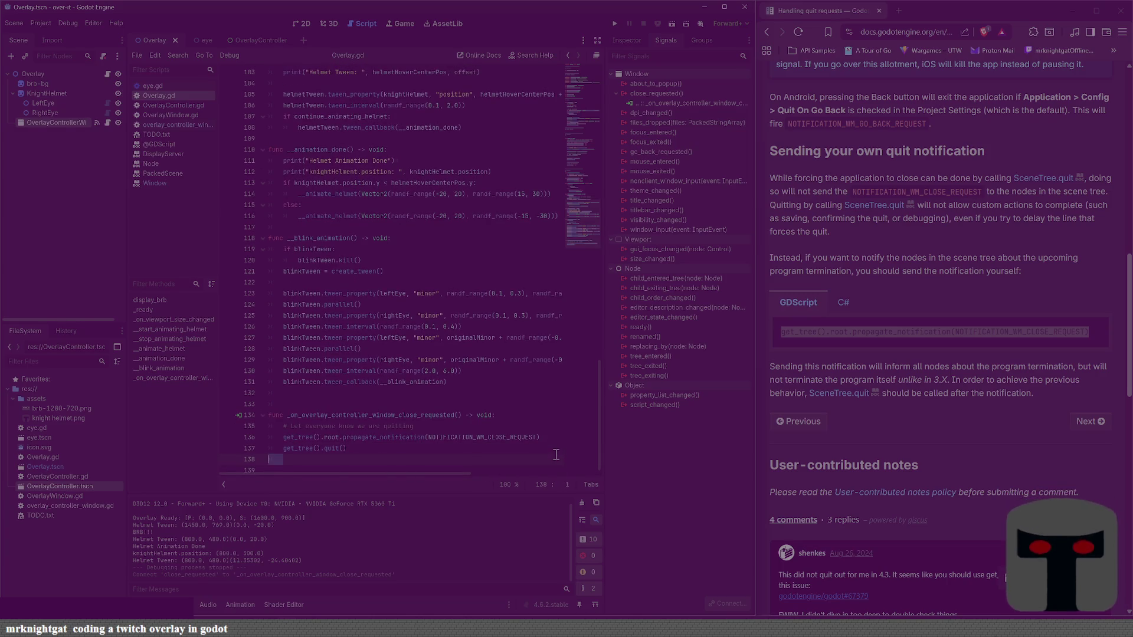
key("F5")
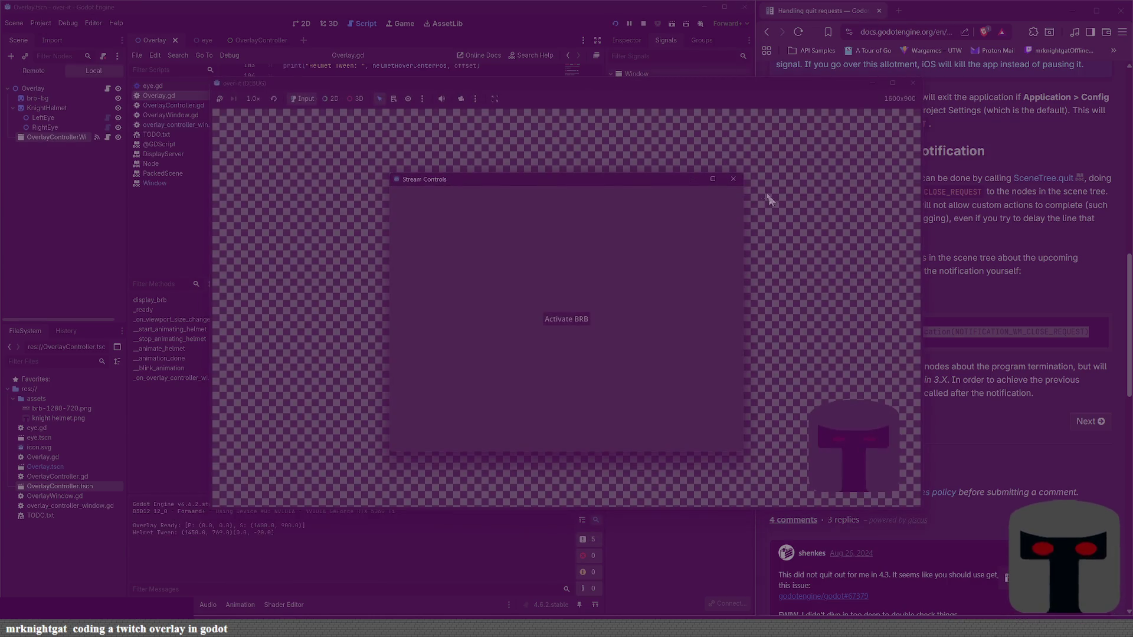
left_click(734, 179)
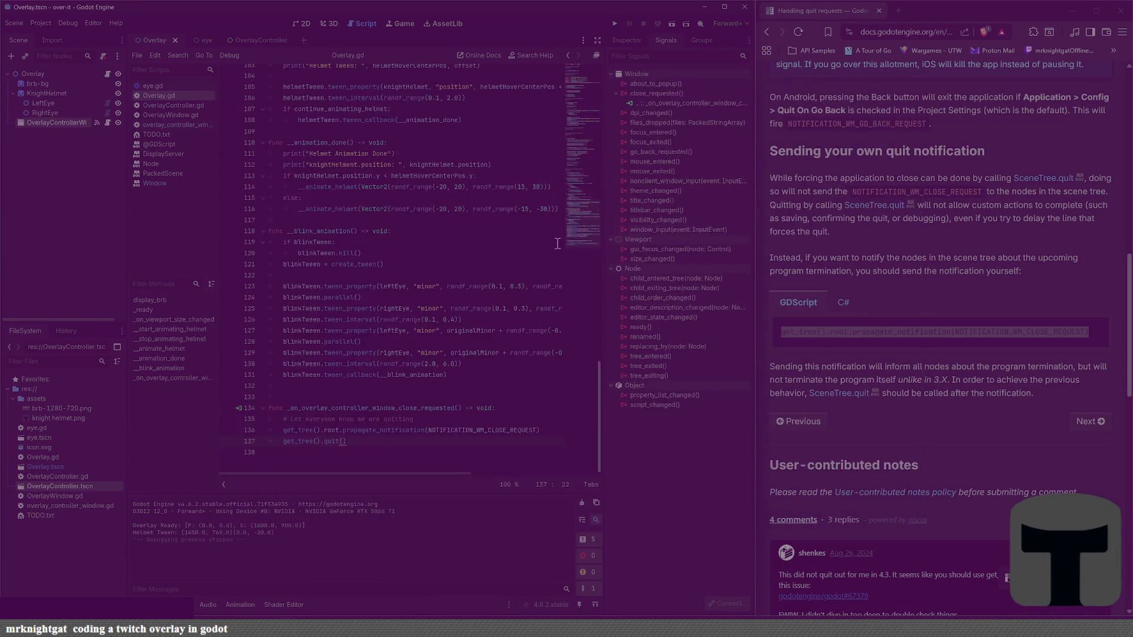
left_click(183, 135)
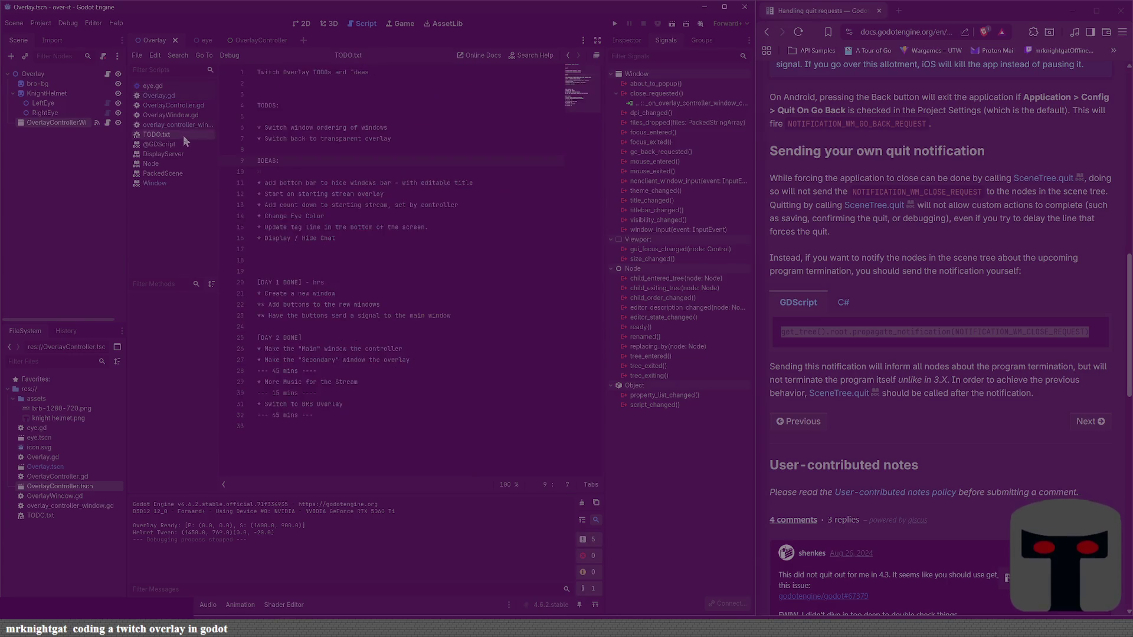
Step: Add 'Quit program if controller window quits.' under TODOS in TODO.txt and save
key("Up")
key("Up")
key("Up")
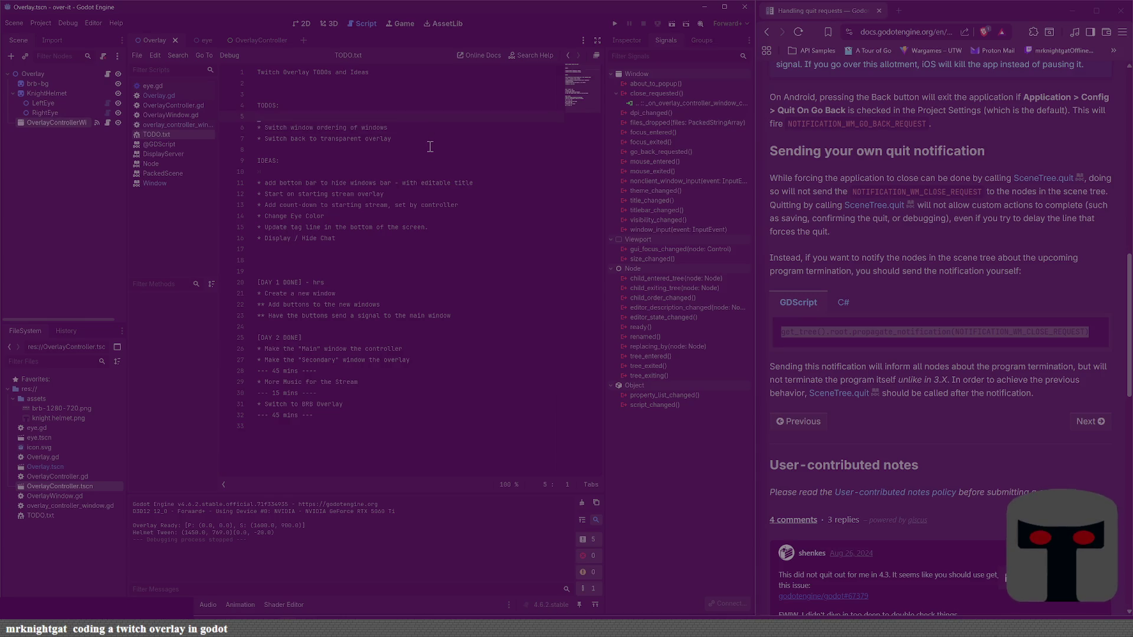
key("Return")
key("Up")
key("Up")
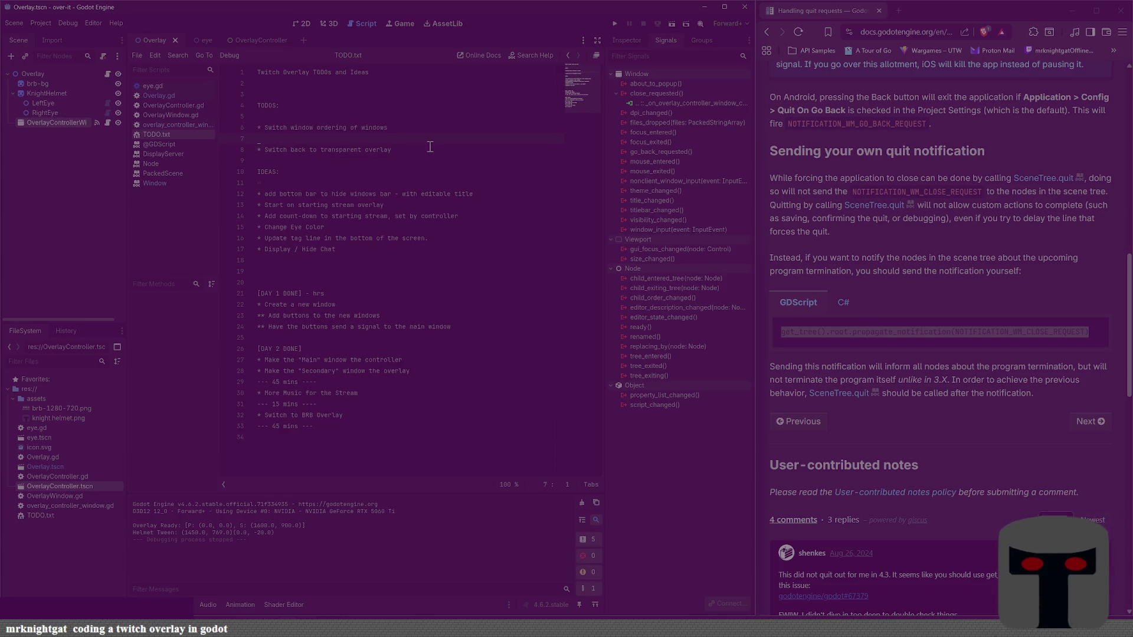
key("Return")
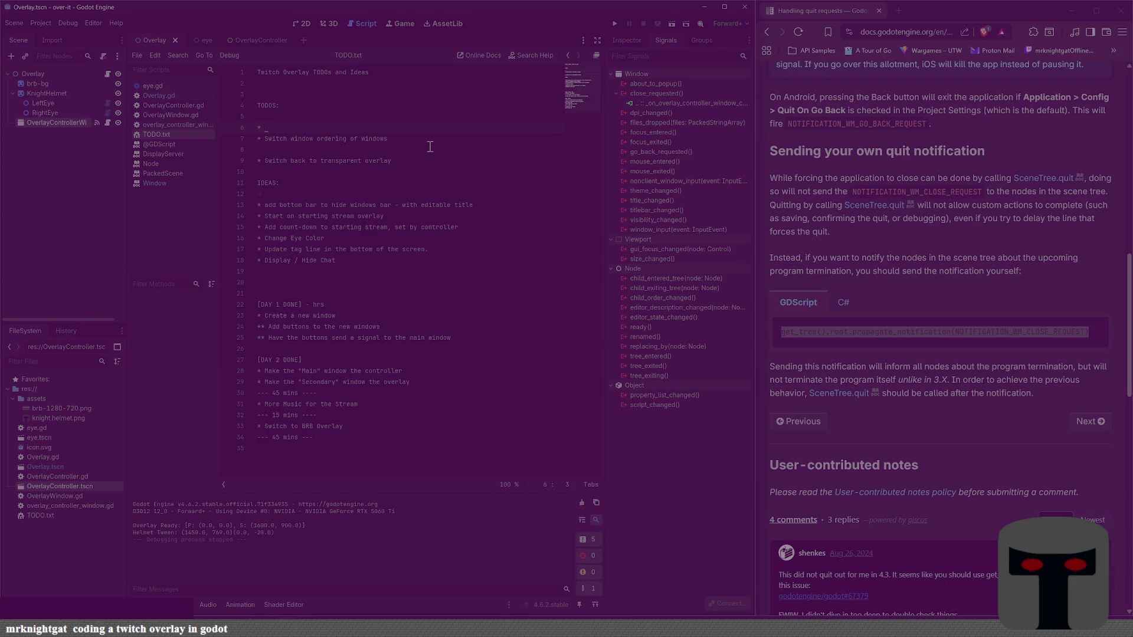
type("Quit")
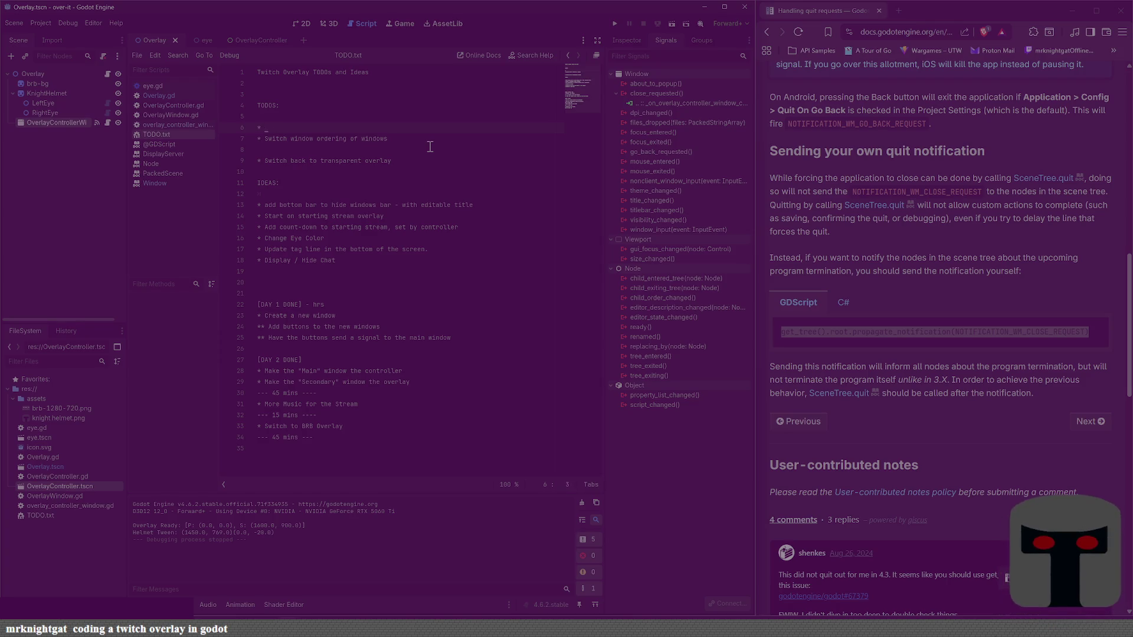
type("Quit")
key("BackSpace")
key("BackSpace")
key("BackSpace")
type("t ")
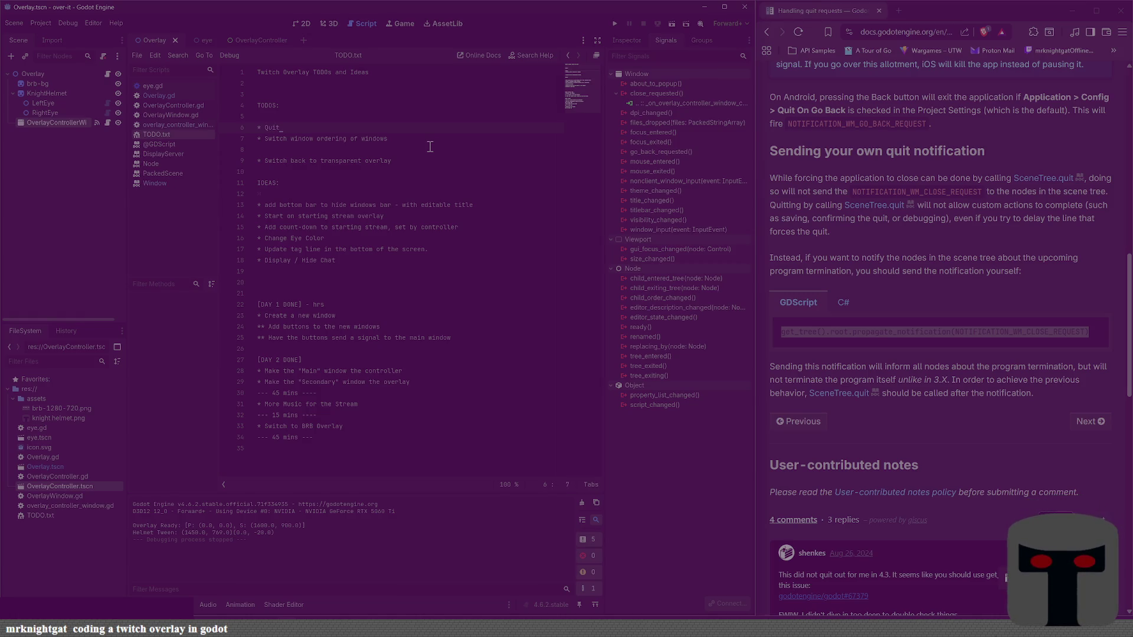
type("program if ")
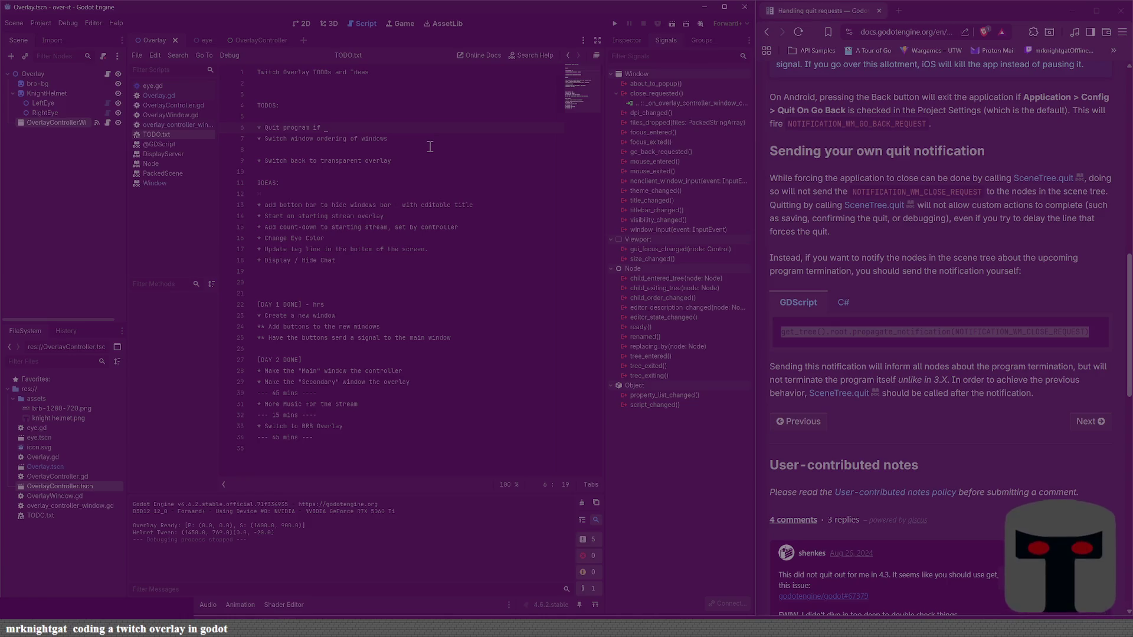
type("controller w")
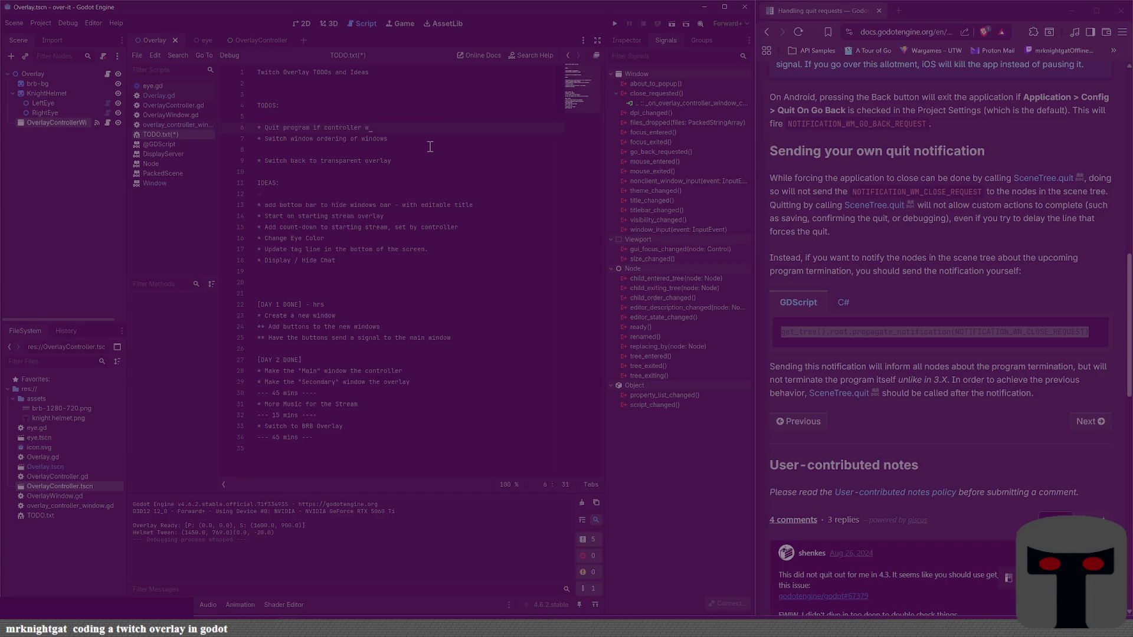
type("indow is")
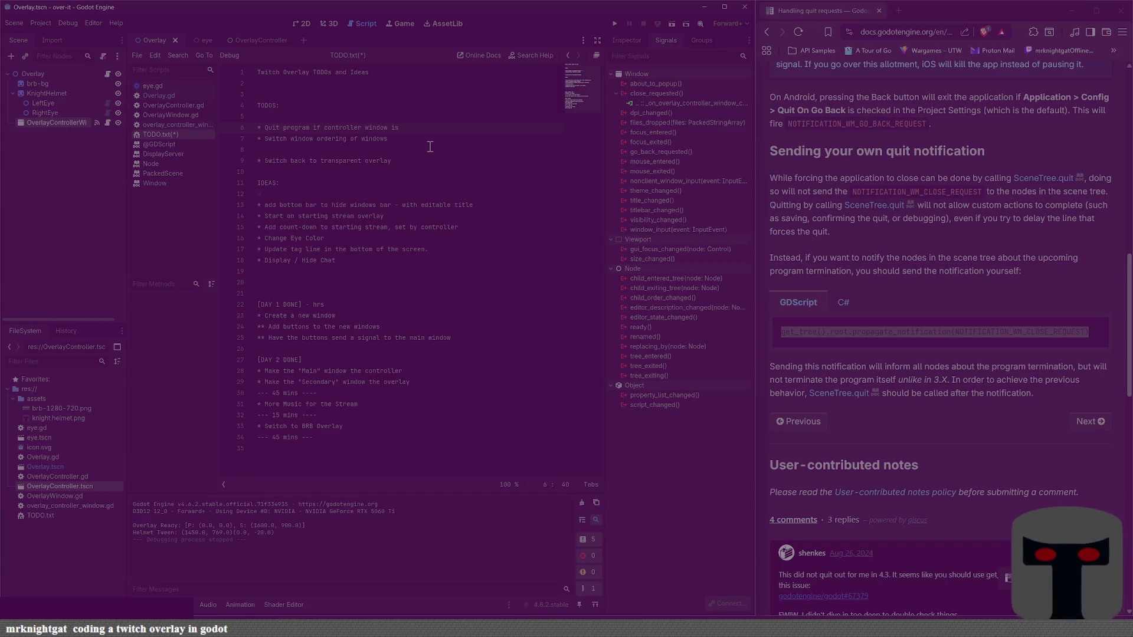
key("BackSpace")
key("BackSpace")
type("quits.")
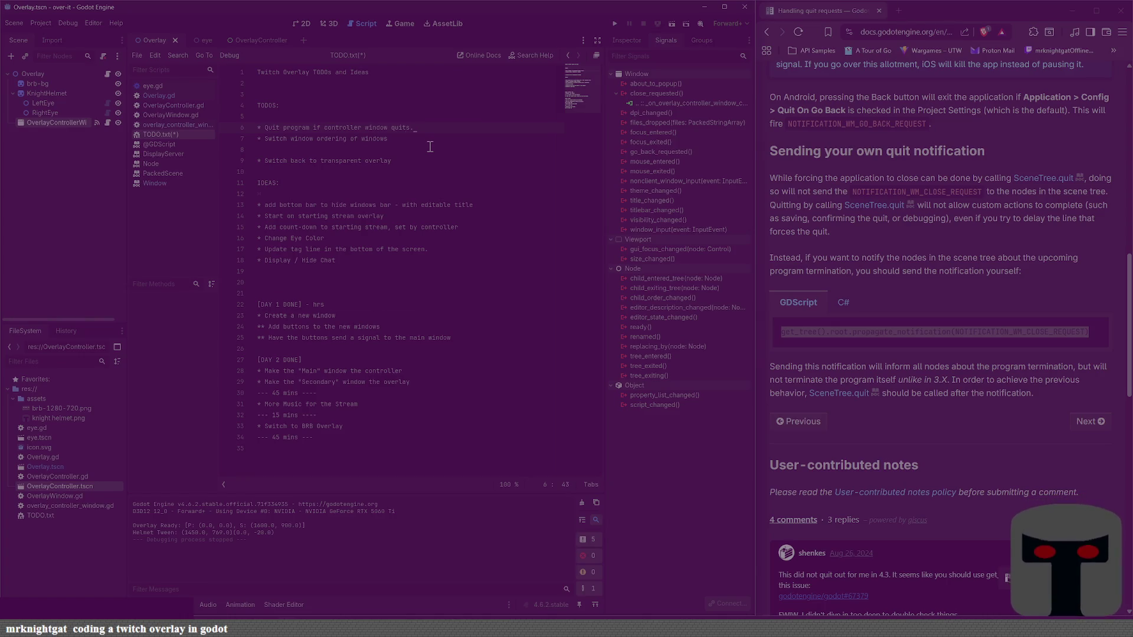
key("ctrl+s")
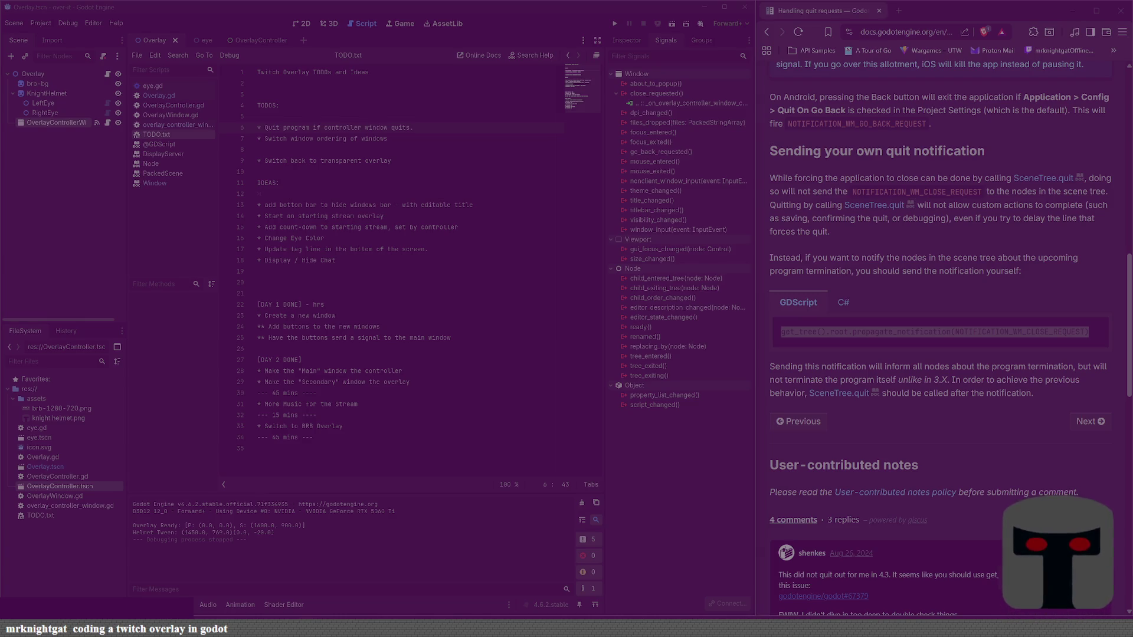
Step: Delete the blank line between the TODO items
left_click(397, 179)
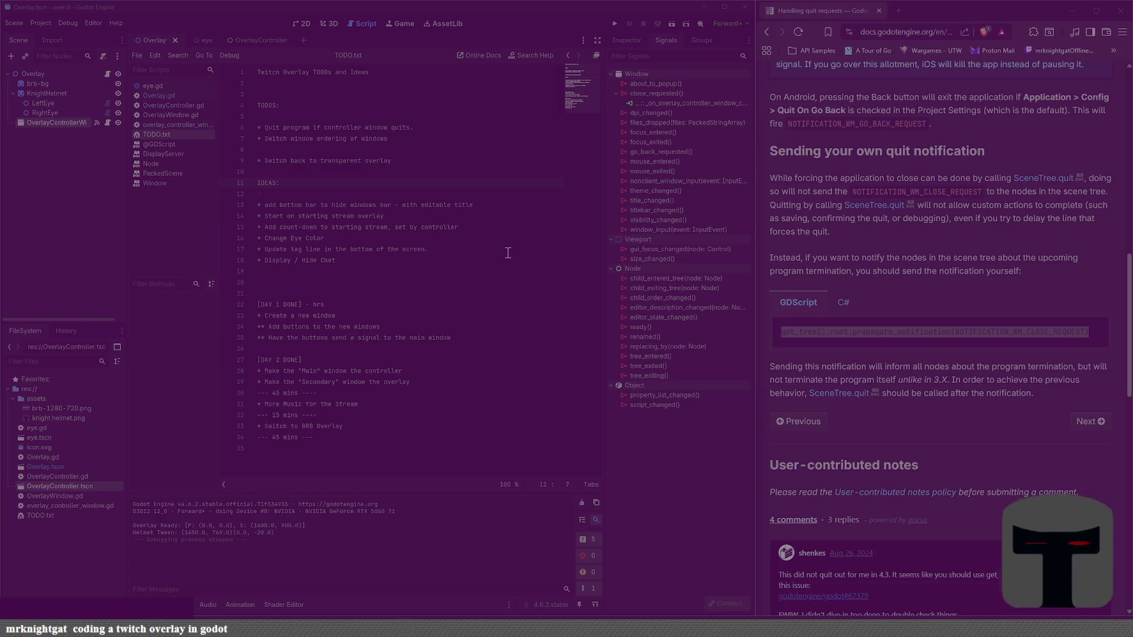
key("Up")
key("Up")
key("End")
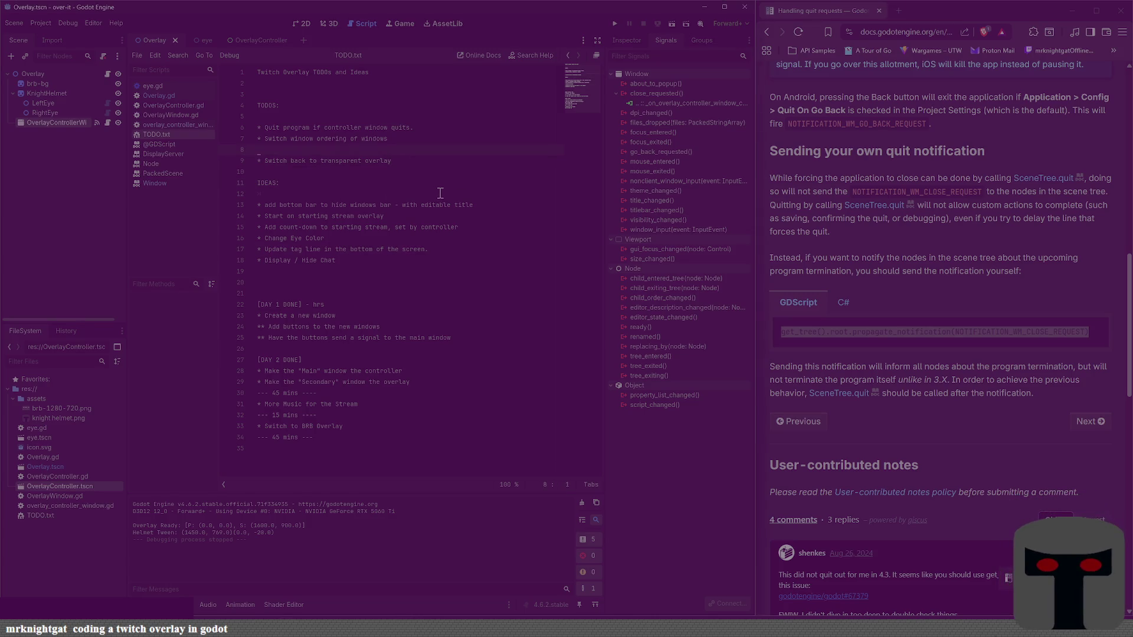
key("BackSpace")
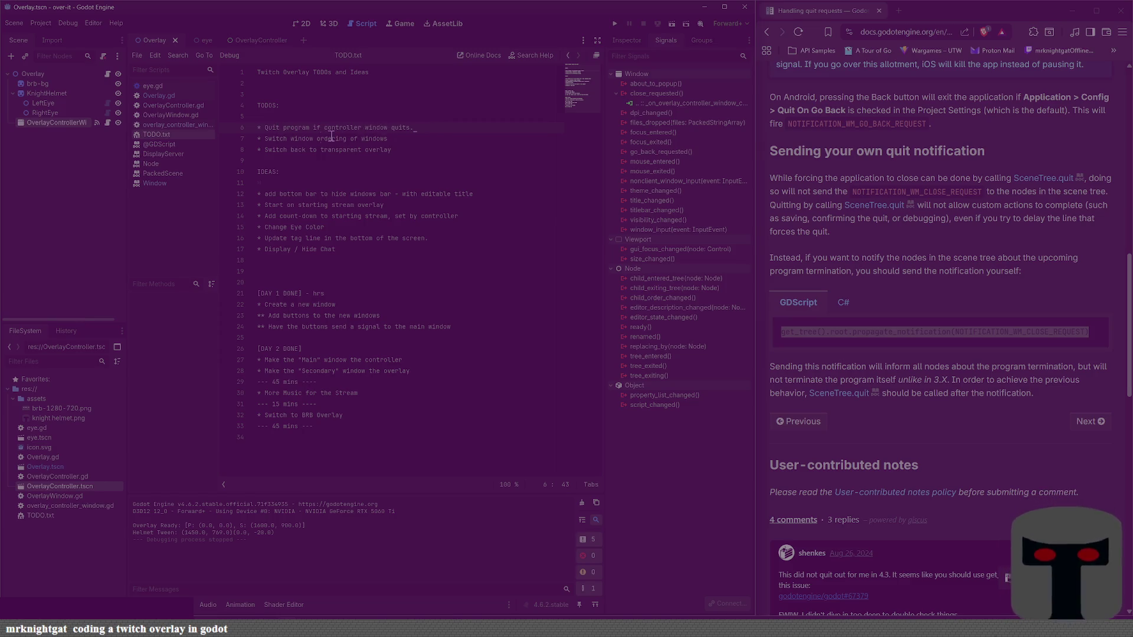
Step: Delete blank line 20 before the [DAY 1 DONE] log, then switch to the OverlayController scene
key("shift+Home")
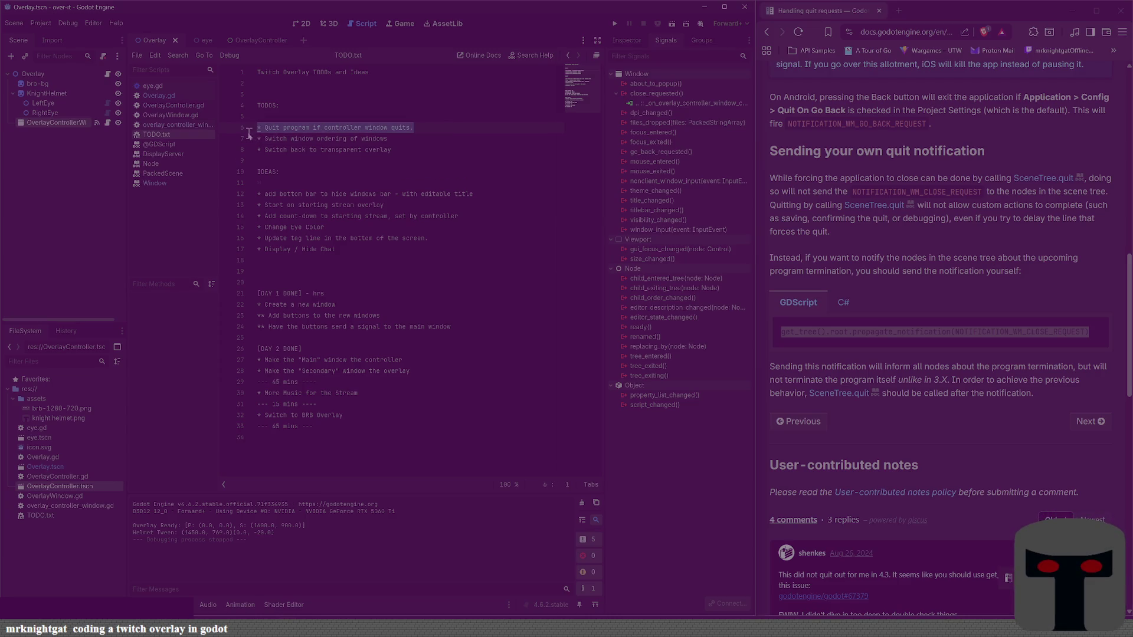
left_click(302, 24)
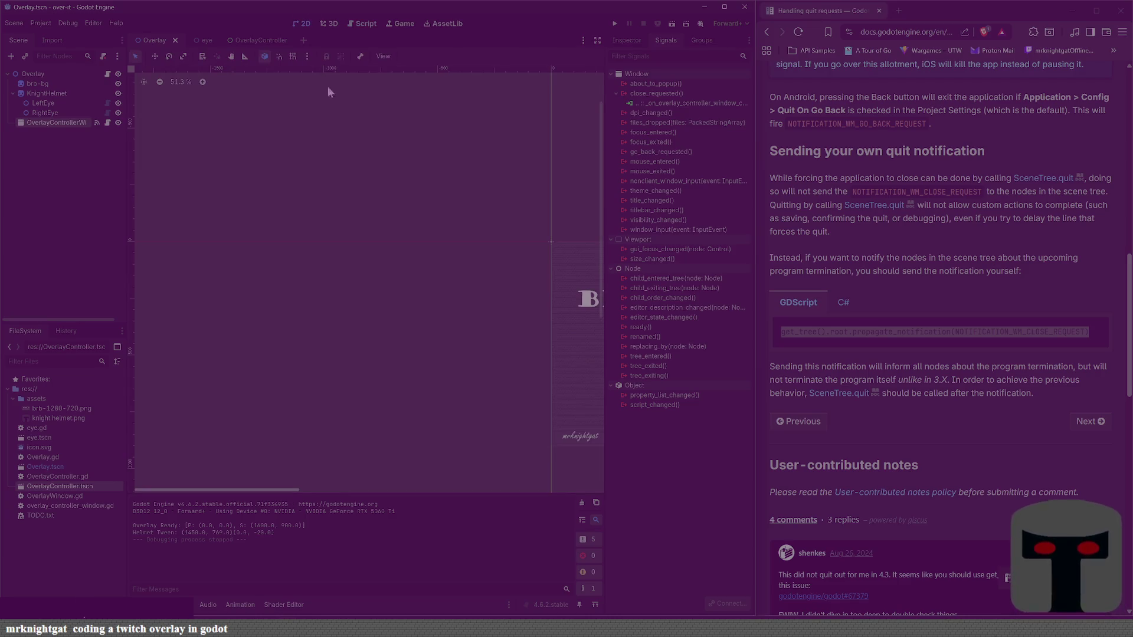
left_click(363, 26)
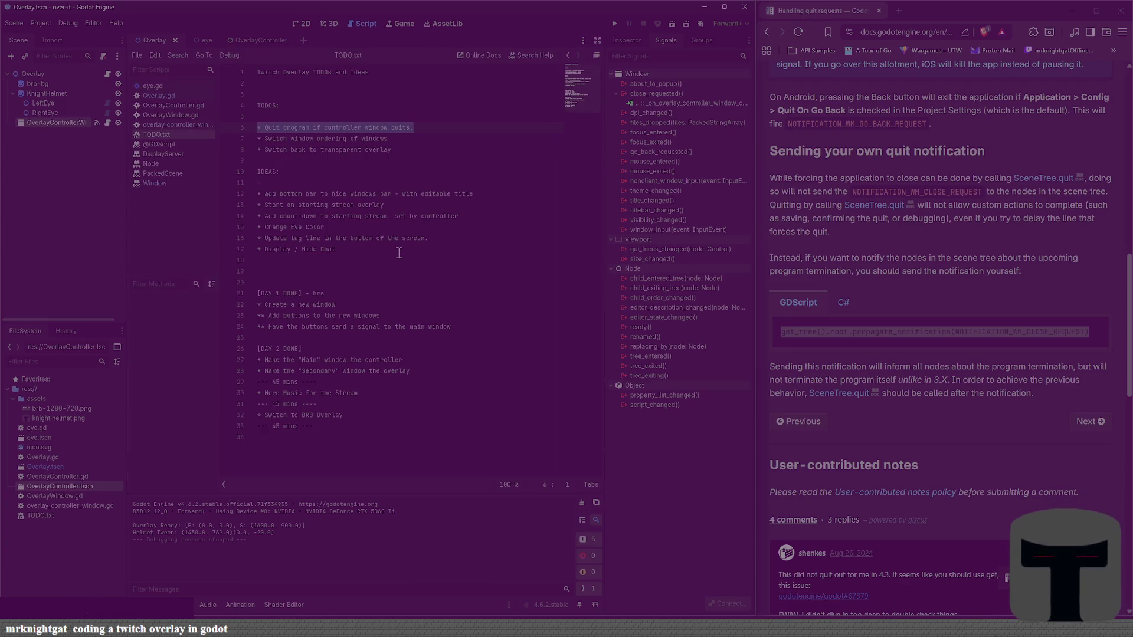
left_click(274, 284)
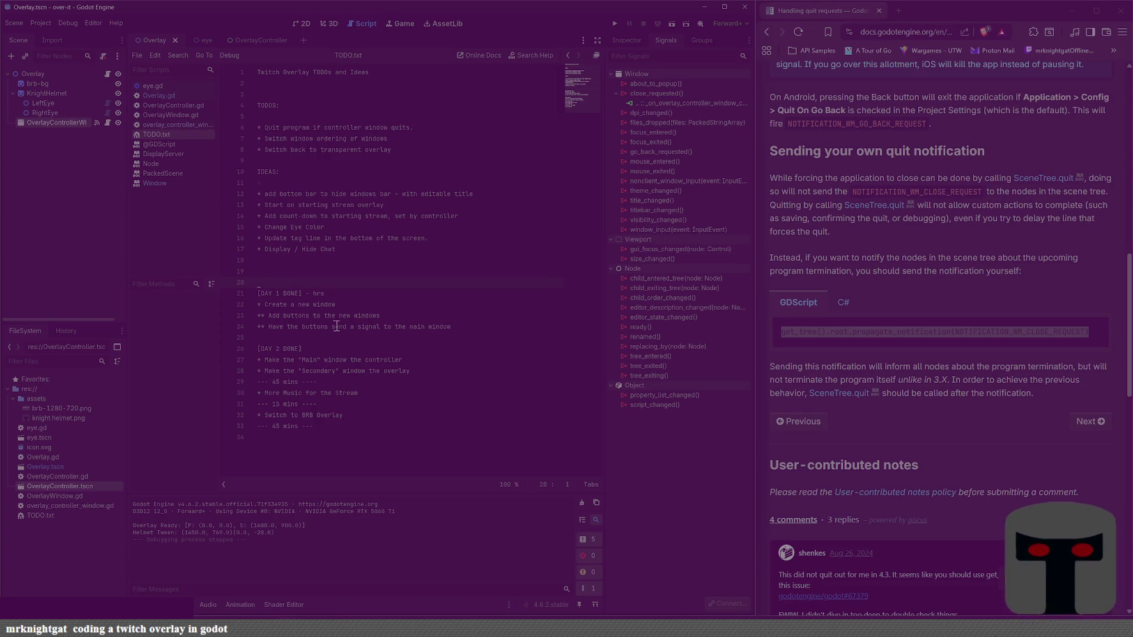
key("BackSpace")
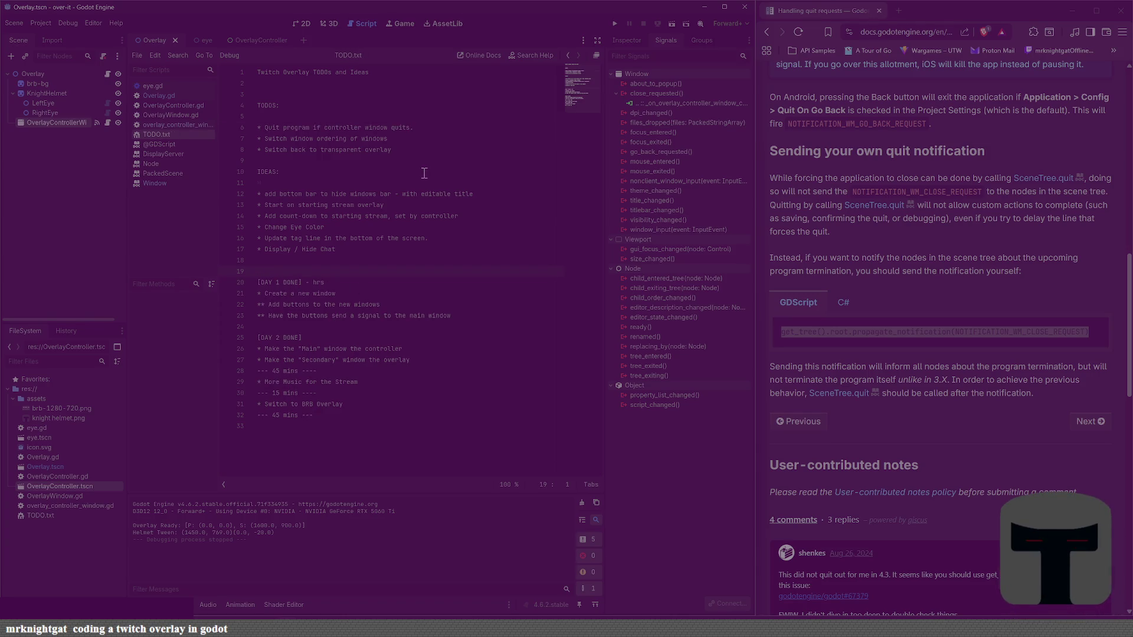
left_click(427, 151)
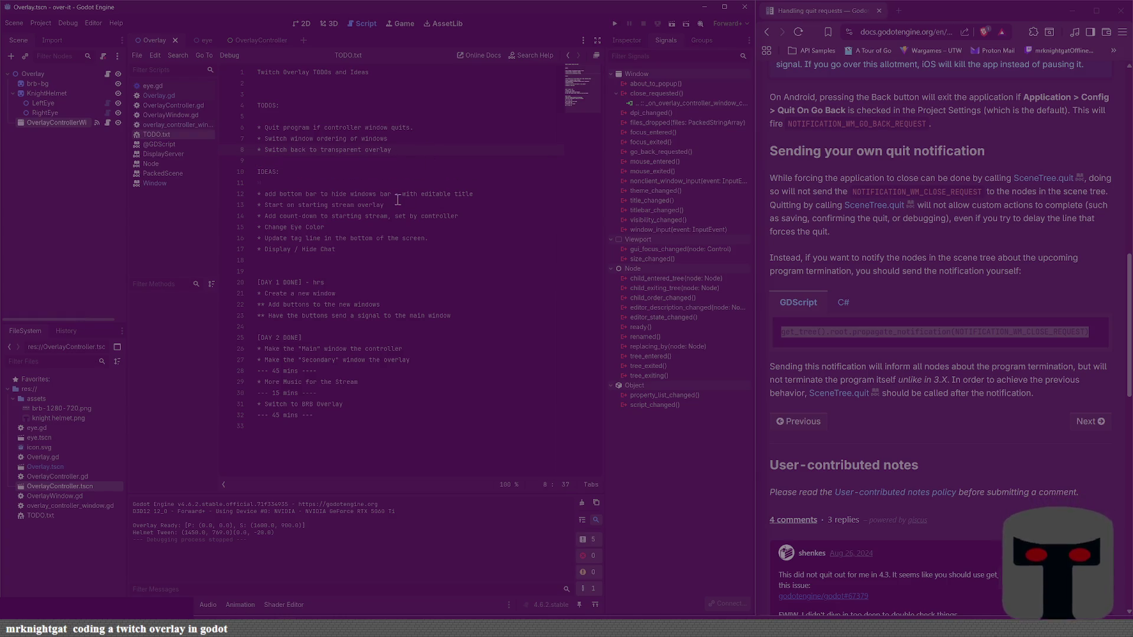
left_click(228, 41)
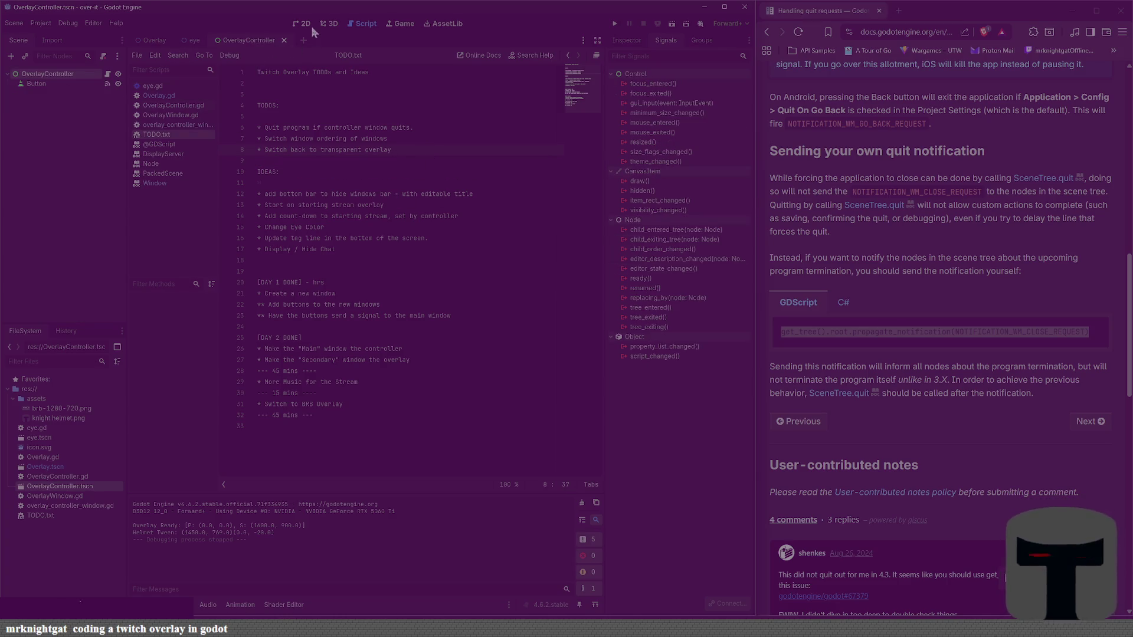
Step: Rename the OverlayController scene's Button node to brbButton
left_click(306, 25)
left_click(45, 86)
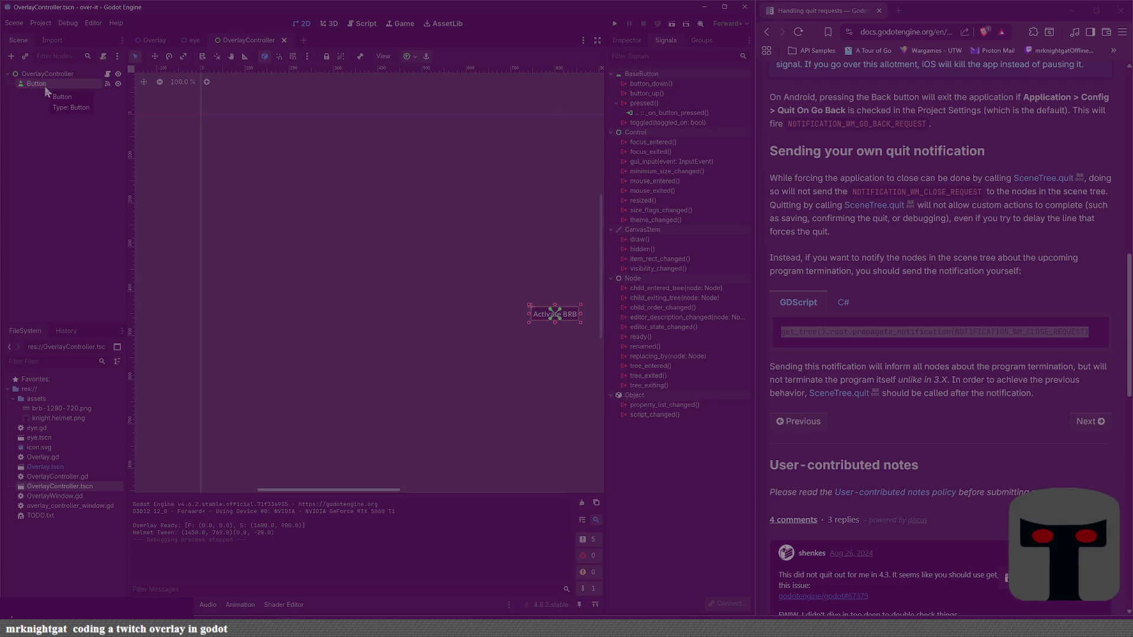
left_click(45, 86)
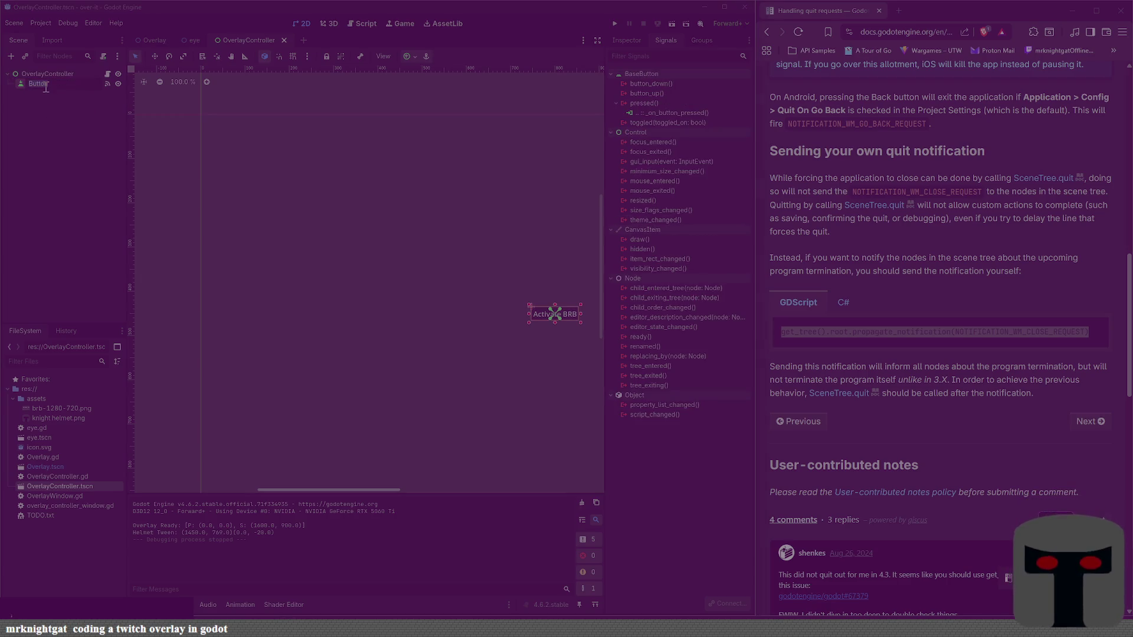
type("BRBButton")
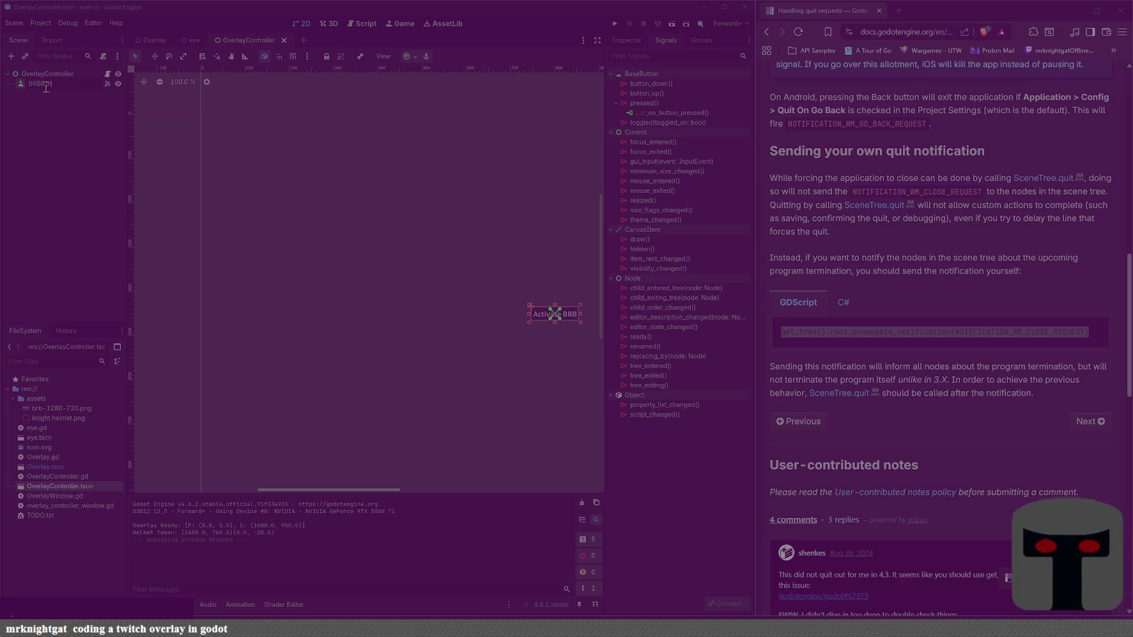
key("BackSpace")
key("BackSpace")
key("BackSpace")
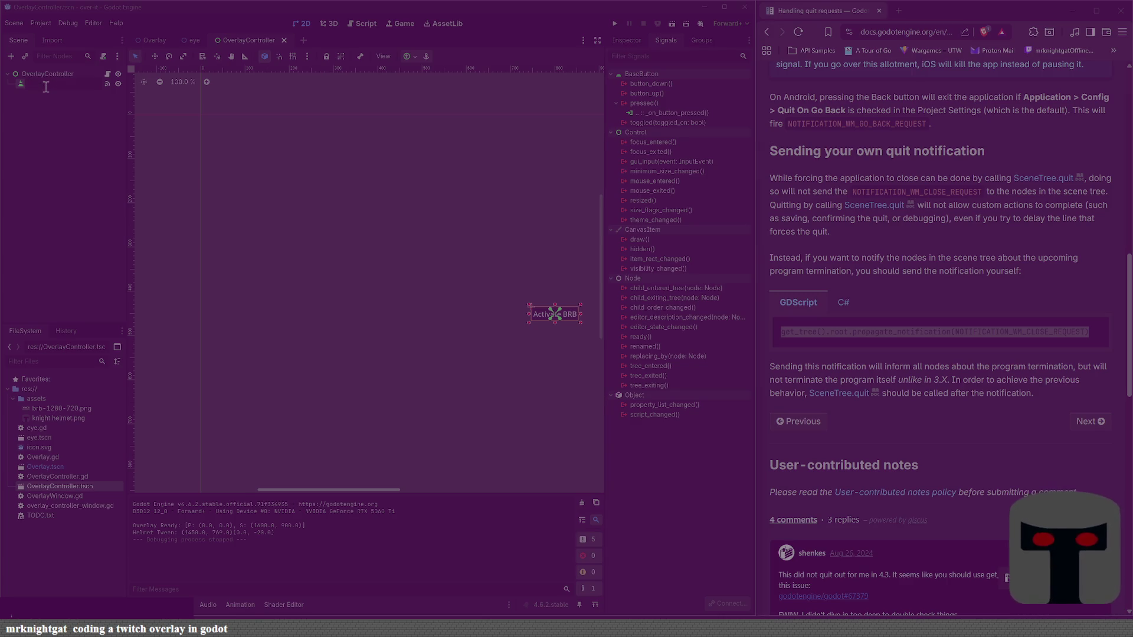
type("BRB")
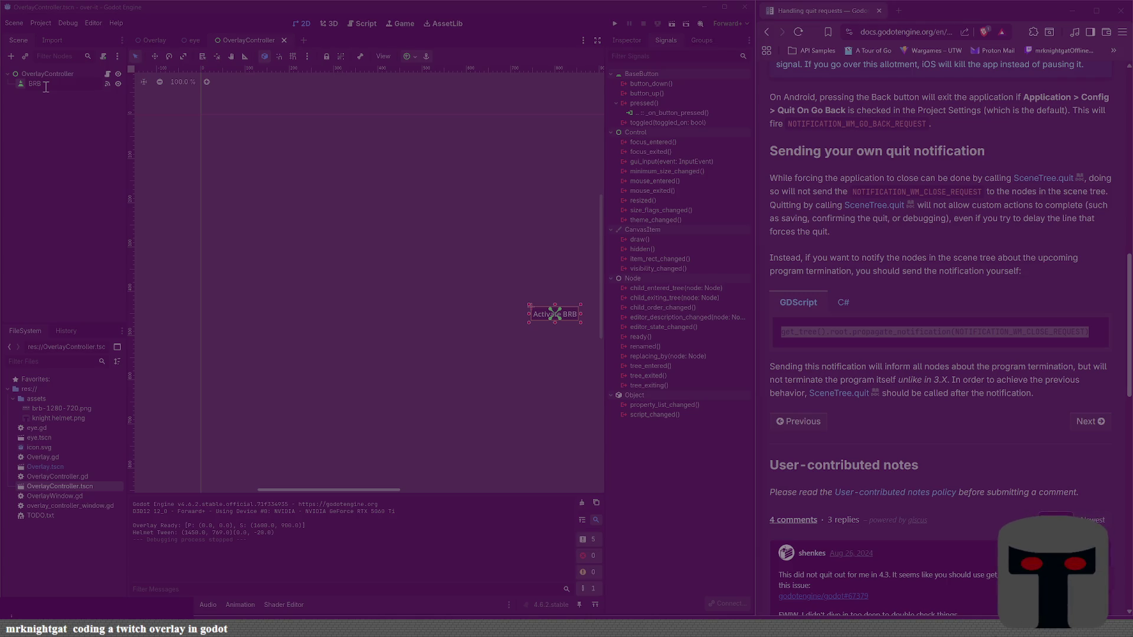
key("BackSpace")
key("BackSpace")
key("BackSpace")
type("brbButton")
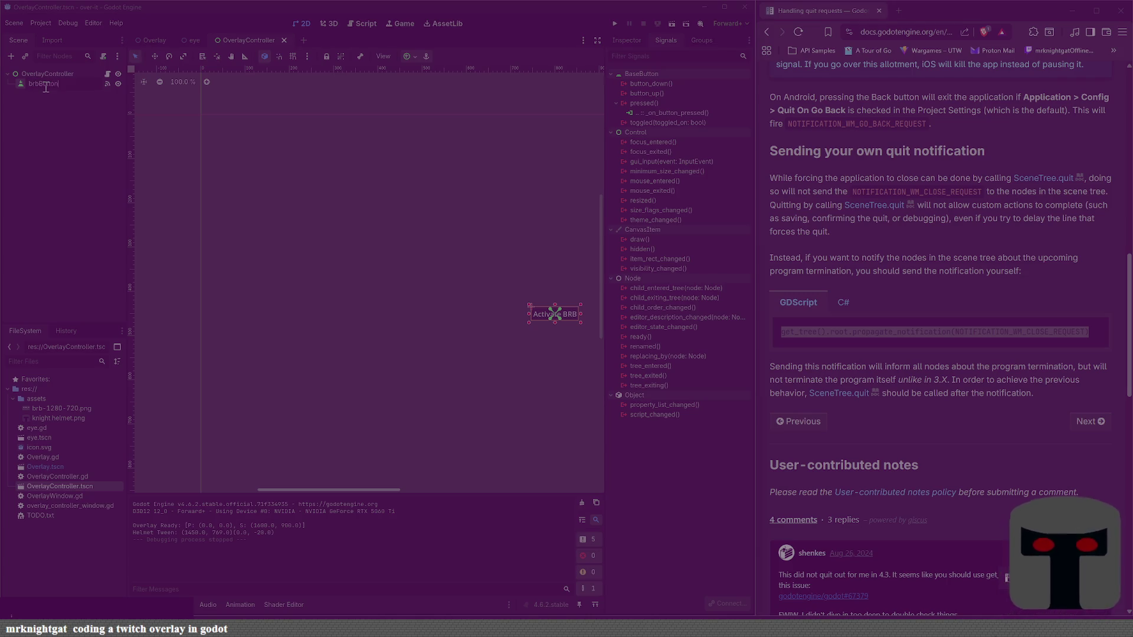
key("Return")
key("ctrl+a")
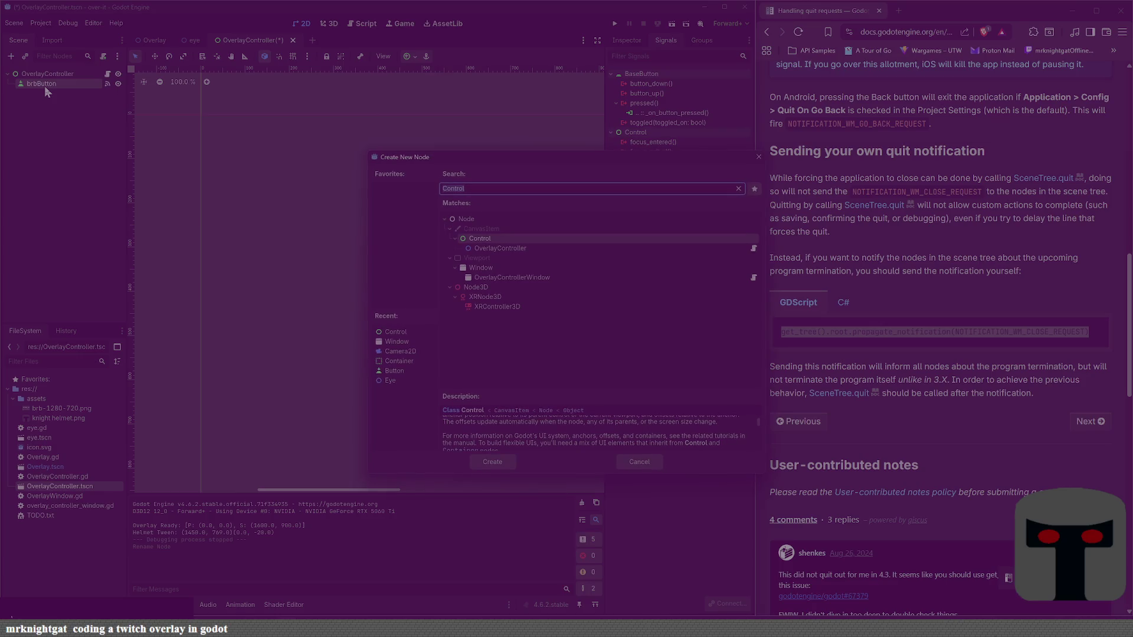
Step: Create a Button under OverlayController named streamingButton, ordered above brbButton
type("button")
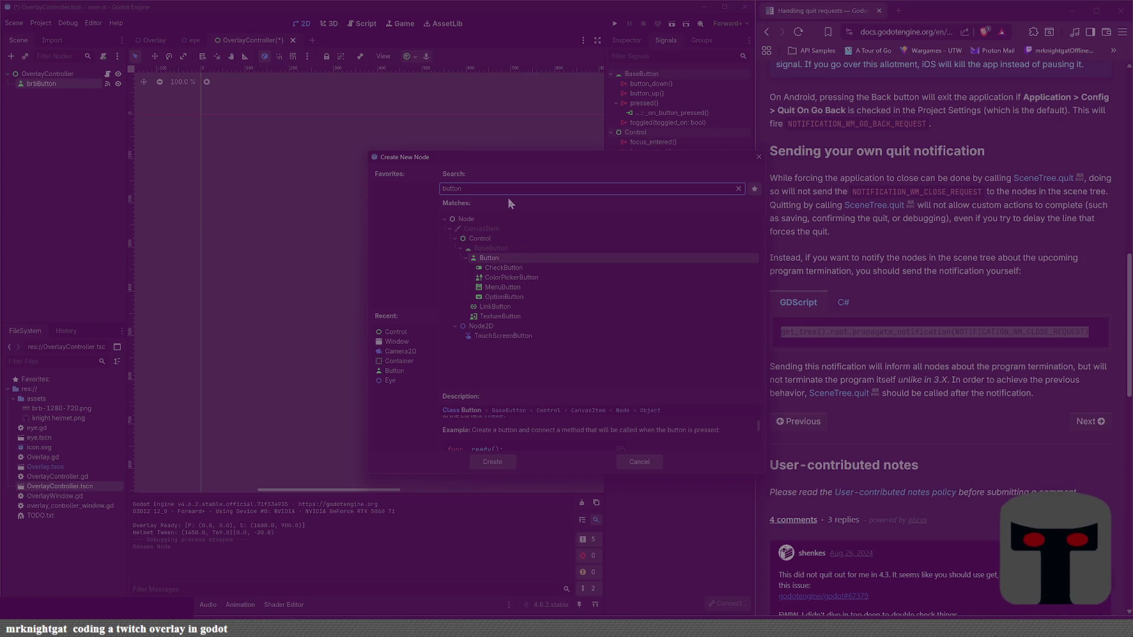
left_click(497, 462)
left_click_drag(46, 94, 32, 76)
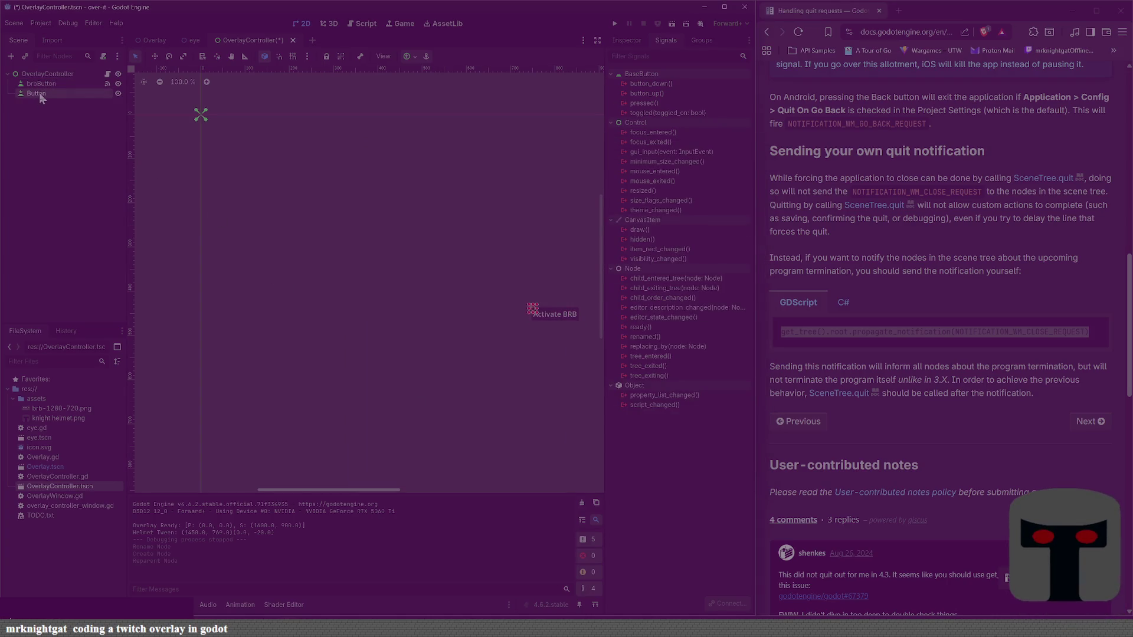
double_click(41, 96)
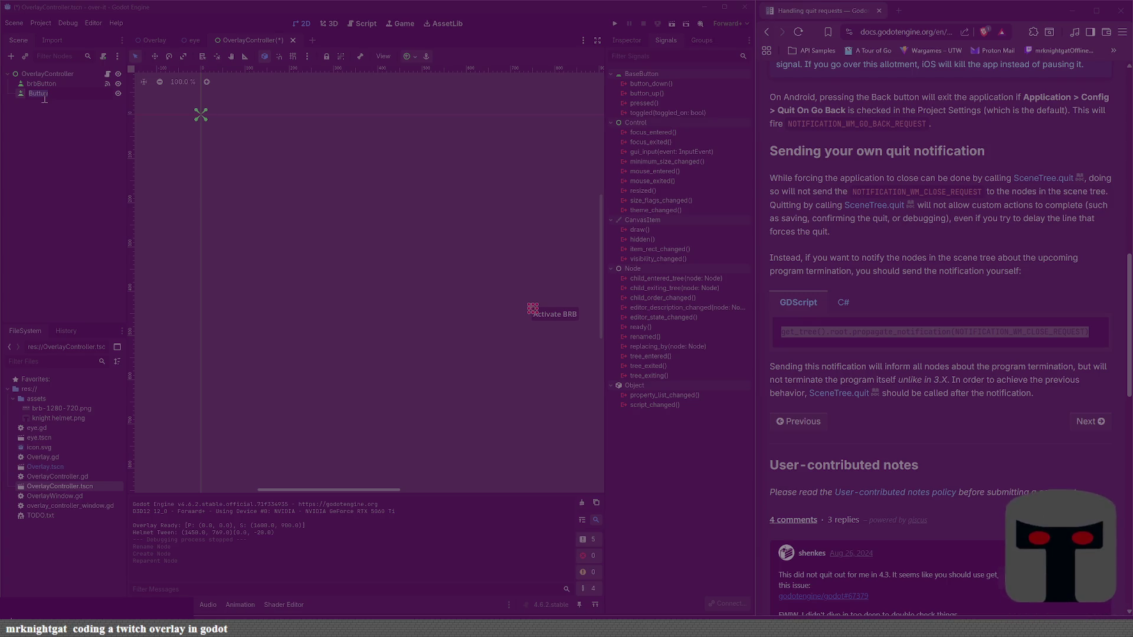
type("streamingButt")
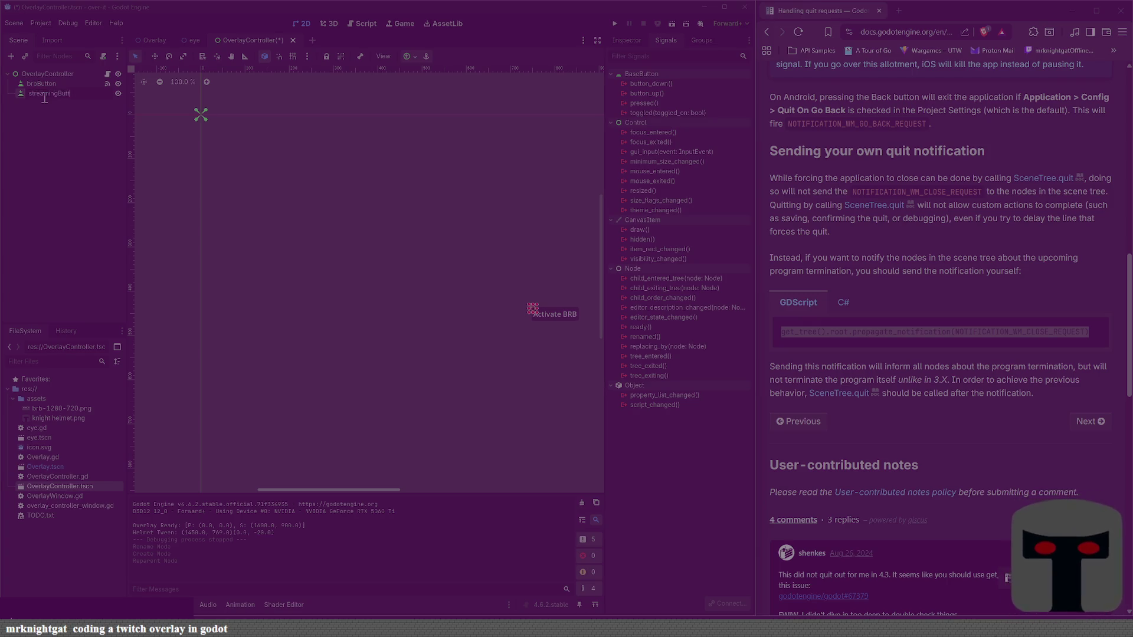
type("on")
key("Return")
left_click_drag(44, 94, 45, 83)
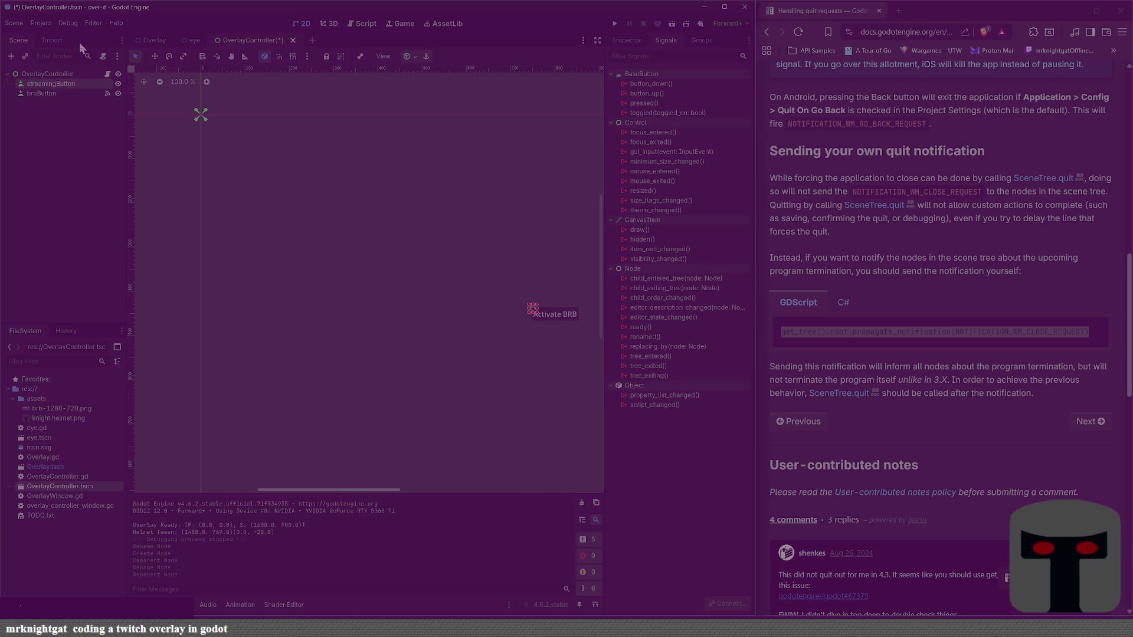
left_click(46, 75)
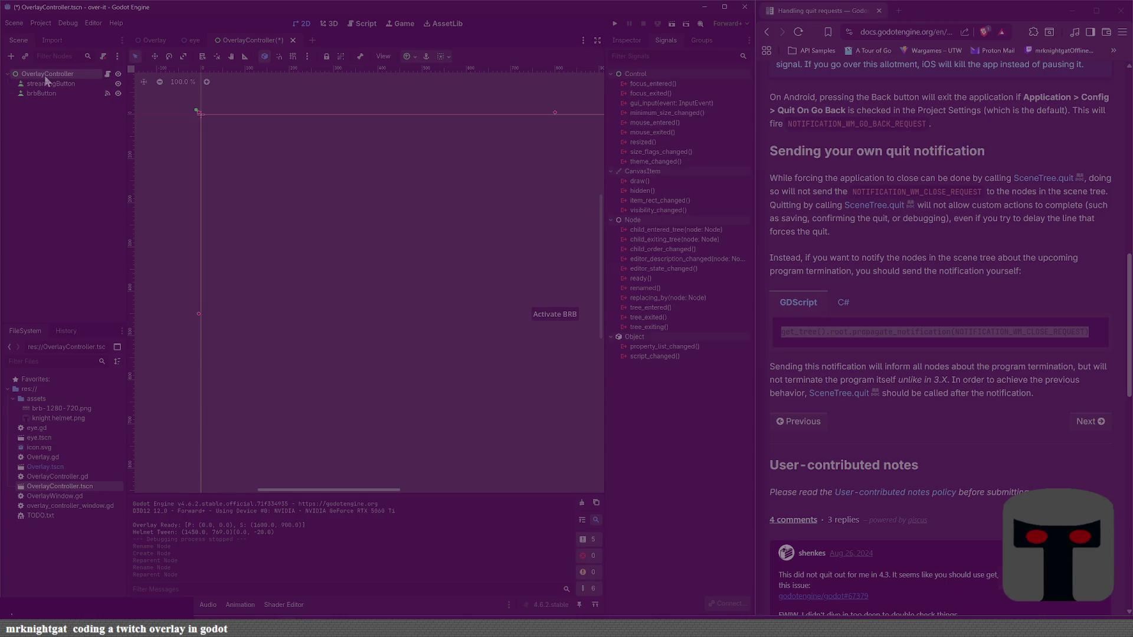
Step: Clear the node search and browse the Control node types, checking ItemList's description
key("ctrl+a")
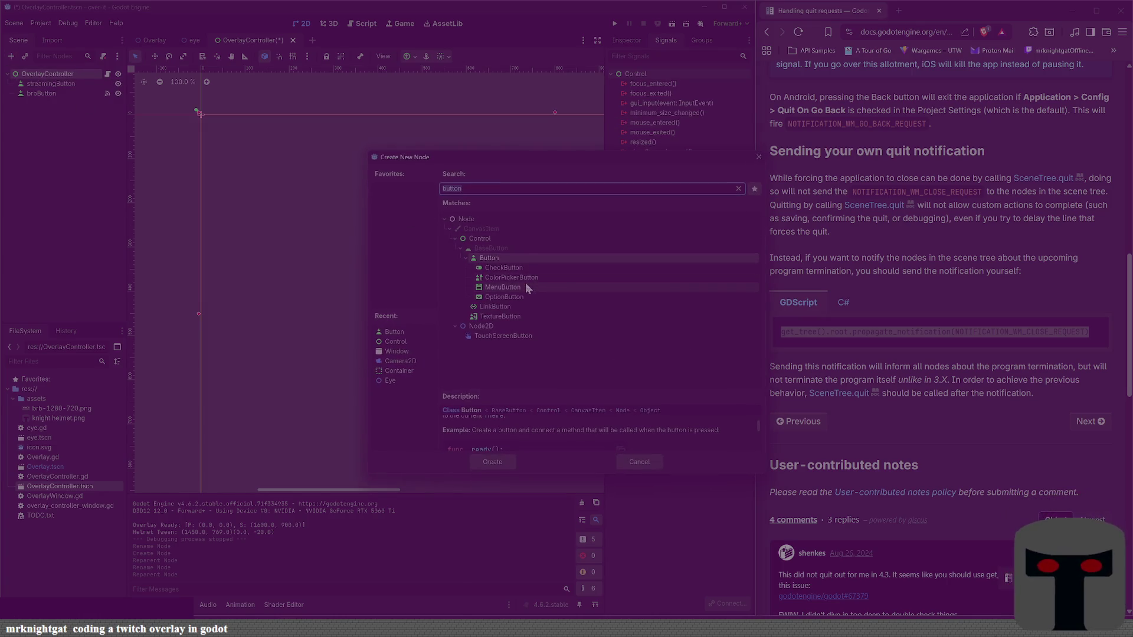
left_click(736, 188)
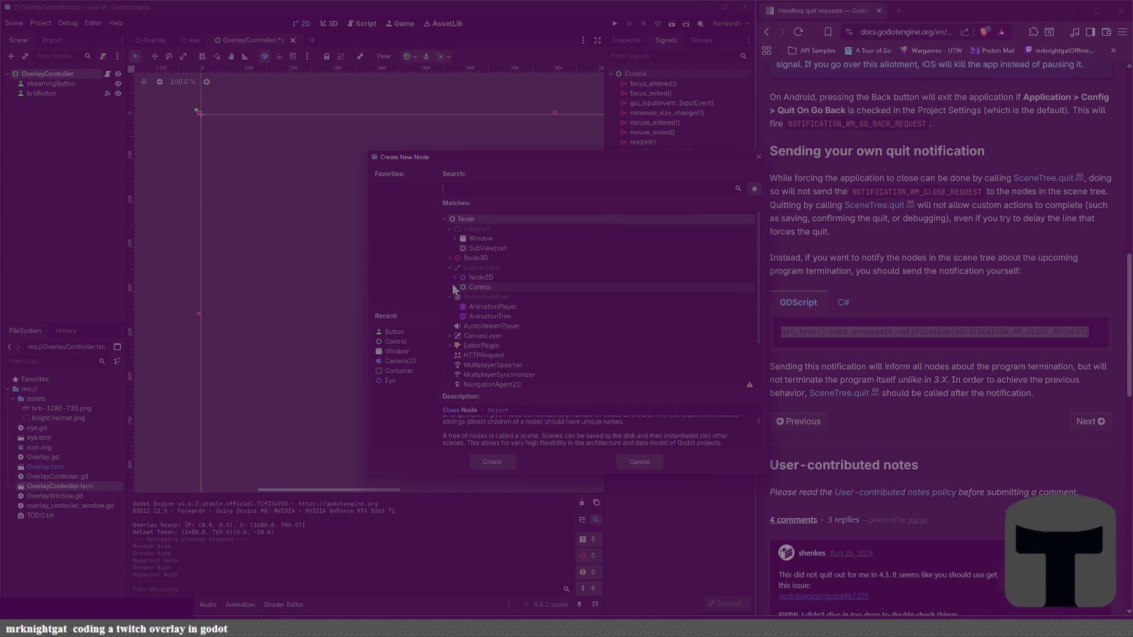
left_click(455, 287)
scroll(506, 317, "down", 5)
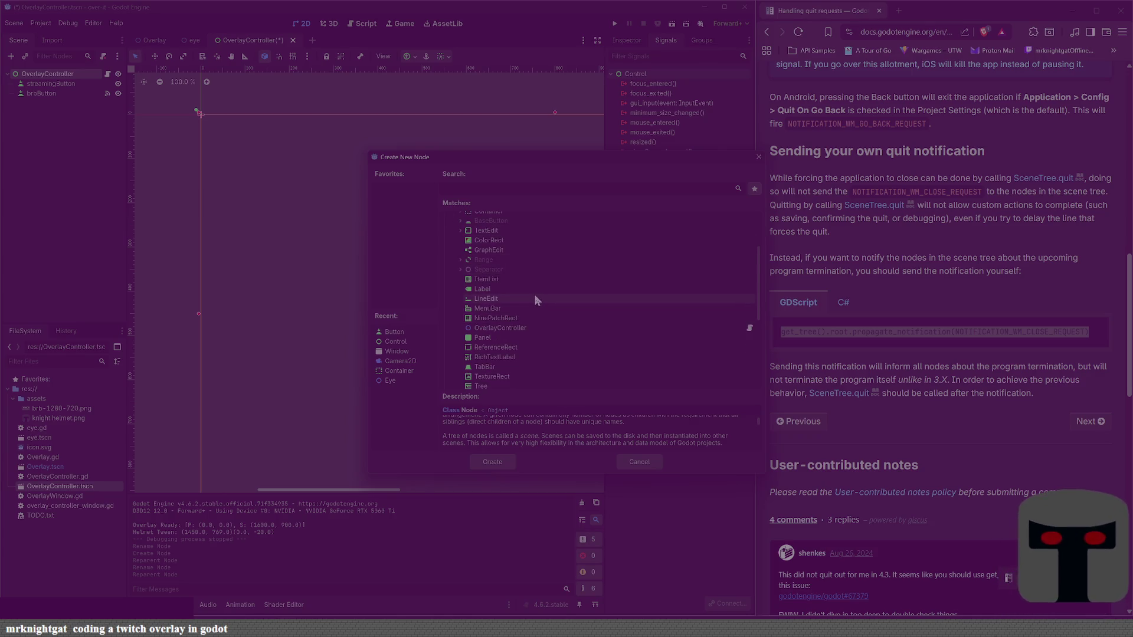
scroll(535, 300, "down", 2)
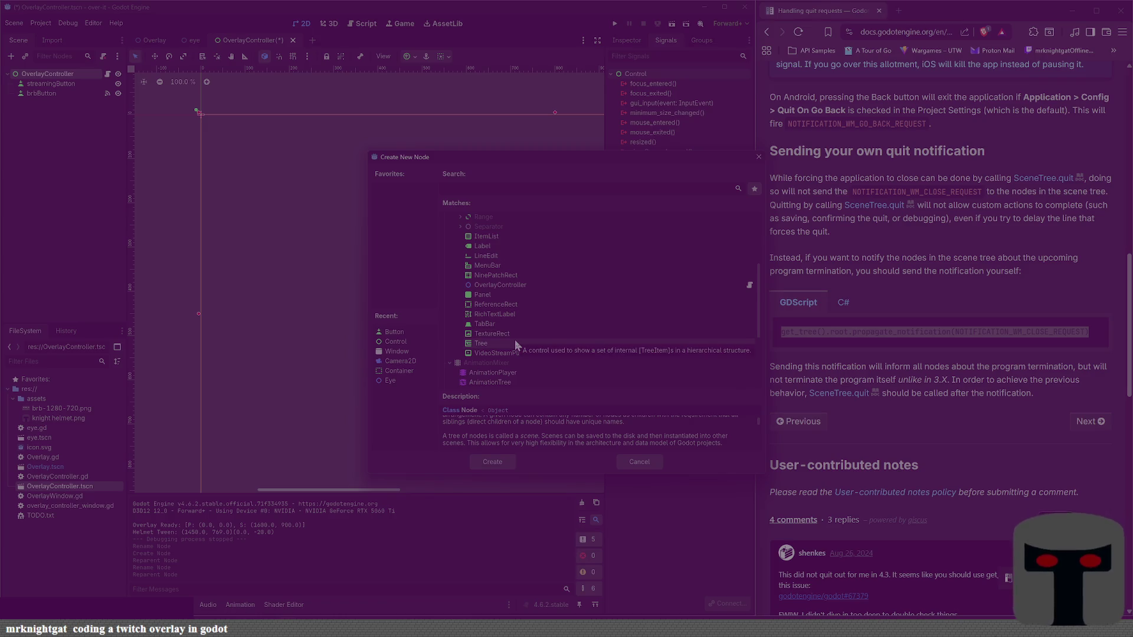
scroll(518, 345, "up", 1)
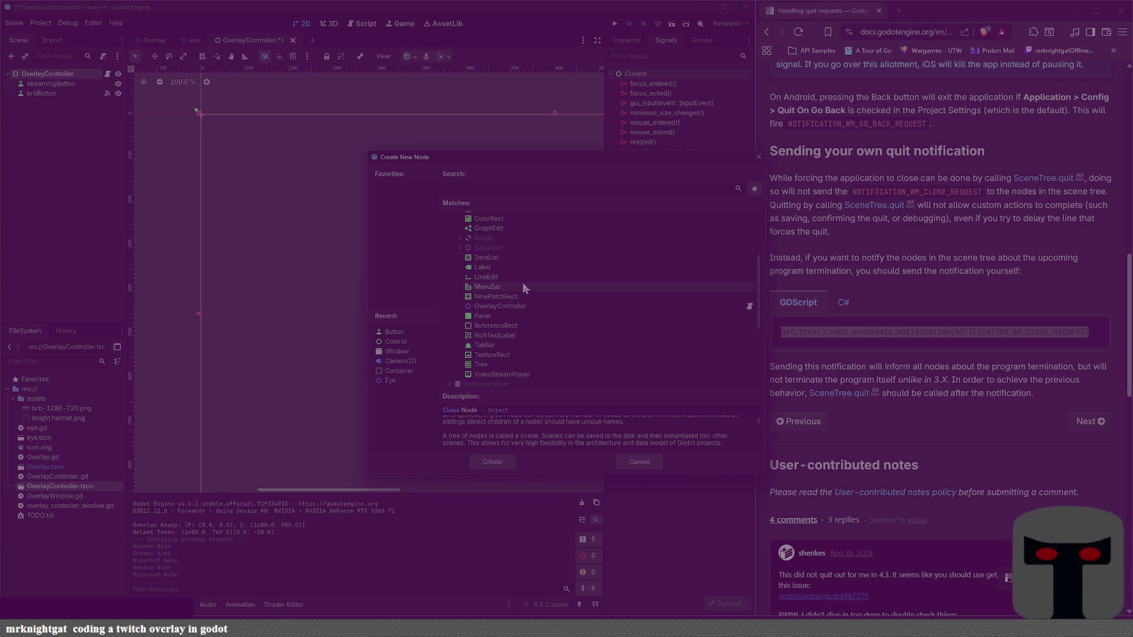
left_click(513, 256)
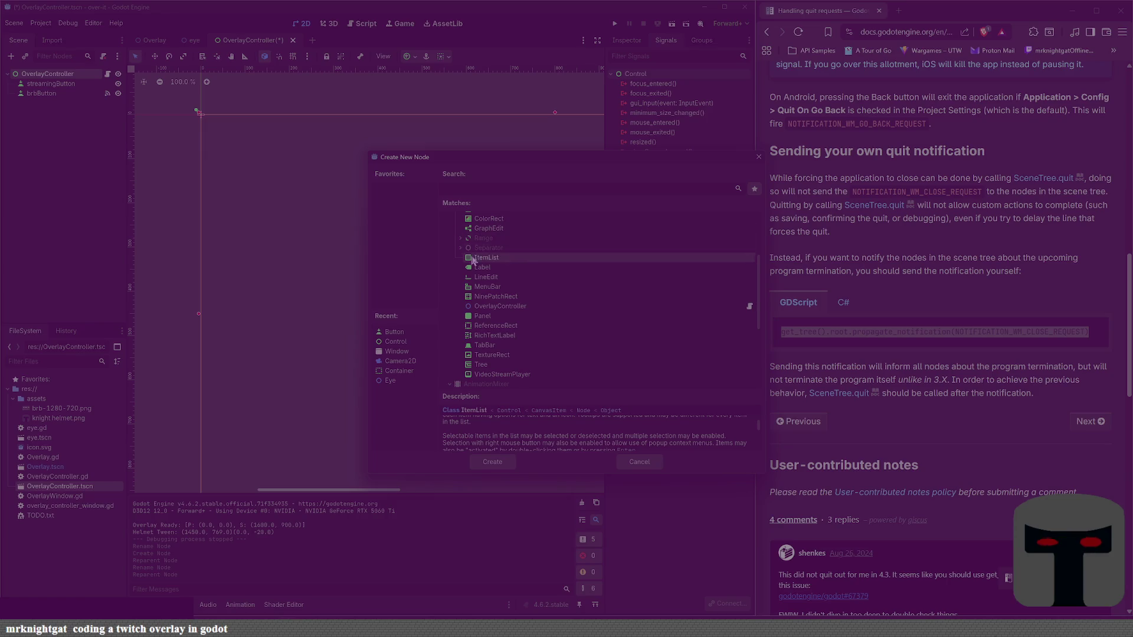
scroll(572, 441, "down", 1)
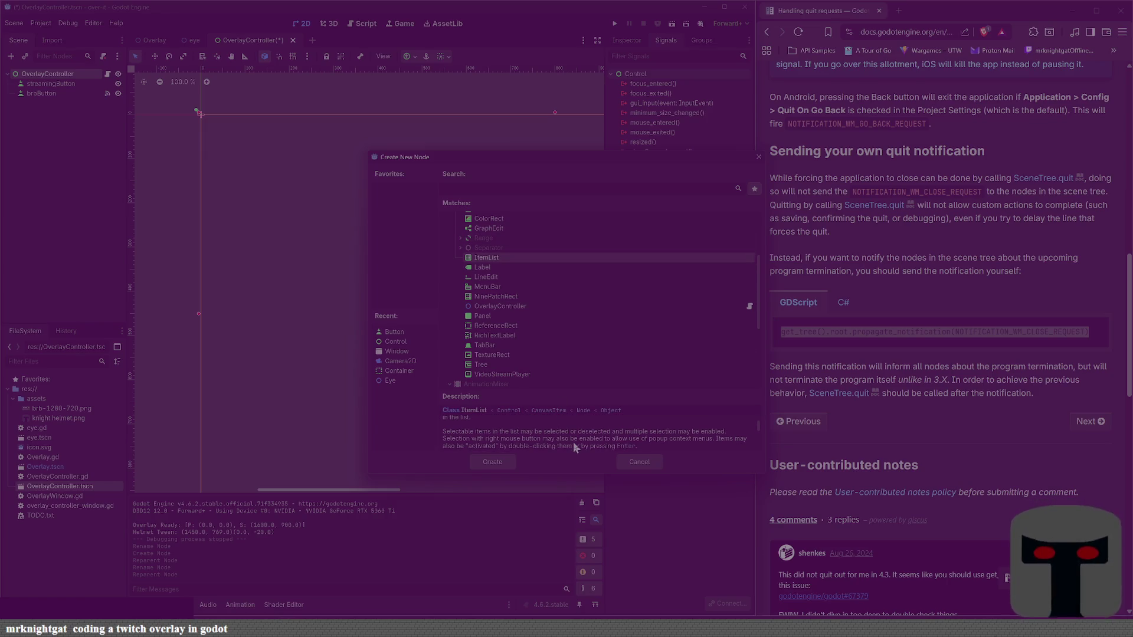
scroll(526, 295, "up", 1)
scroll(526, 295, "up", 2)
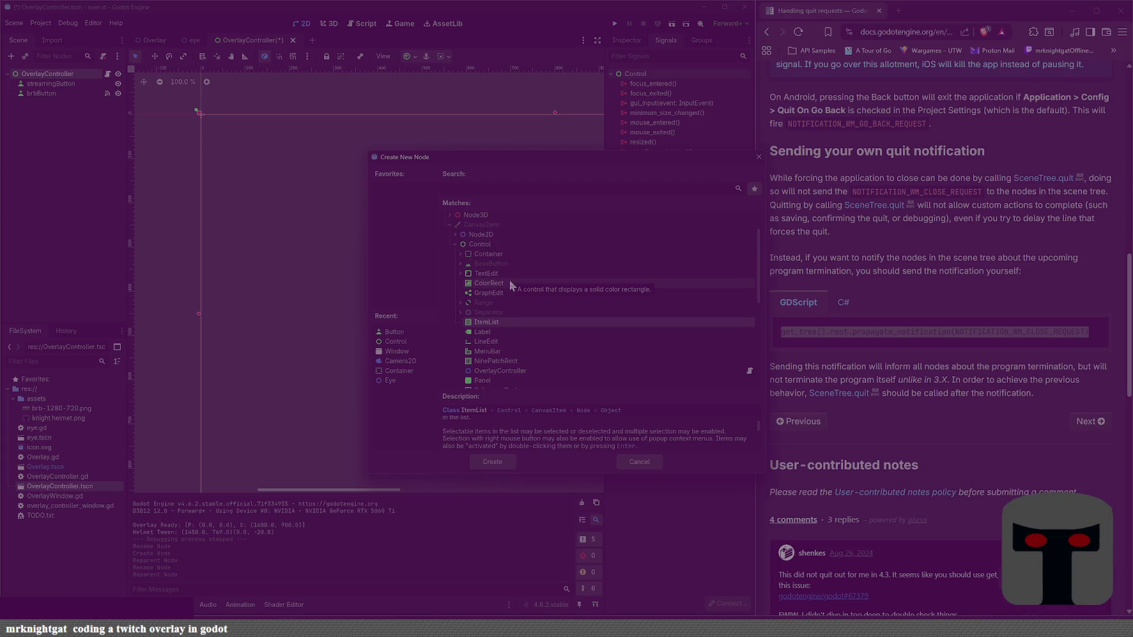
scroll(512, 285, "down", 4)
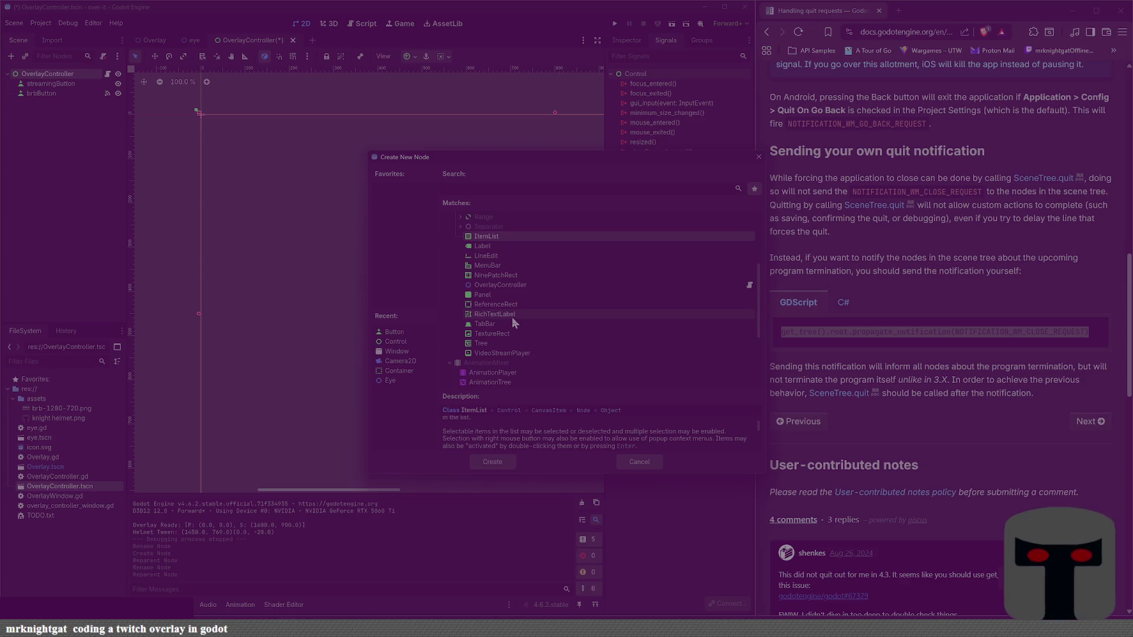
scroll(512, 322, "up", 4)
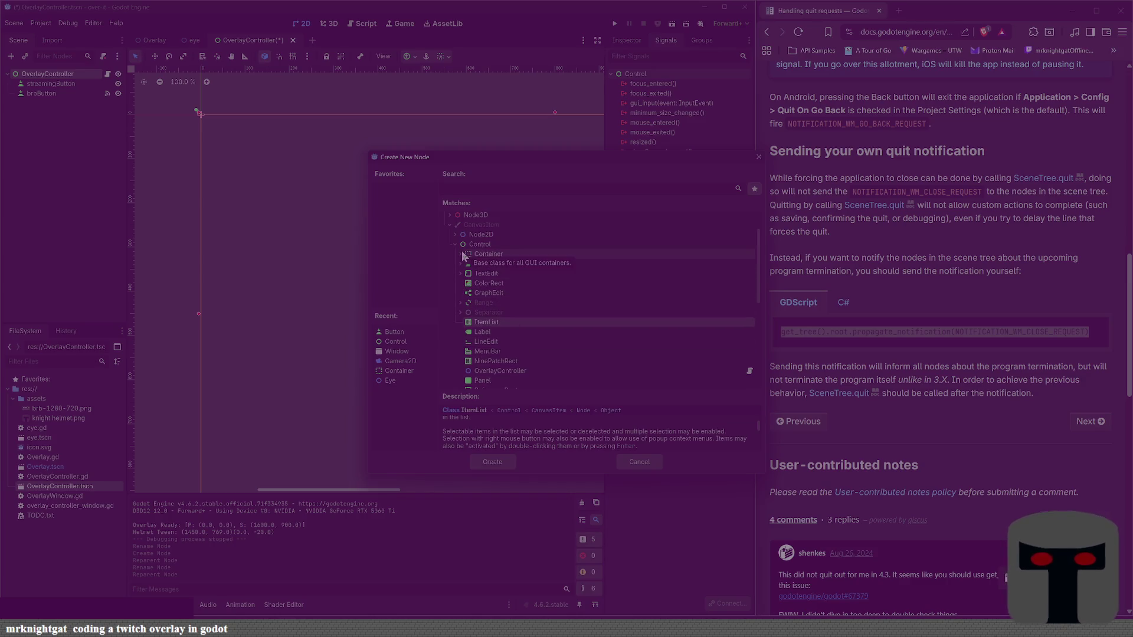
Step: Expand Container > BoxContainer and create a VBoxContainer node
left_click(462, 255)
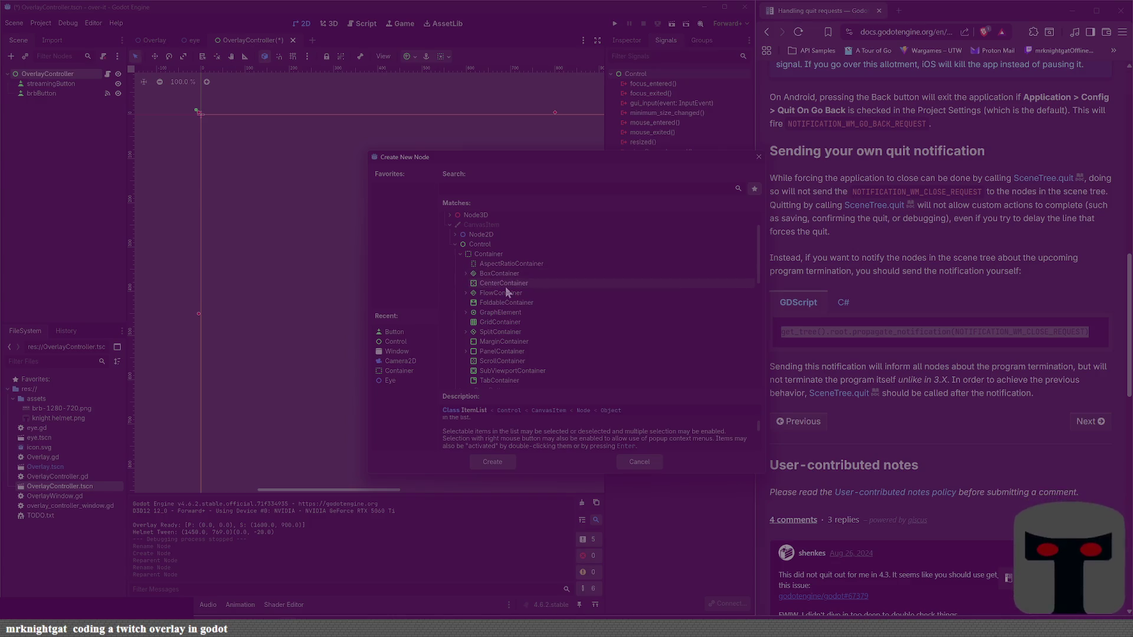
left_click(465, 274)
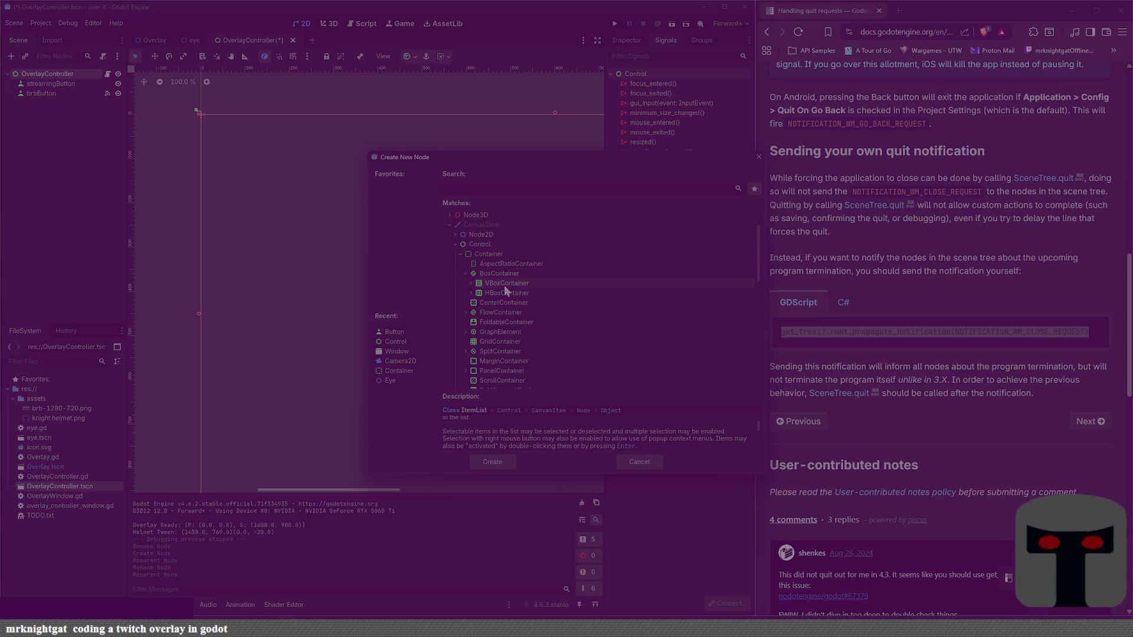
scroll(529, 326, "down", 1)
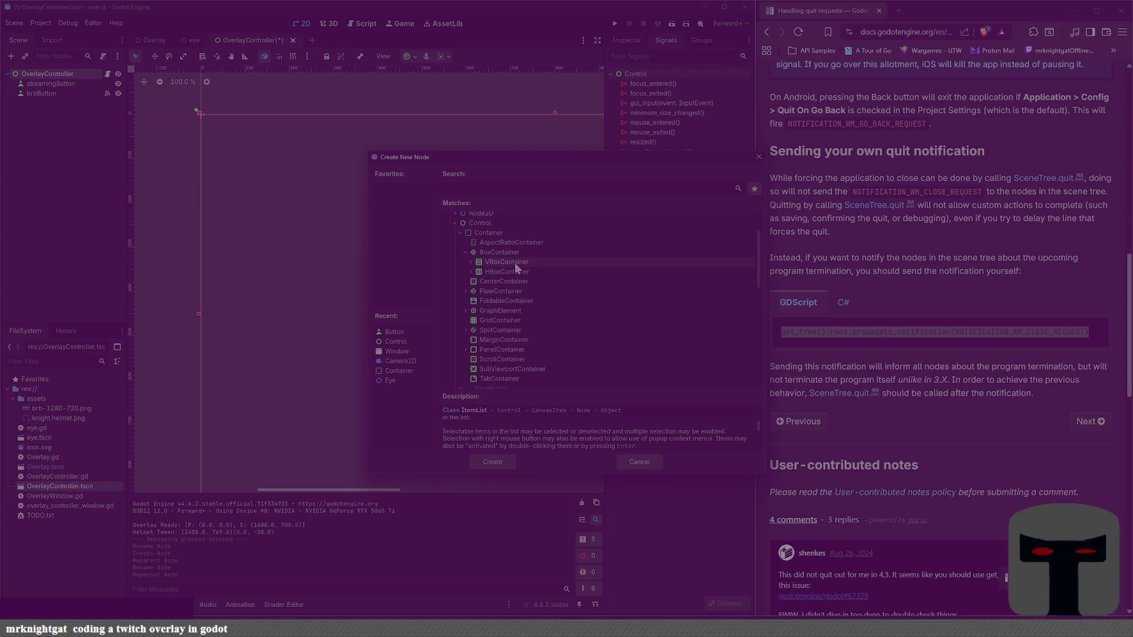
left_click(515, 264)
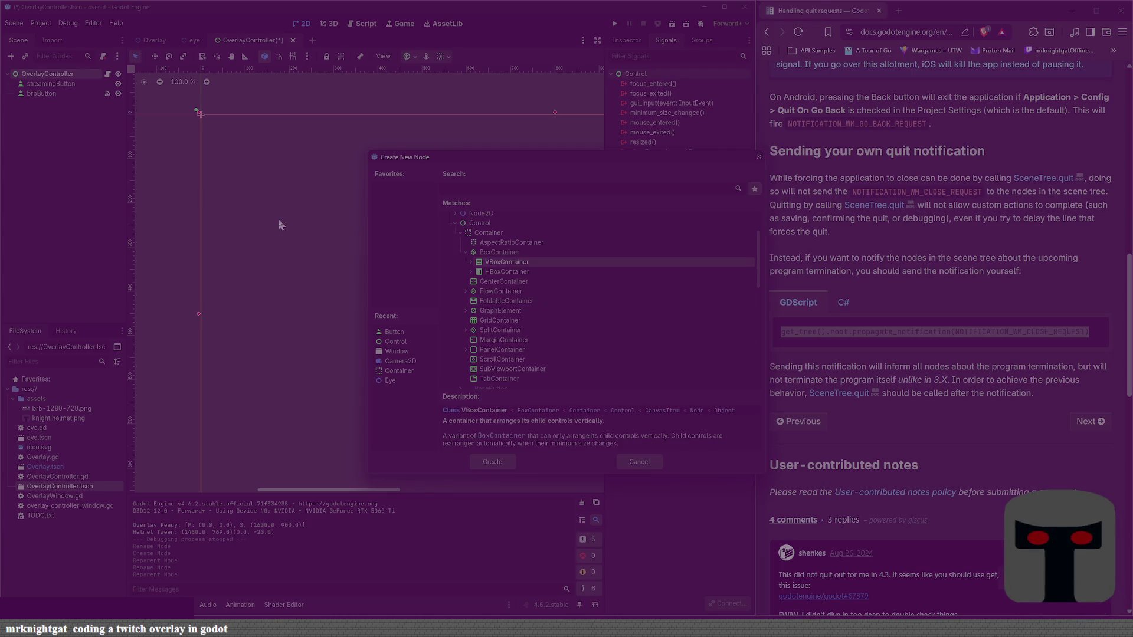
left_click(506, 462)
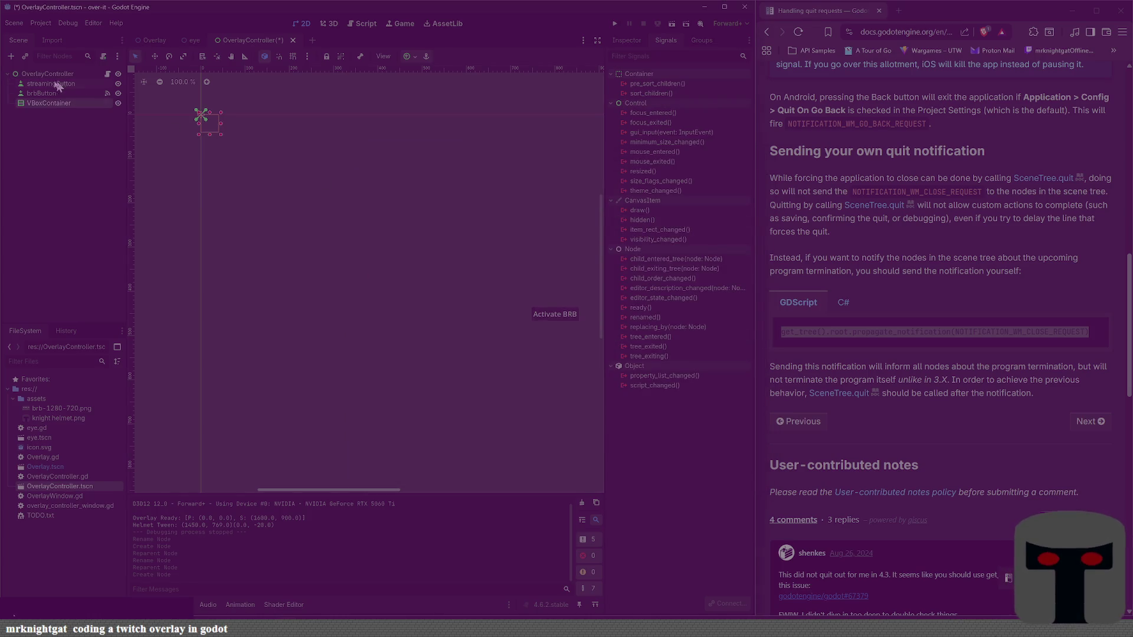
Step: Move brbButton and streamingButton into the VBoxContainer, renaming streamingButton to streamButton
mouse_move(50, 93)
left_mouse_down()
mouse_move(58, 104)
mouse_move(59, 89)
left_mouse_up()
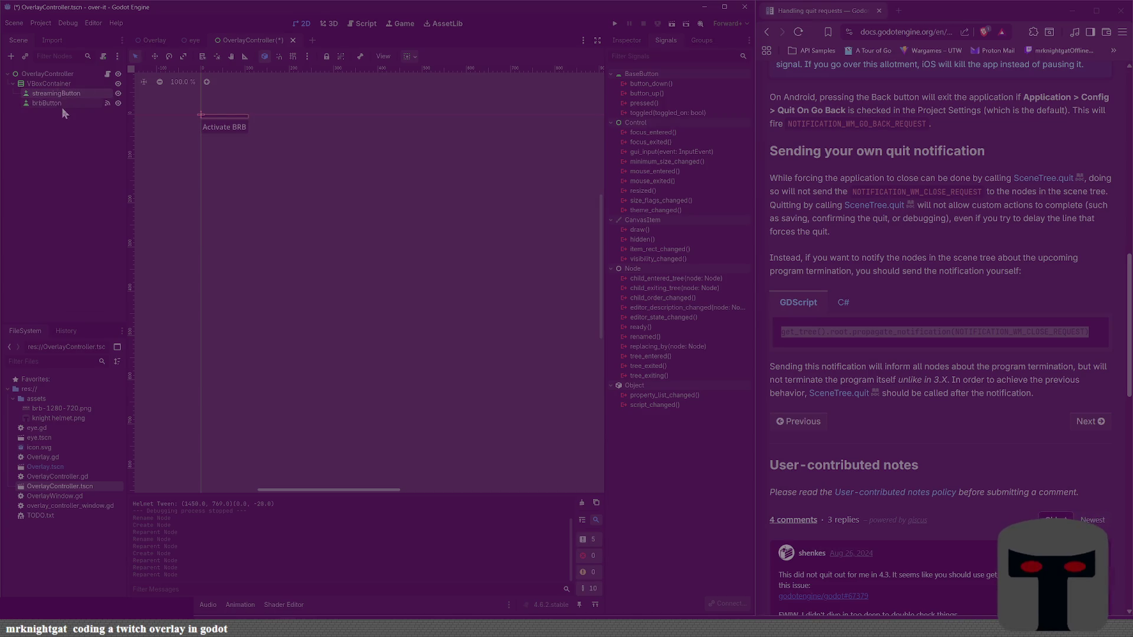
double_click(59, 95)
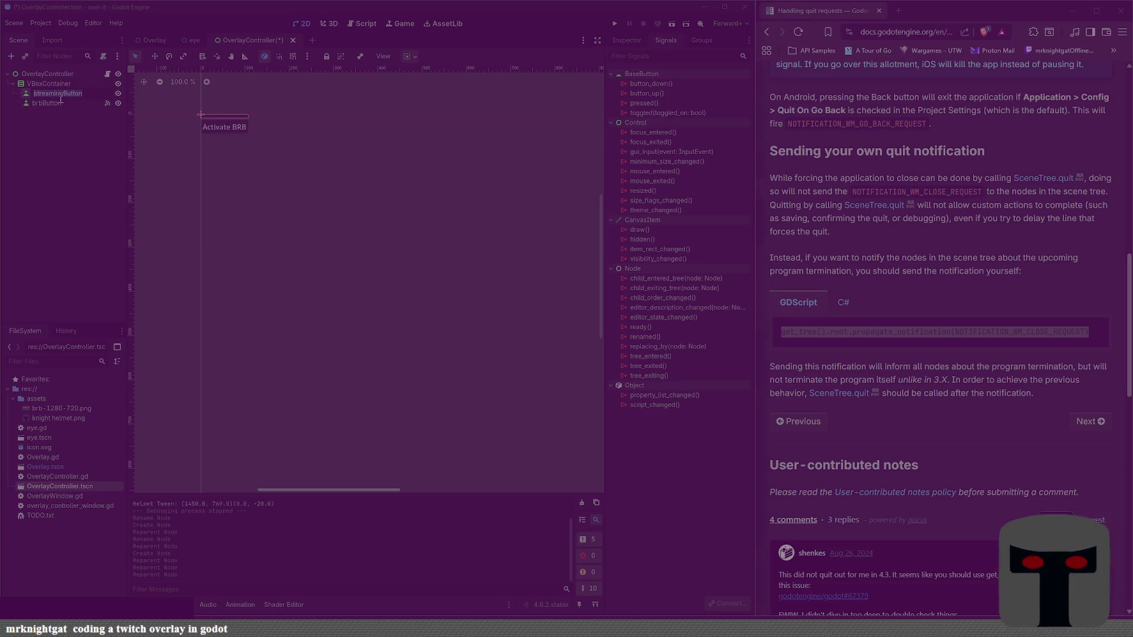
left_click(61, 96)
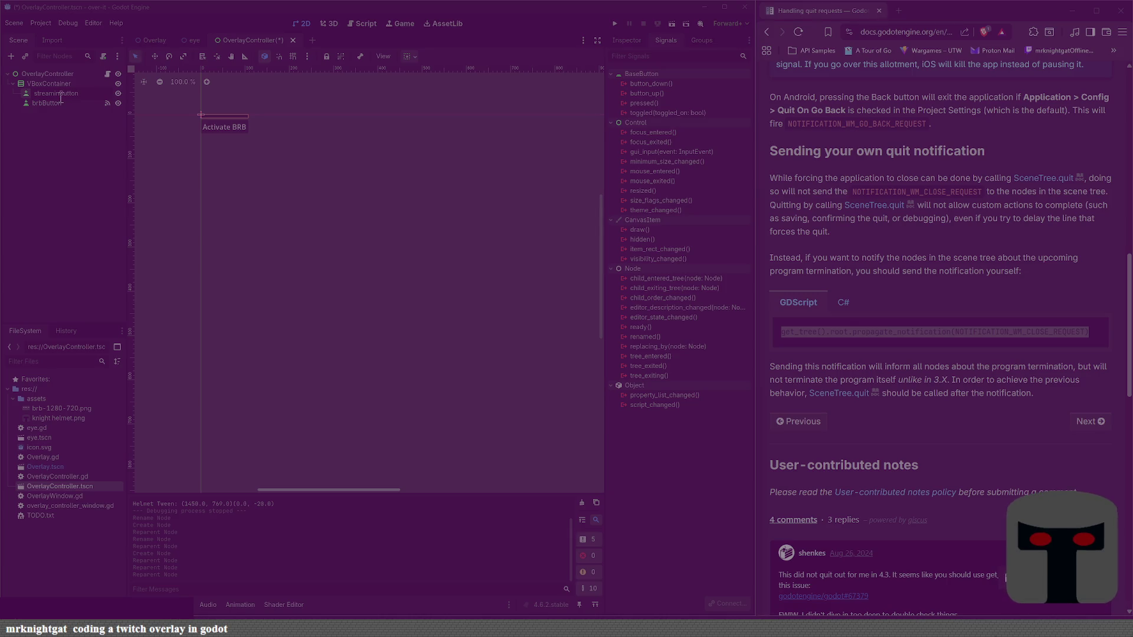
key("Return")
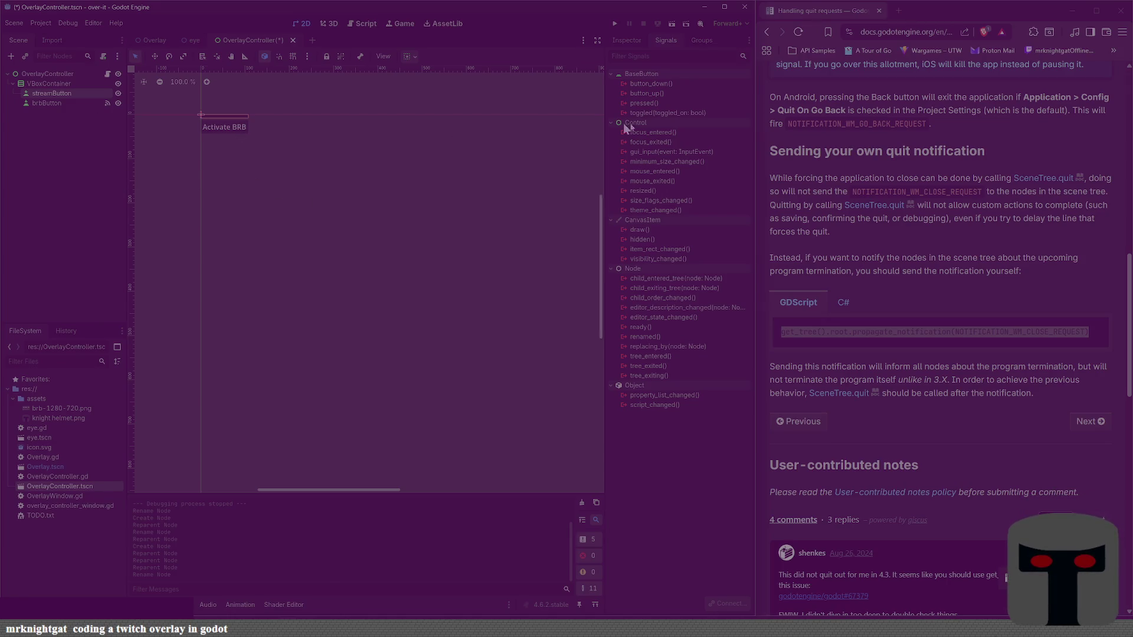
left_click(628, 40)
Step: Set streamButton's Text to 'Return to Stream', save the scene, and list its signals
left_click(638, 148)
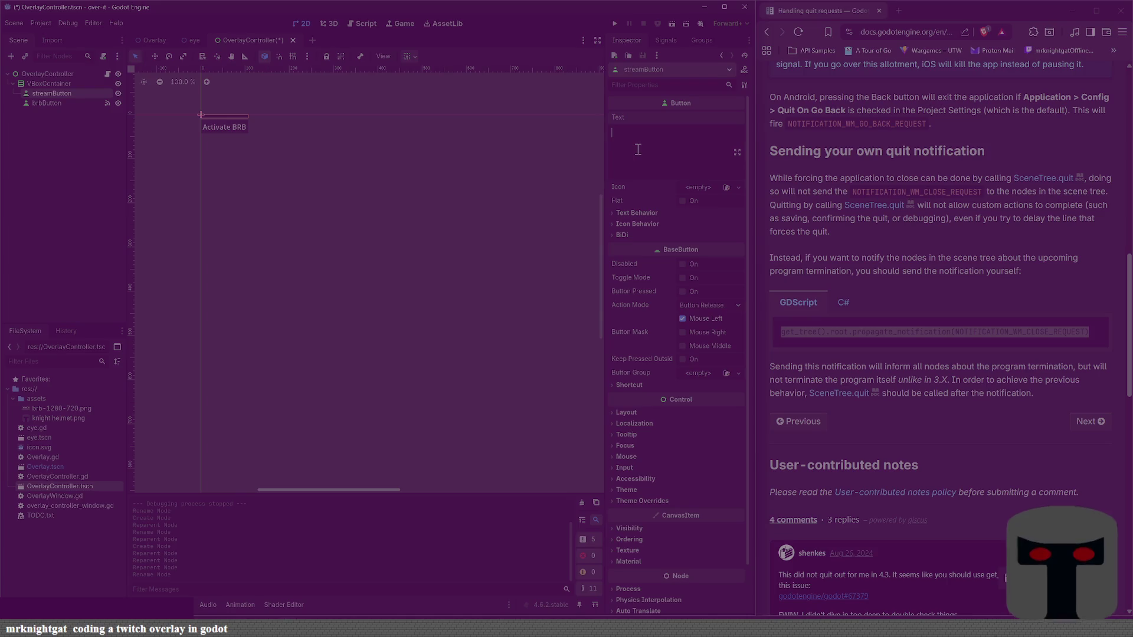
type("A")
key("BackSpace")
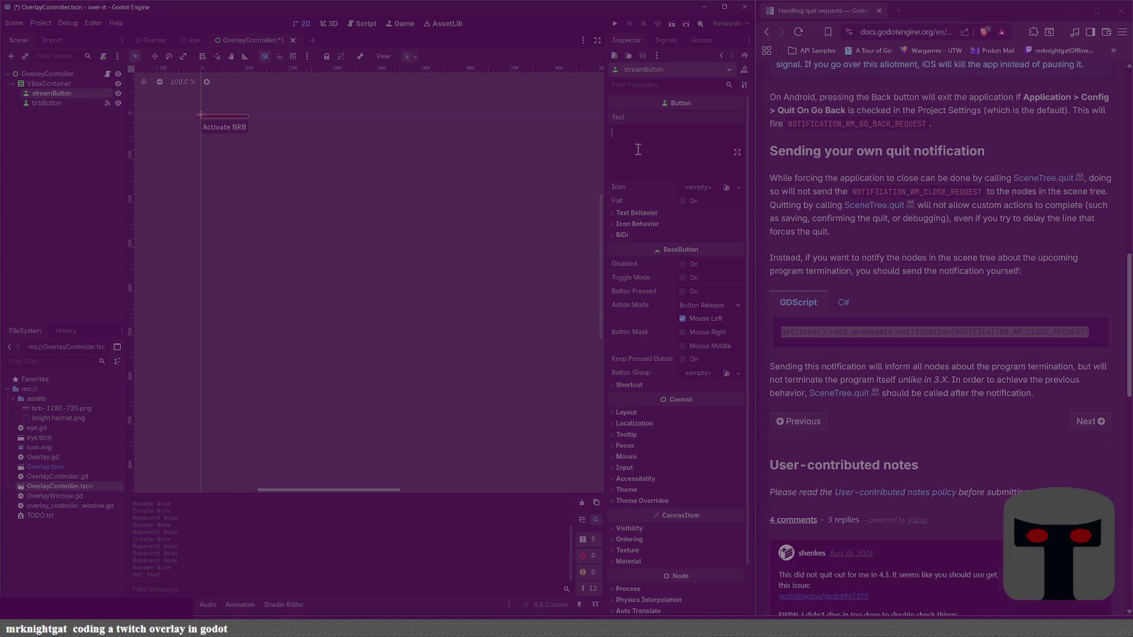
type("Activate S")
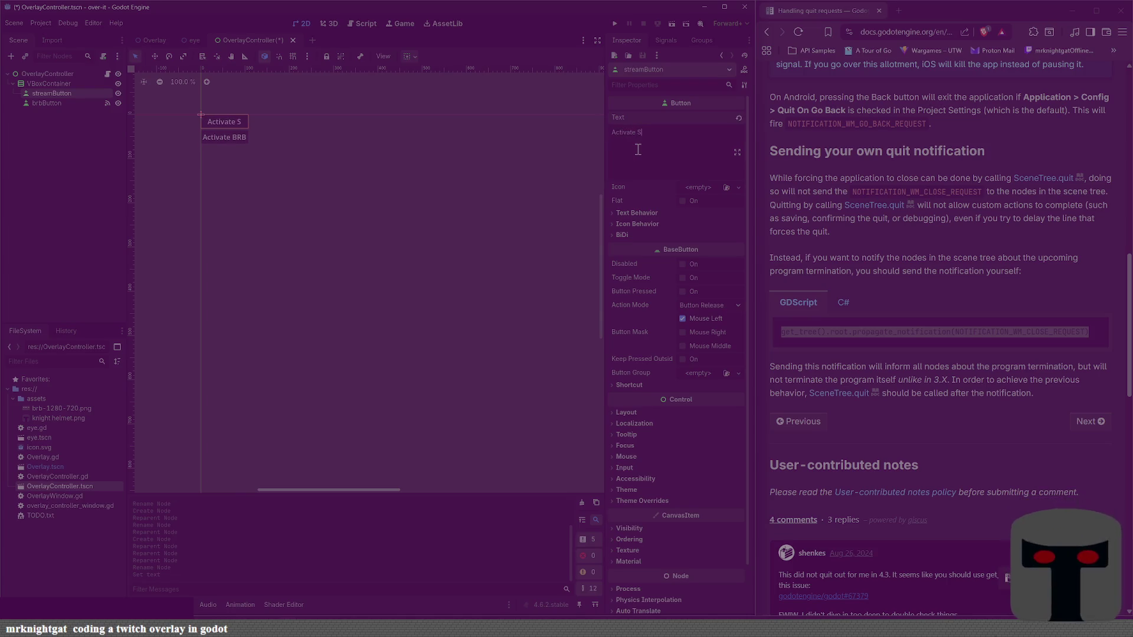
type("tream")
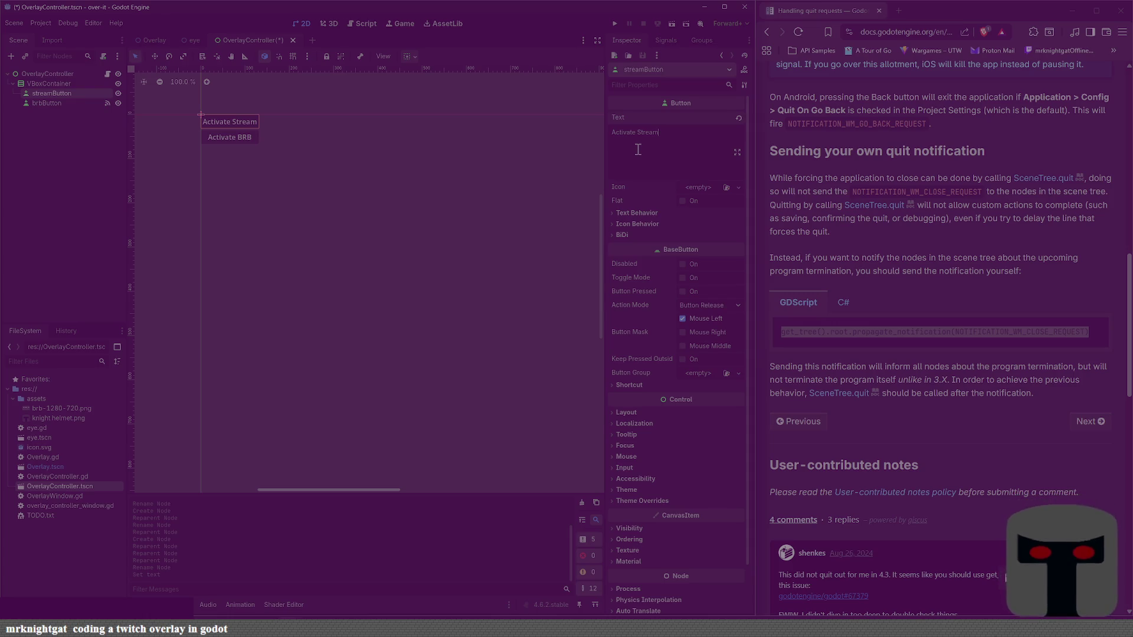
key("BackSpace")
key("BackSpace")
key("BackSpace")
type("Retur")
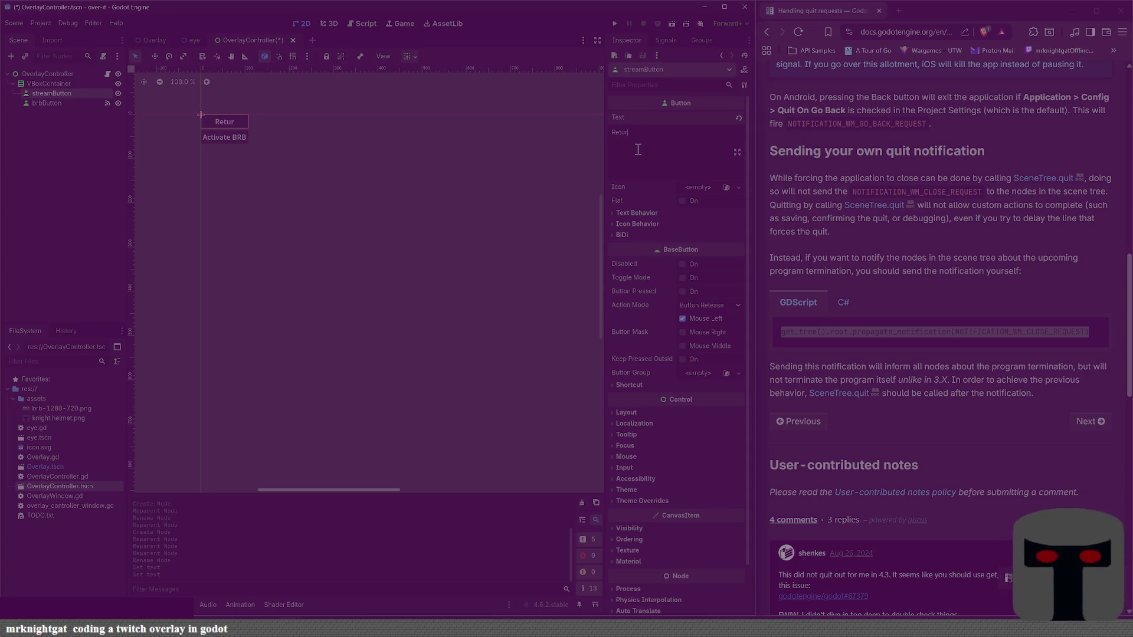
type("n to ")
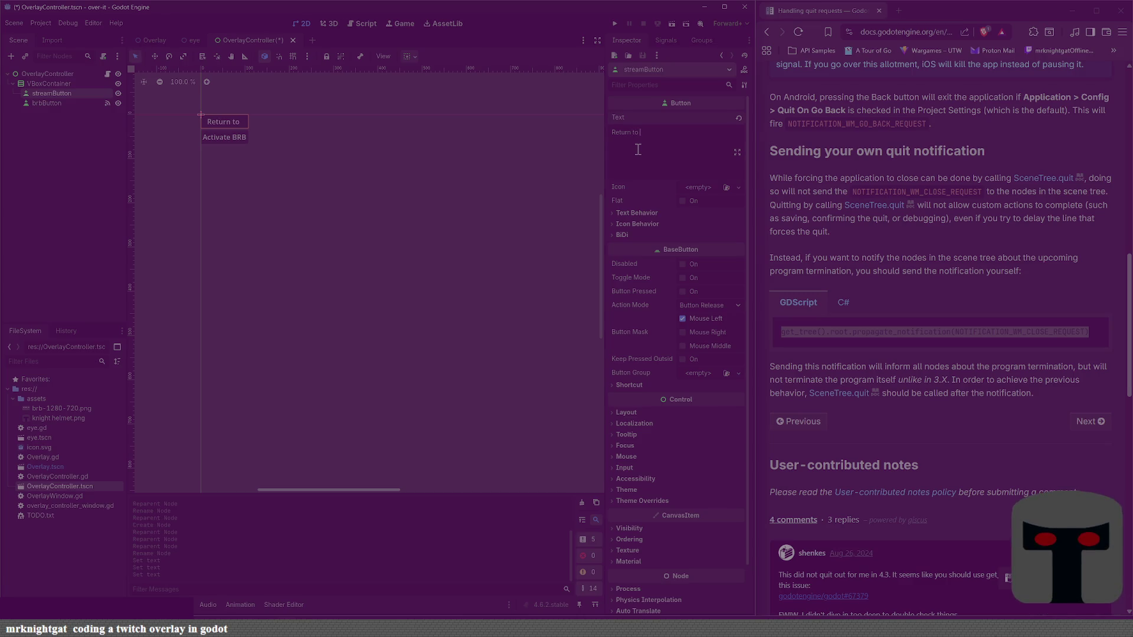
type("Stream")
key("ctrl+s")
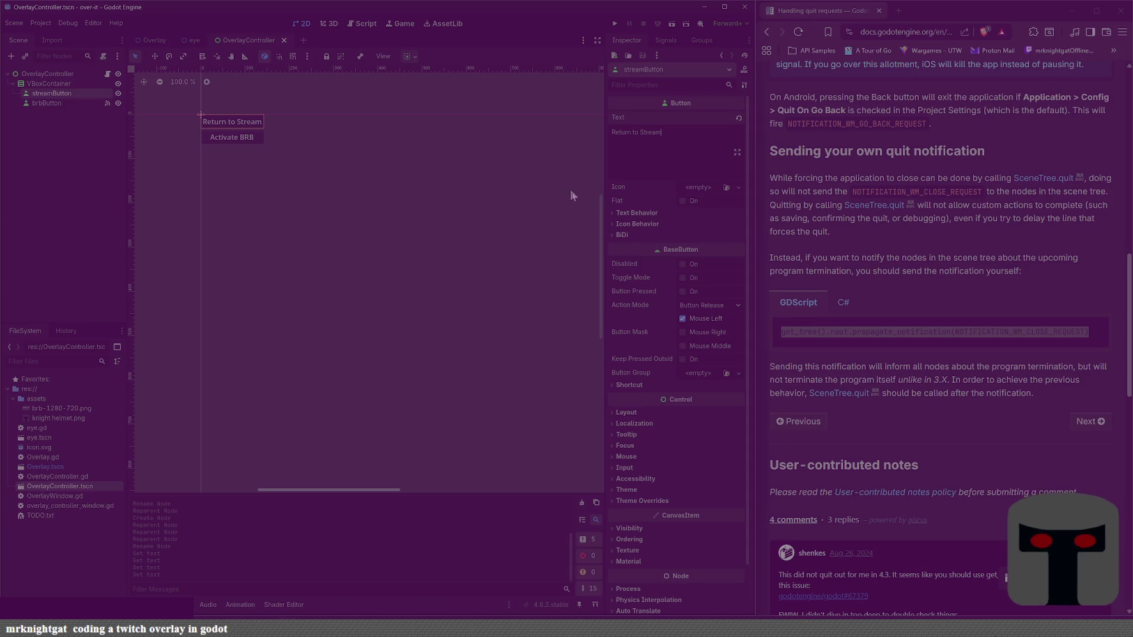
left_click(668, 39)
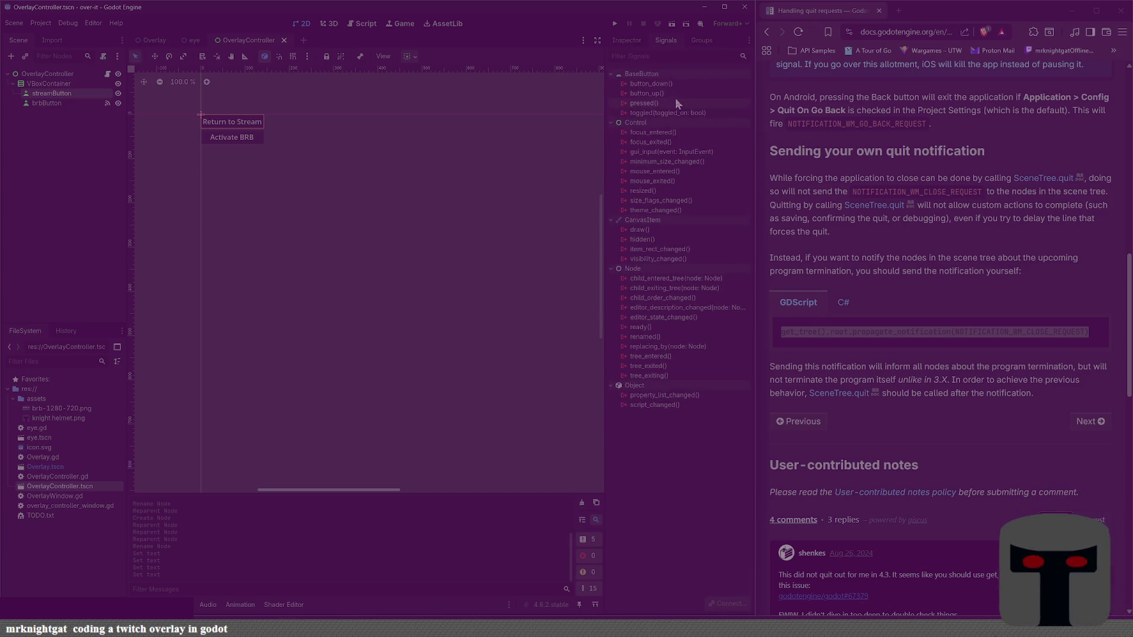
Step: Connect streamButton's pressed() signal to a new handler and delete the if !overlay check block
double_click(668, 99)
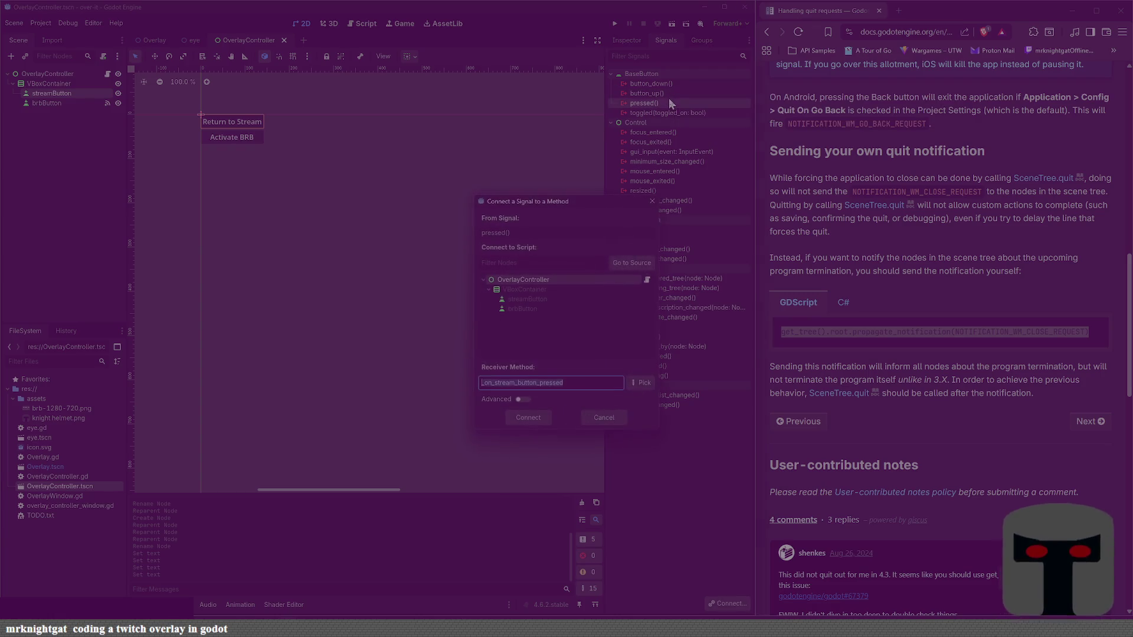
left_click(538, 417)
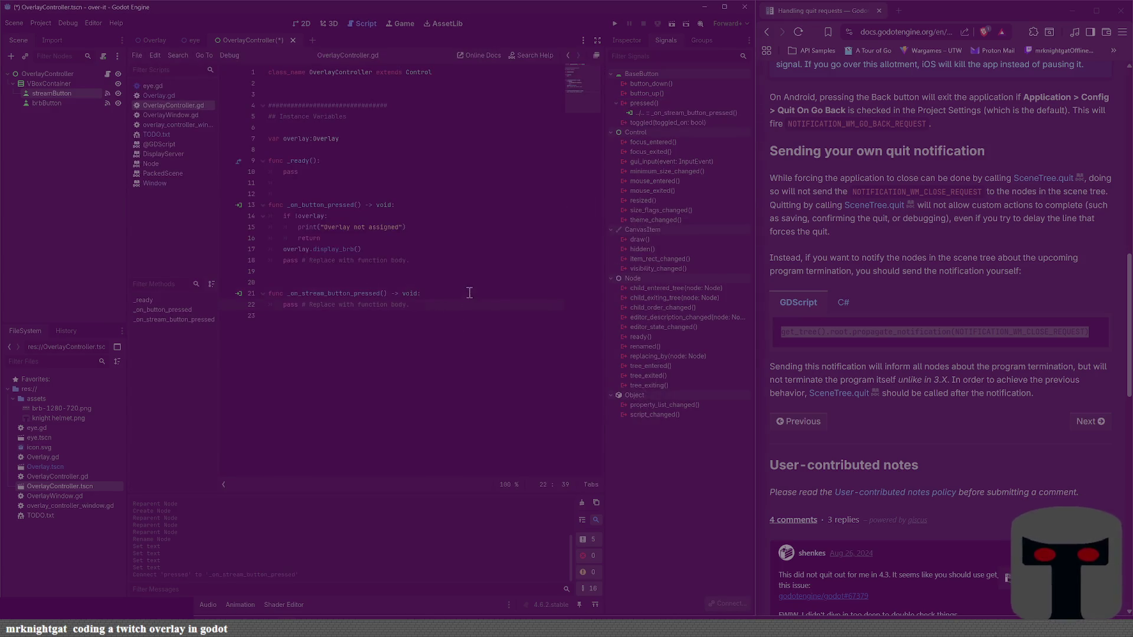
left_click(440, 243)
key("shift+Up")
key("shift+Up")
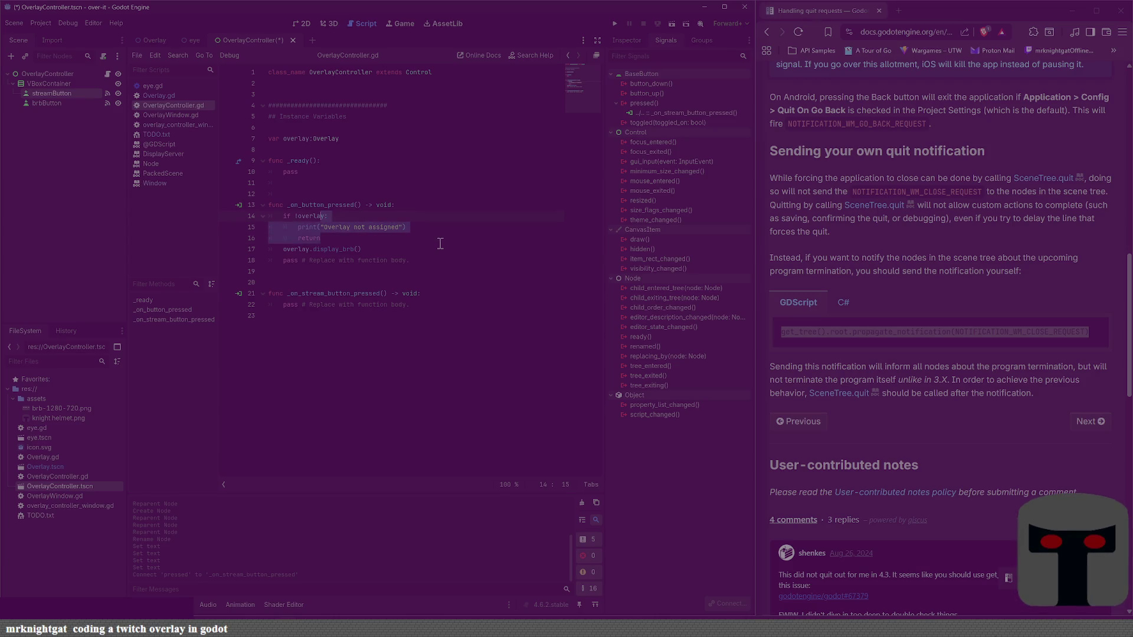
key("shift+Home")
key("BackSpace")
key("Delete")
key("End")
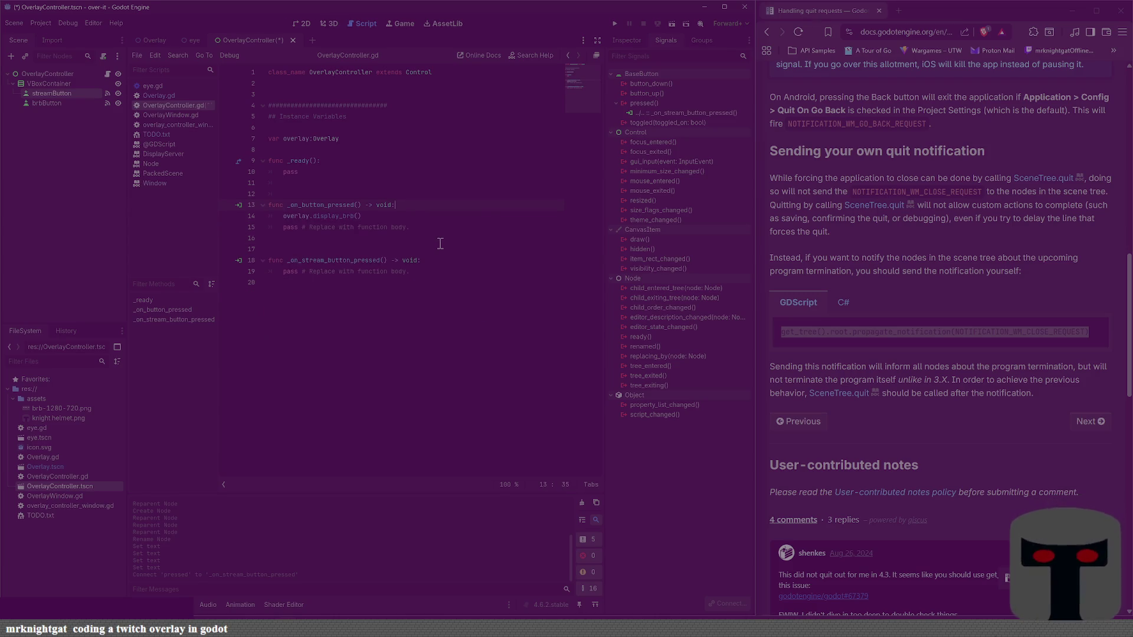
key("ctrl+s")
Step: Clear the placeholder pass lines and delete the empty _ready function, then save
key("shift+Home")
key("BackSpace")
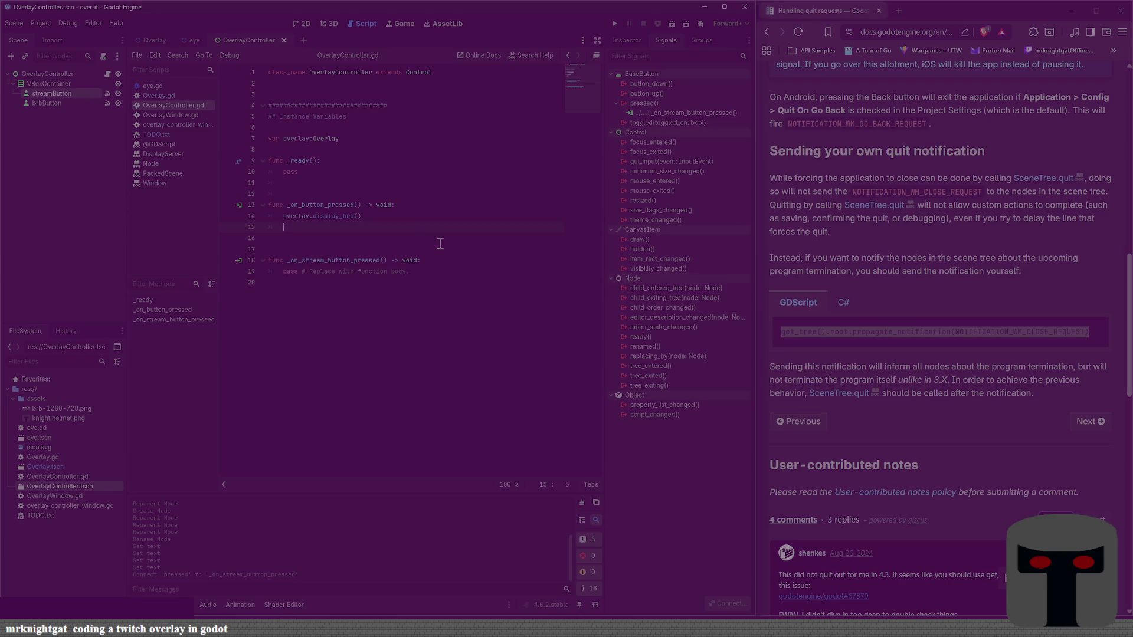
key("Down")
key("Down")
key("Down")
key("shift+End")
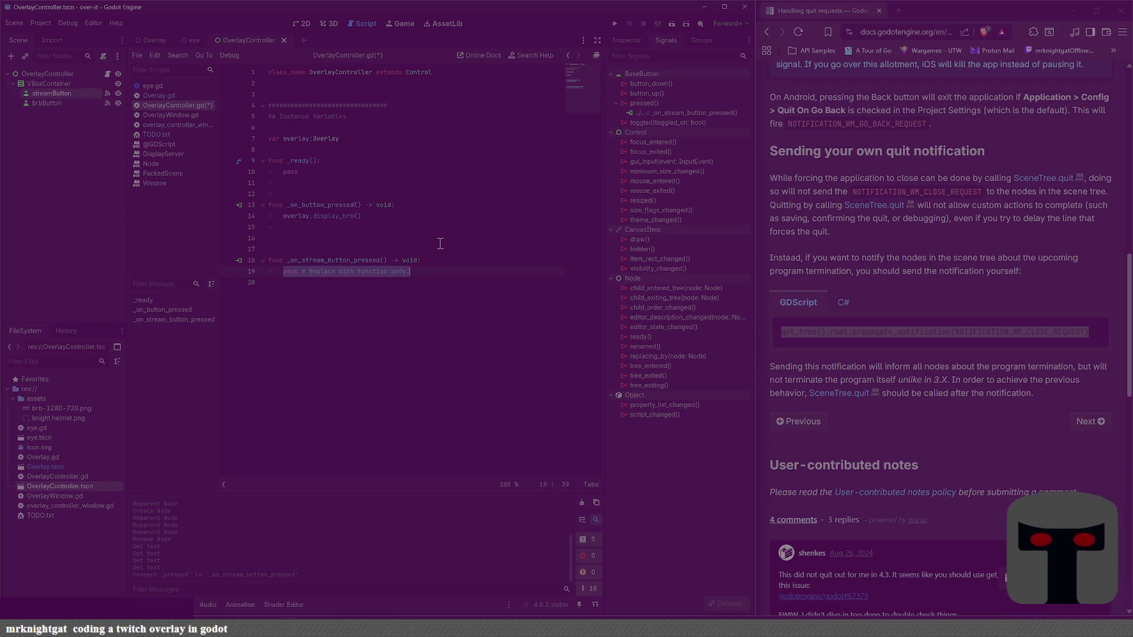
key("BackSpace")
left_click(440, 243)
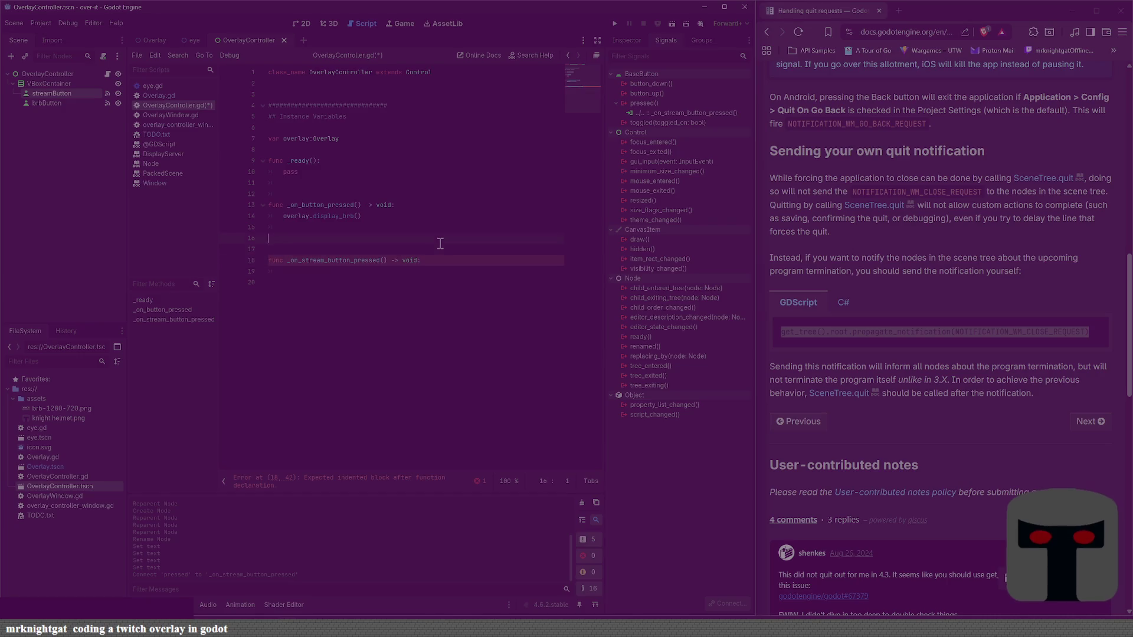
key("shift+Up")
key("shift+Up")
key("shift+Up")
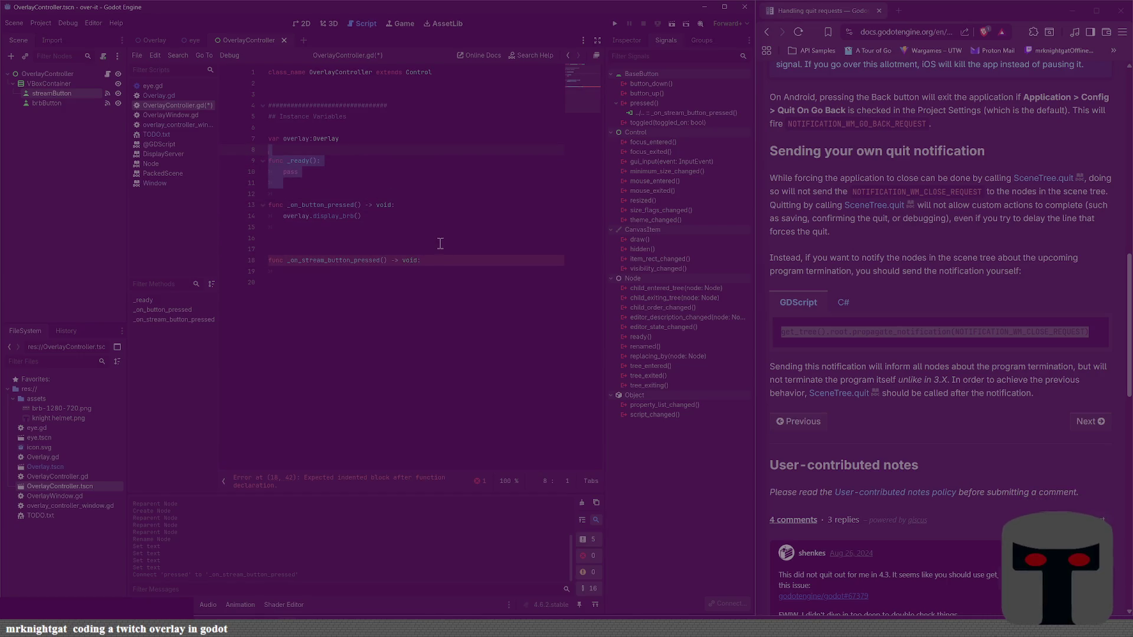
key("BackSpace")
key("ctrl+s")
Step: Make the stream handler call overlay.display_transparent_bg() and save the script
left_click(440, 243)
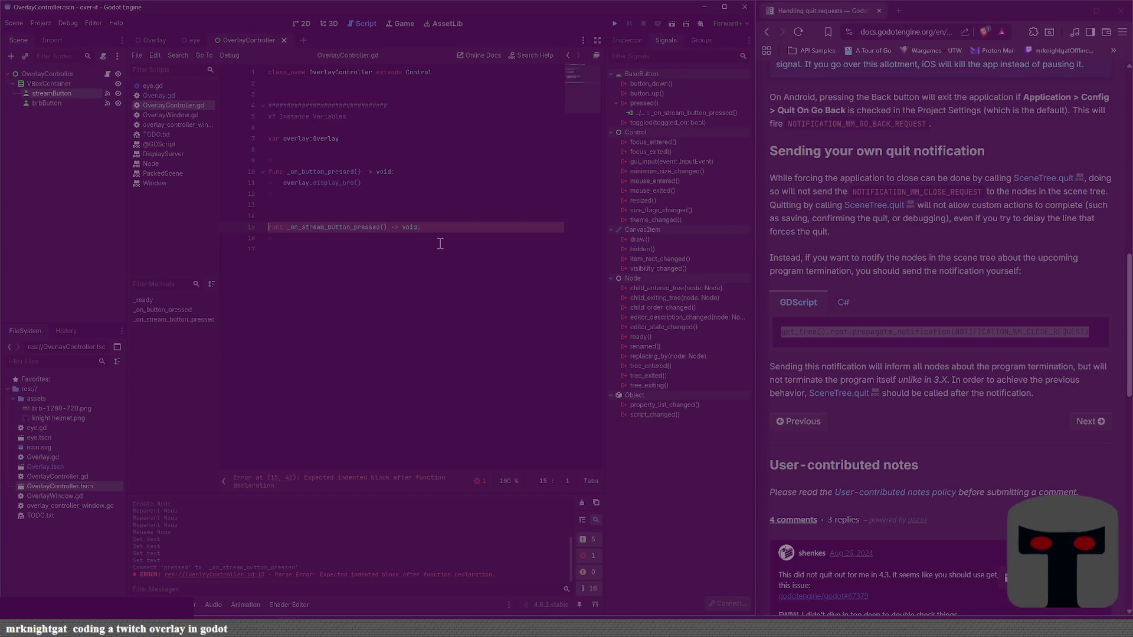
key("Return")
type("overlay")
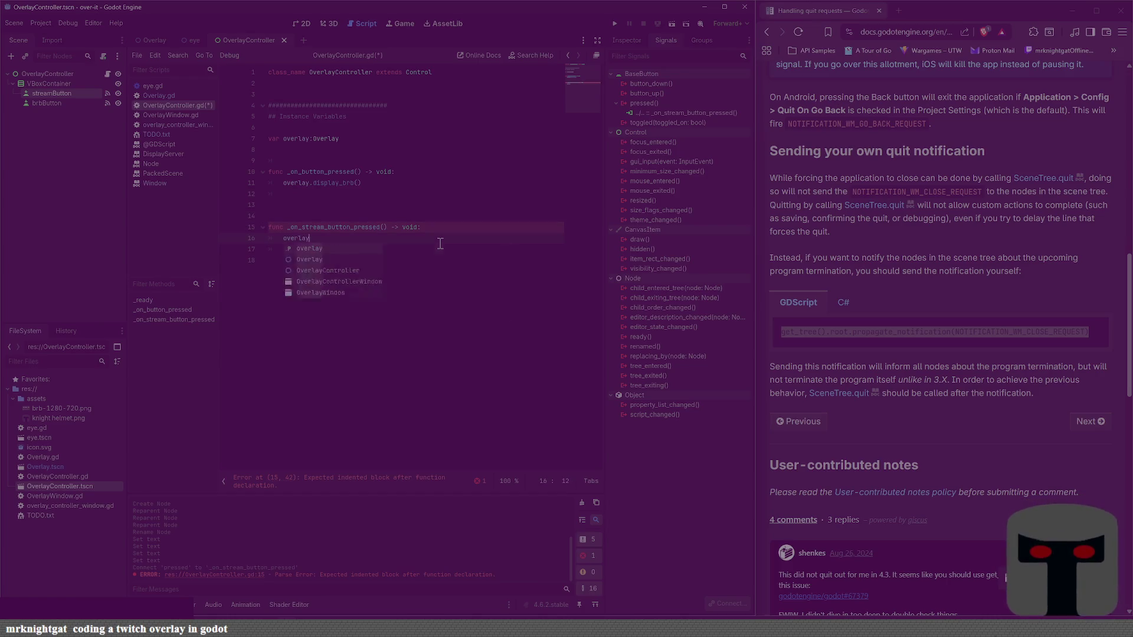
type(".display")
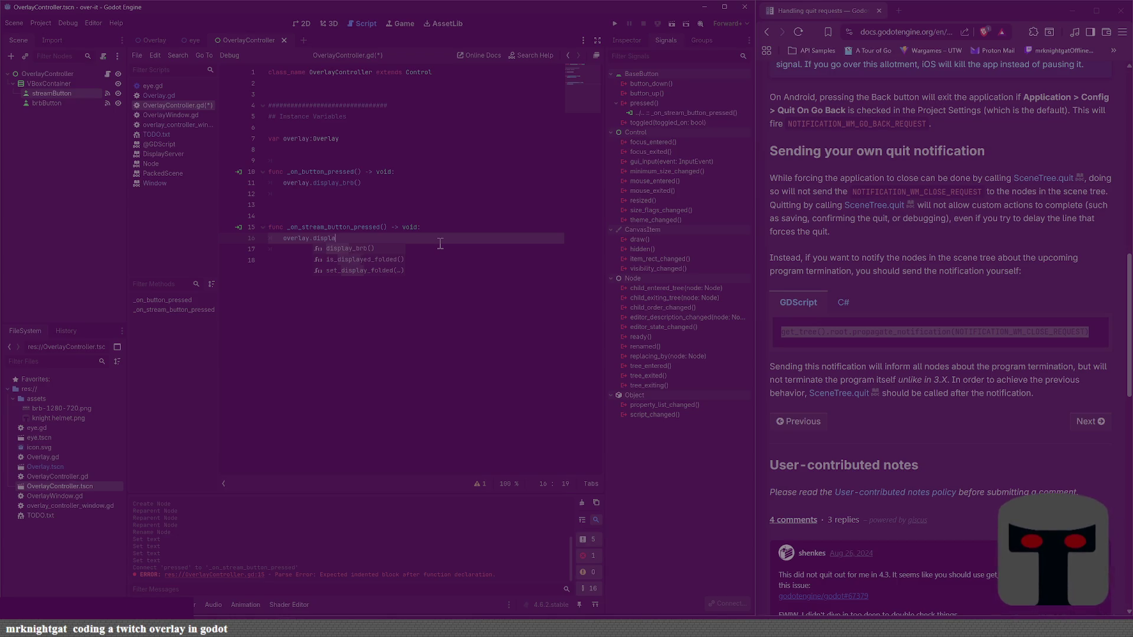
key("BackSpace")
key("BackSpace")
key("BackSpace")
type(".")
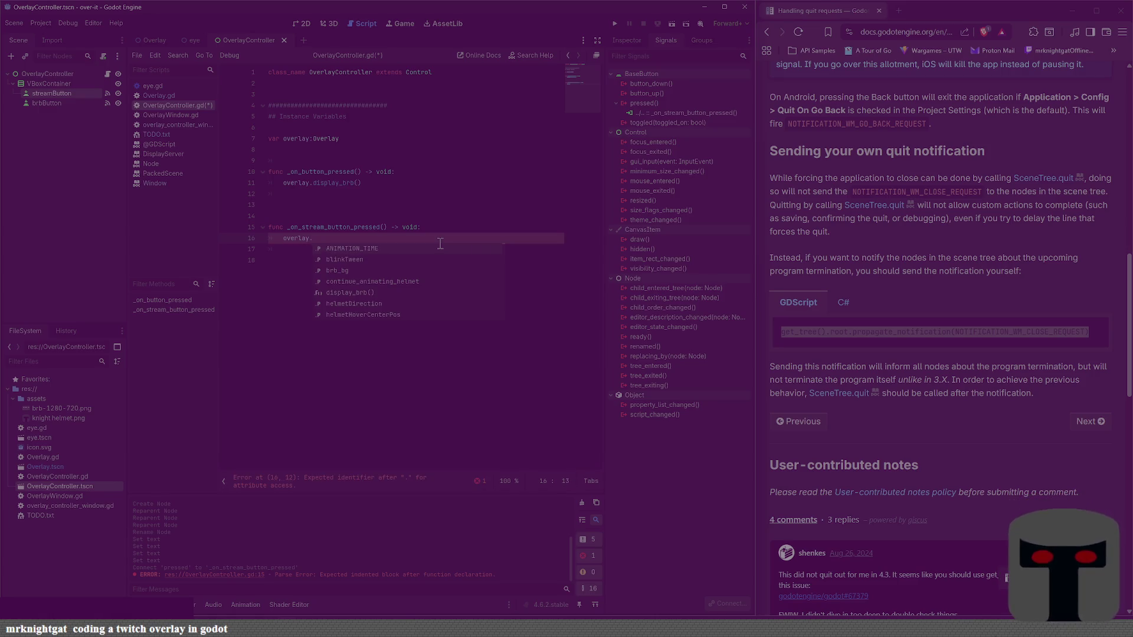
type("return_")
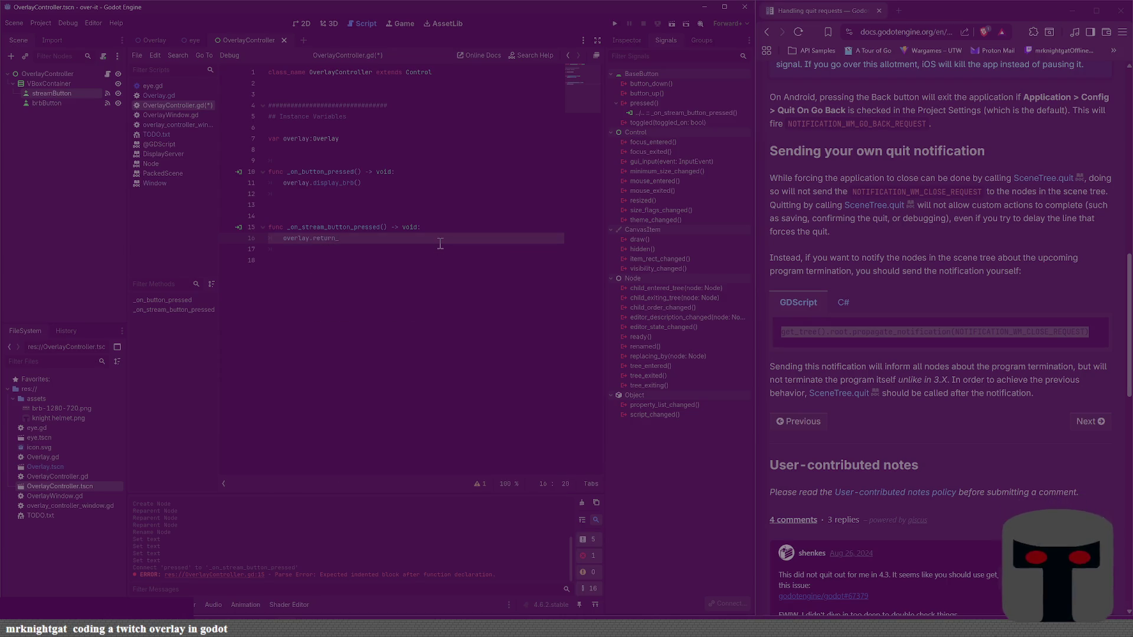
type("to_streaming")
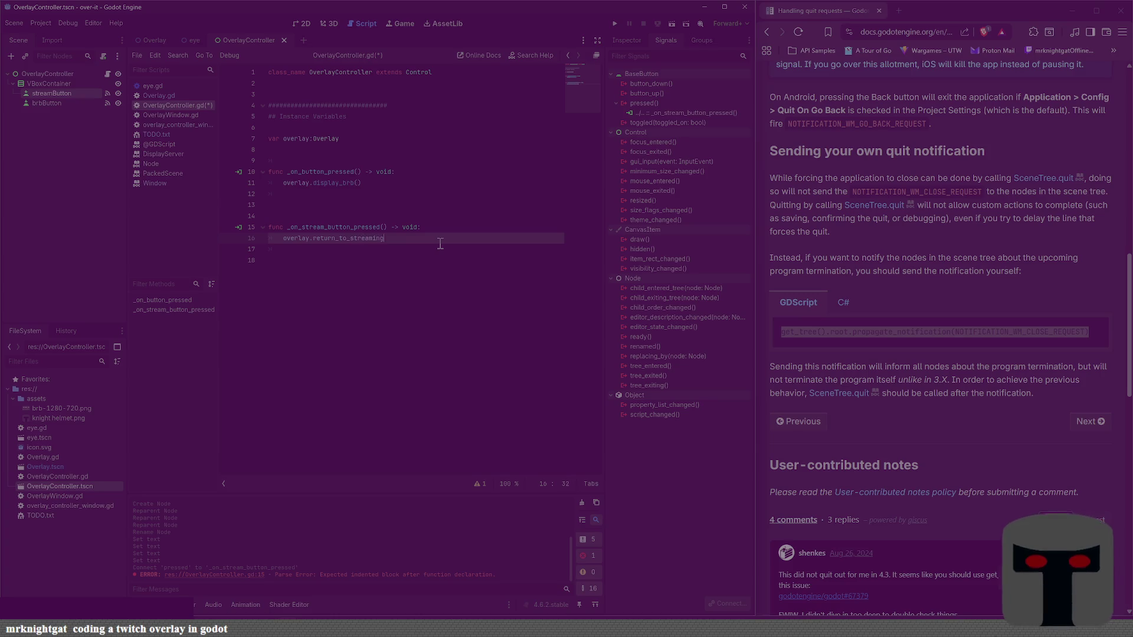
key("BackSpace")
key("BackSpace")
key("BackSpace")
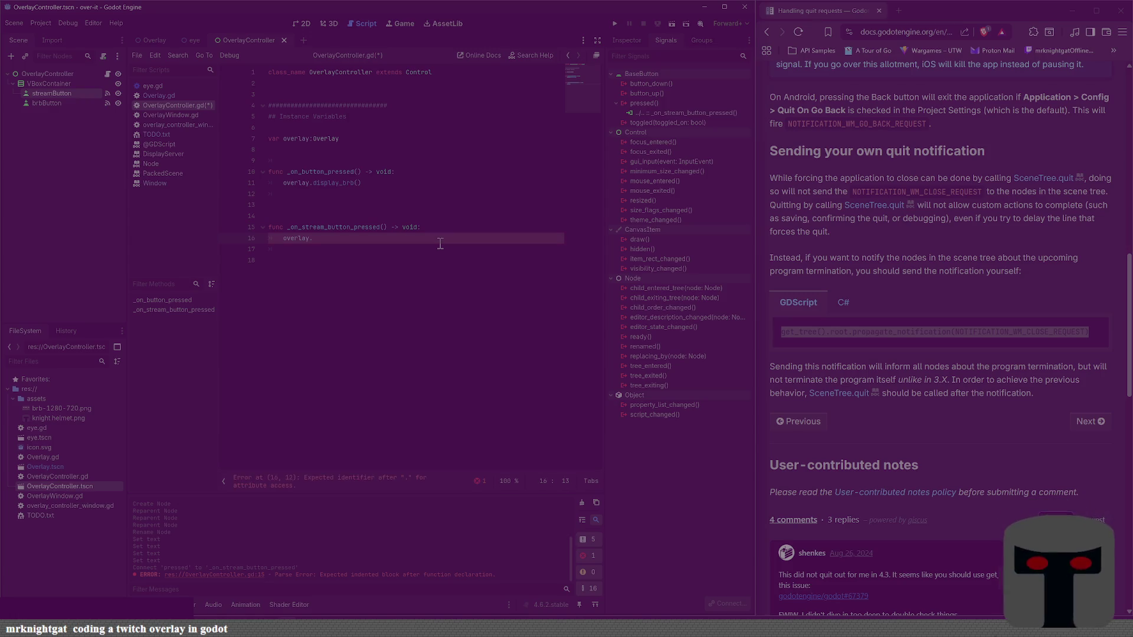
type("transparen")
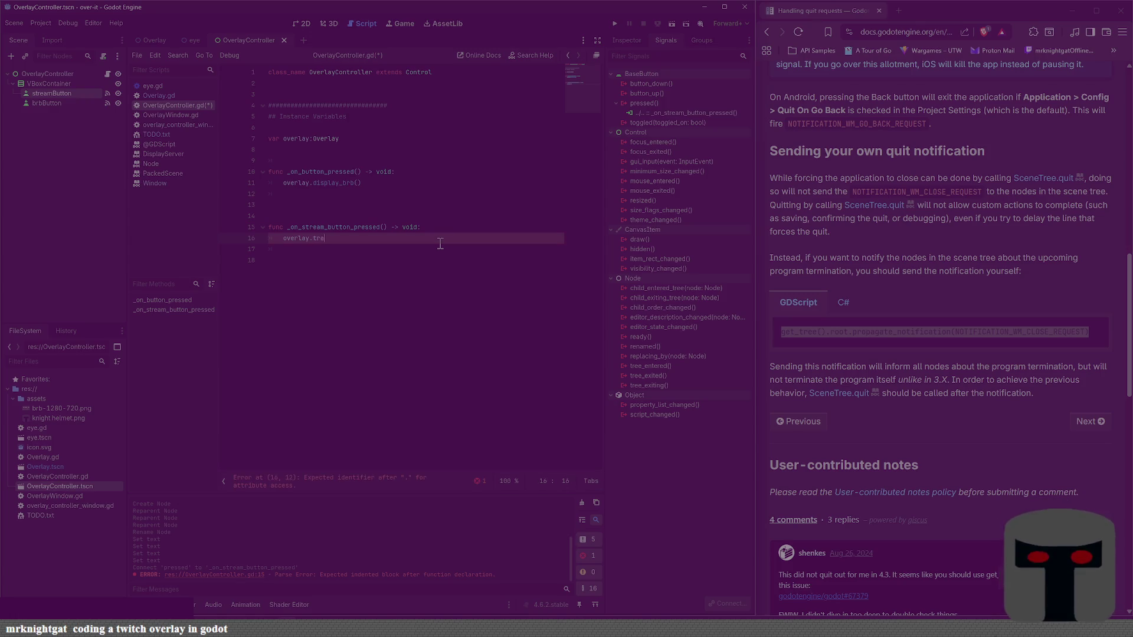
key("BackSpace")
key("BackSpace")
key("BackSpace")
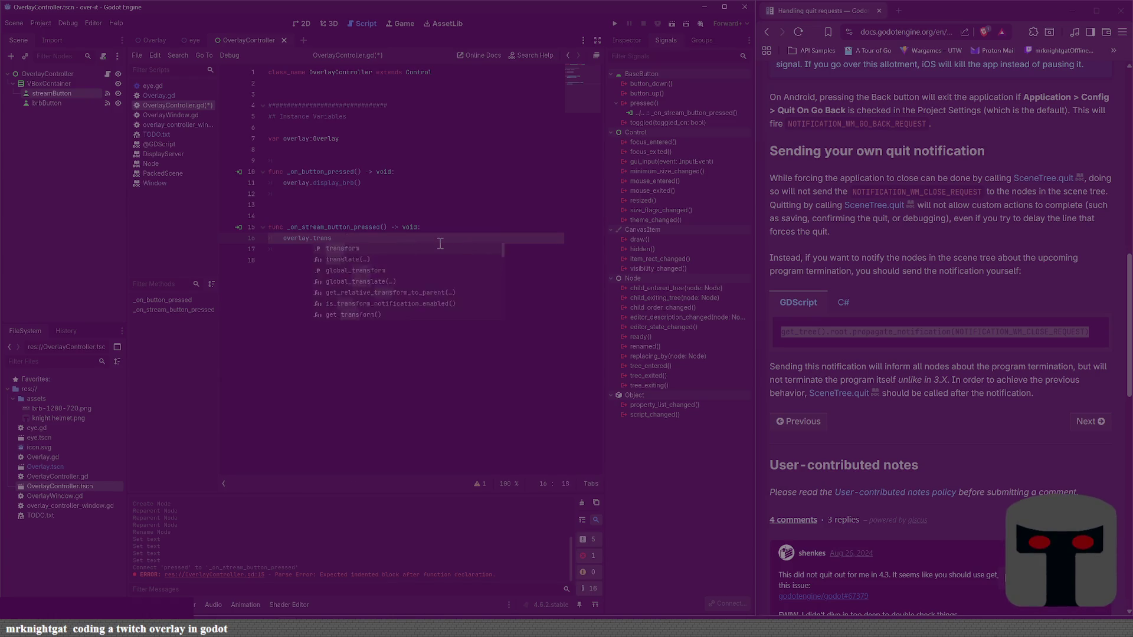
type("return_")
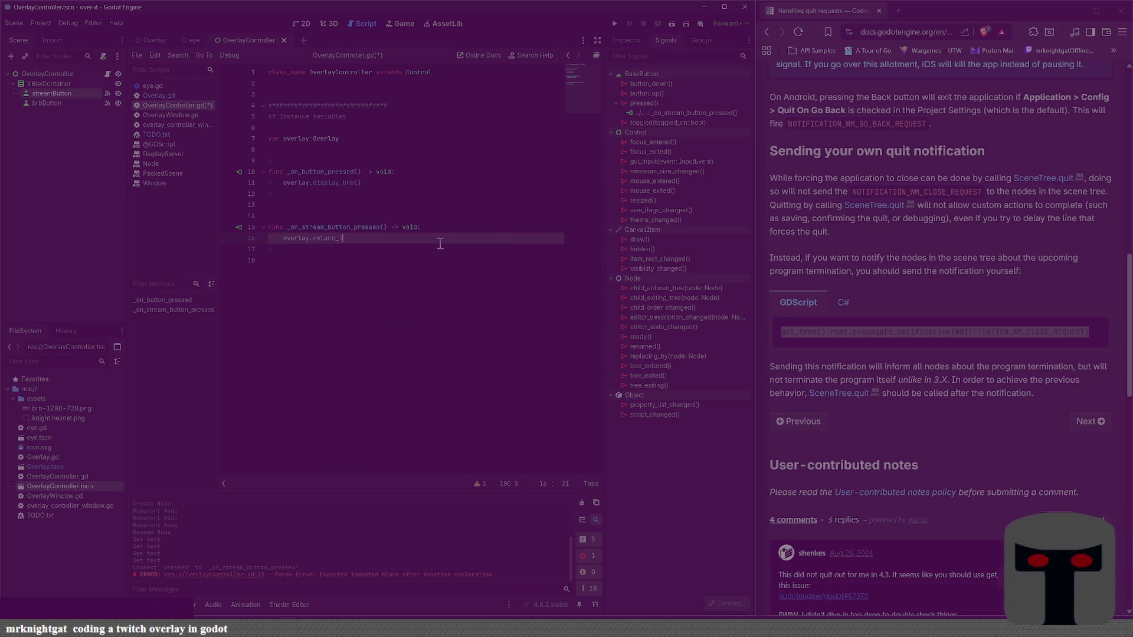
key("BackSpace")
key("BackSpace")
key("BackSpace")
key("BackSpace")
key("BackSpace")
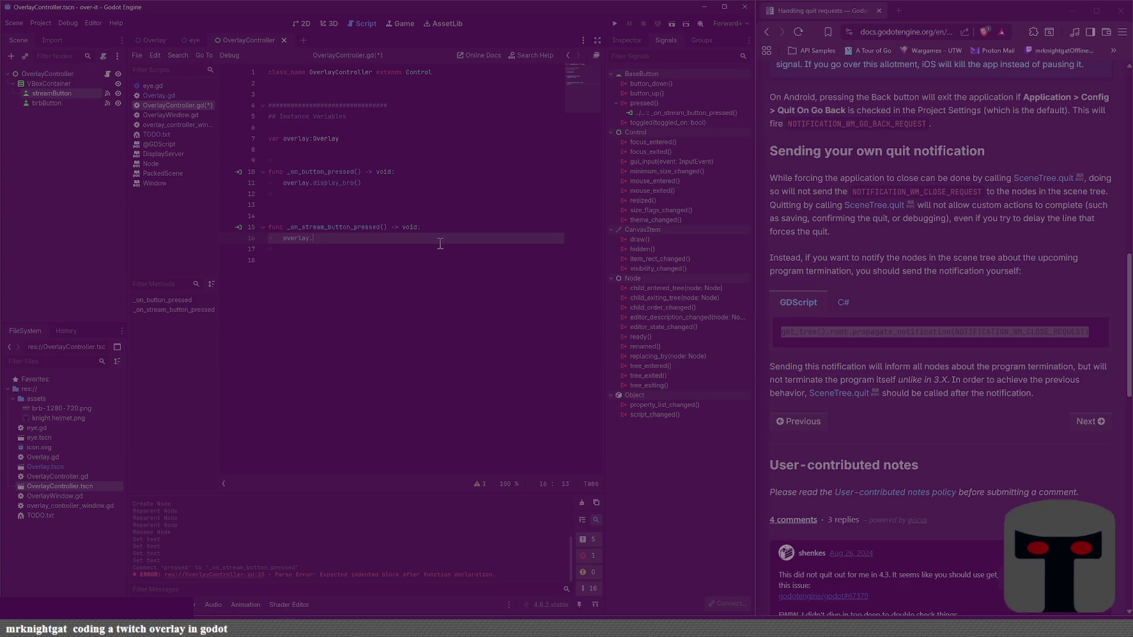
type("displa")
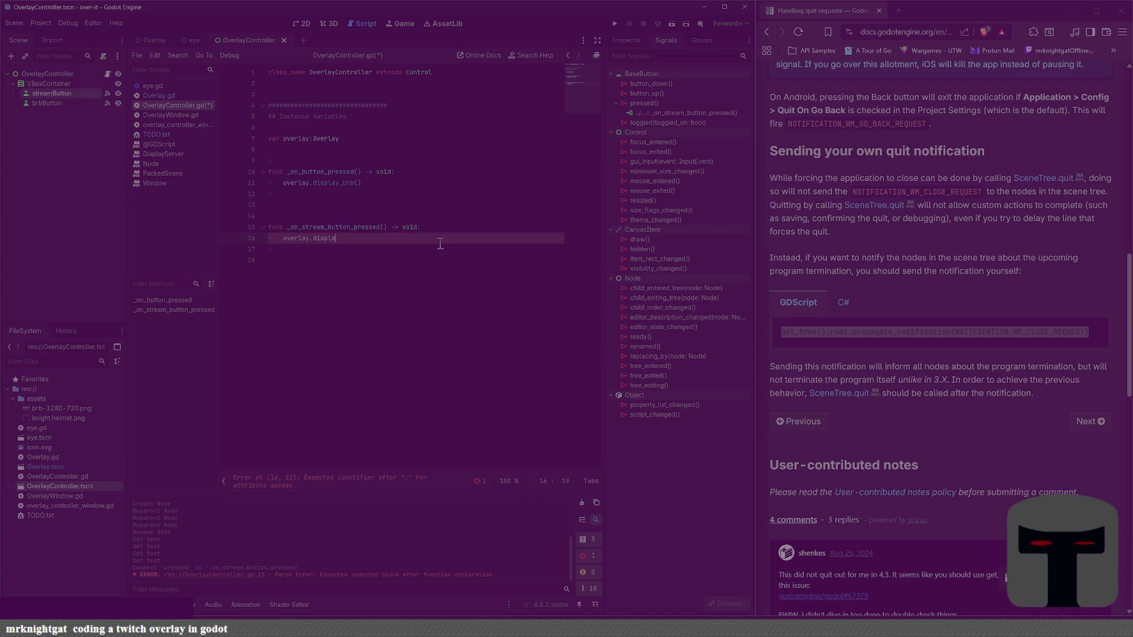
type("y_transpare")
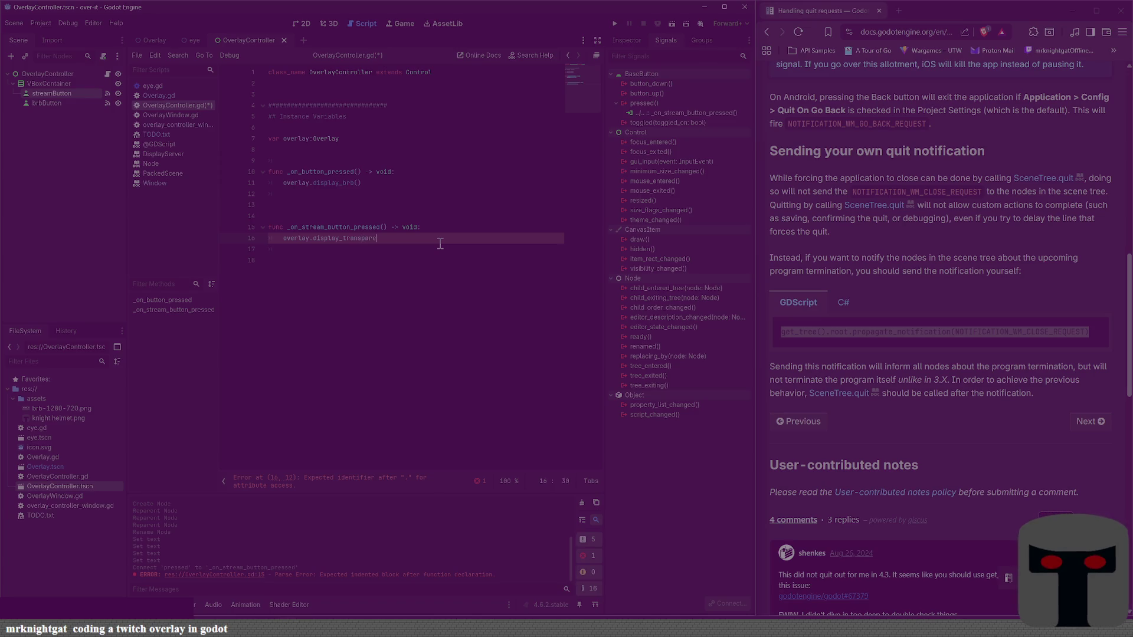
type("nt_bg")
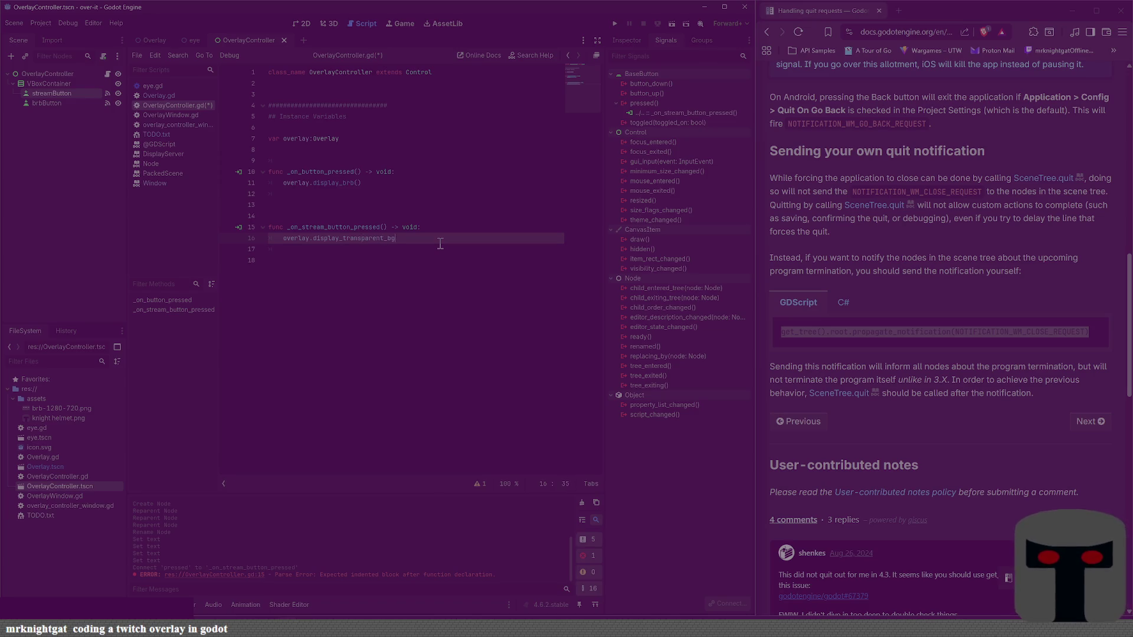
type("()")
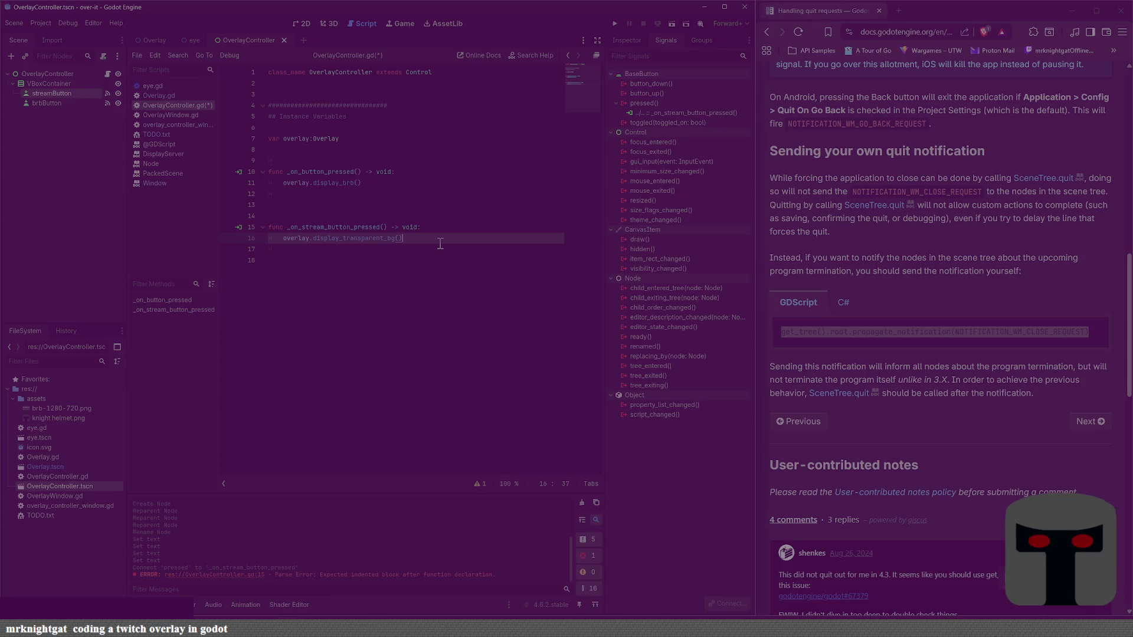
key("ctrl+s")
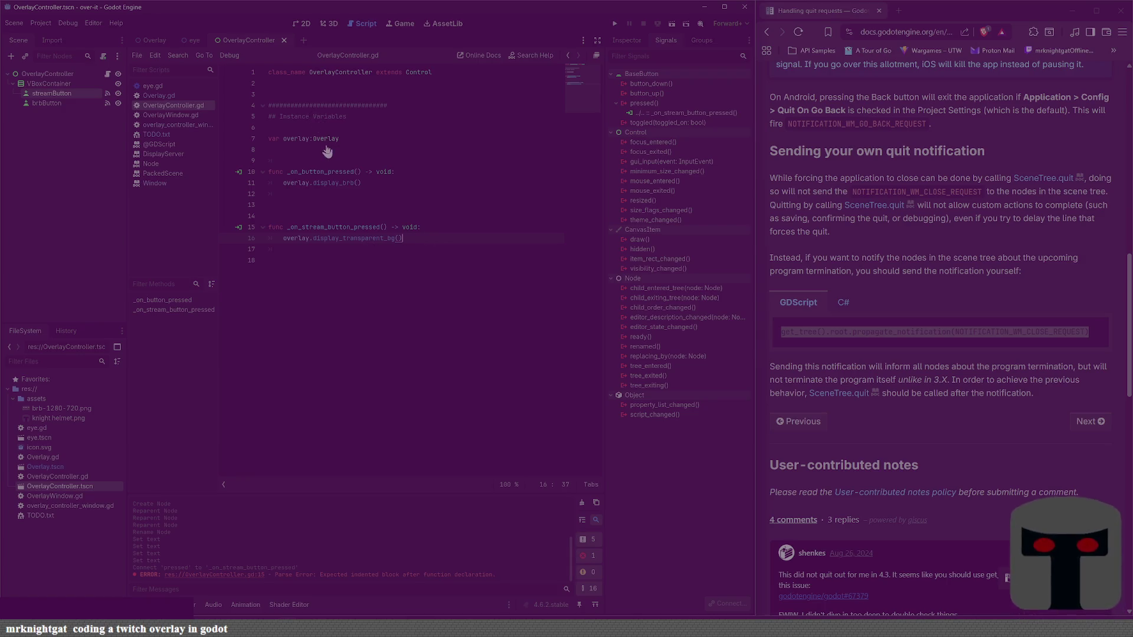
double_click(368, 239)
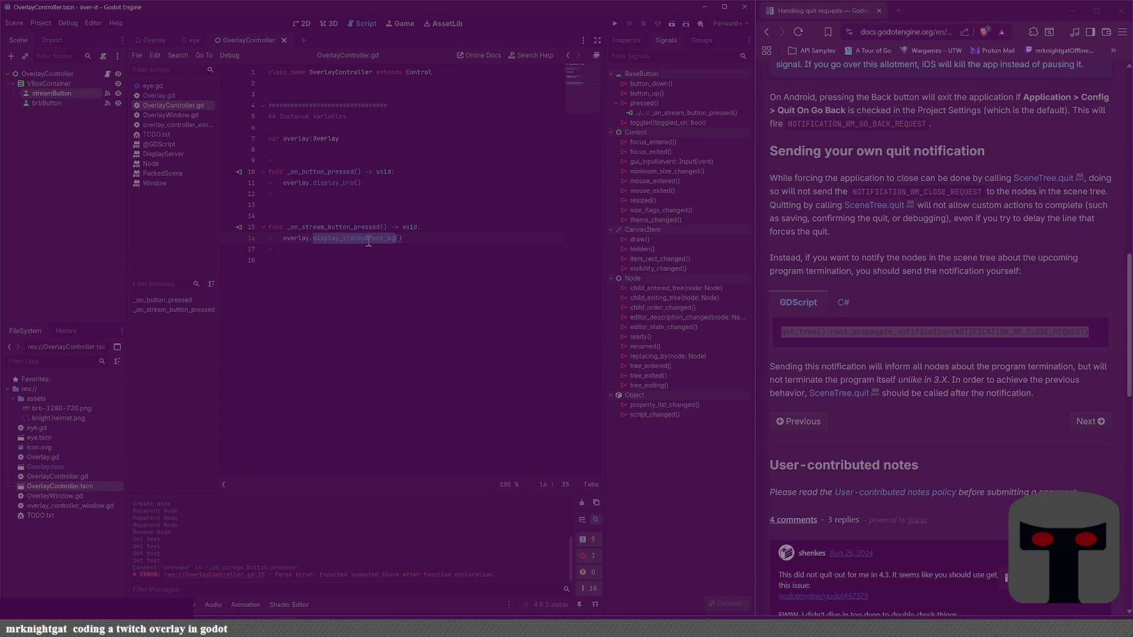
Step: Switch to Overlay.gd, scroll up to display_brb(), and open new lines right after it
left_click(325, 138, "ctrl")
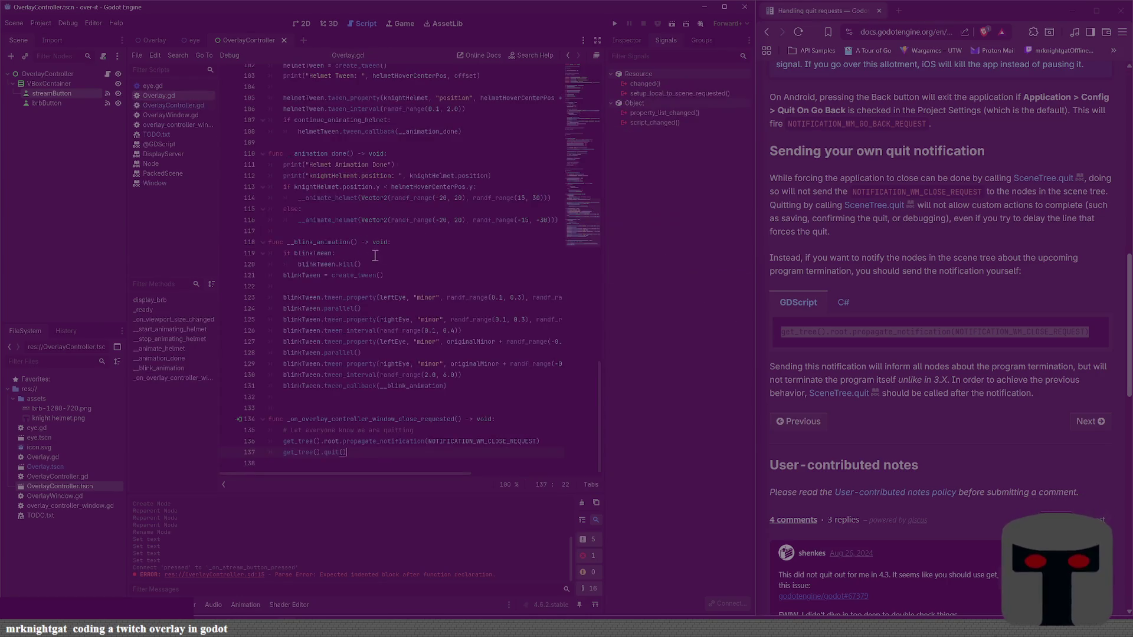
scroll(388, 246, "up", 6)
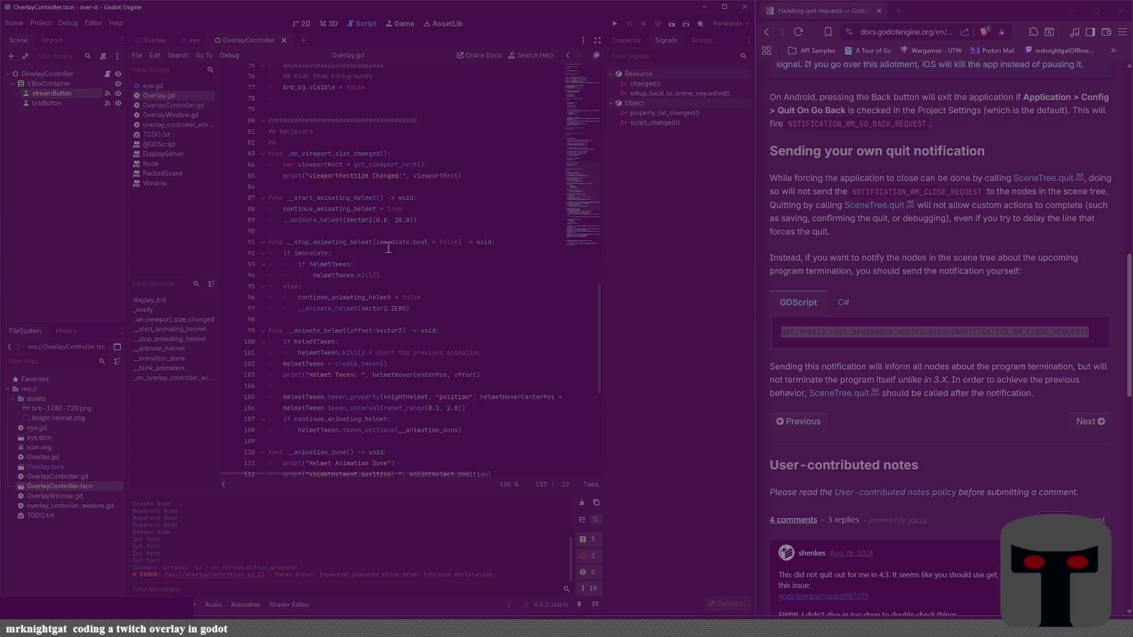
scroll(388, 246, "up", 2)
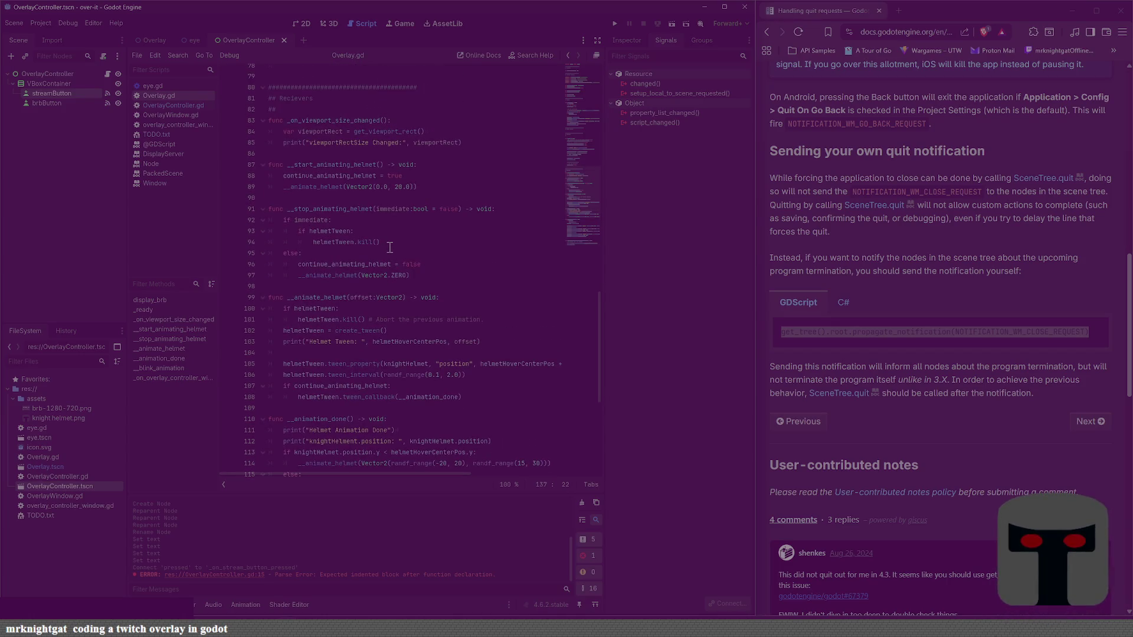
scroll(381, 264, "up", 7)
scroll(380, 294, "up", 2)
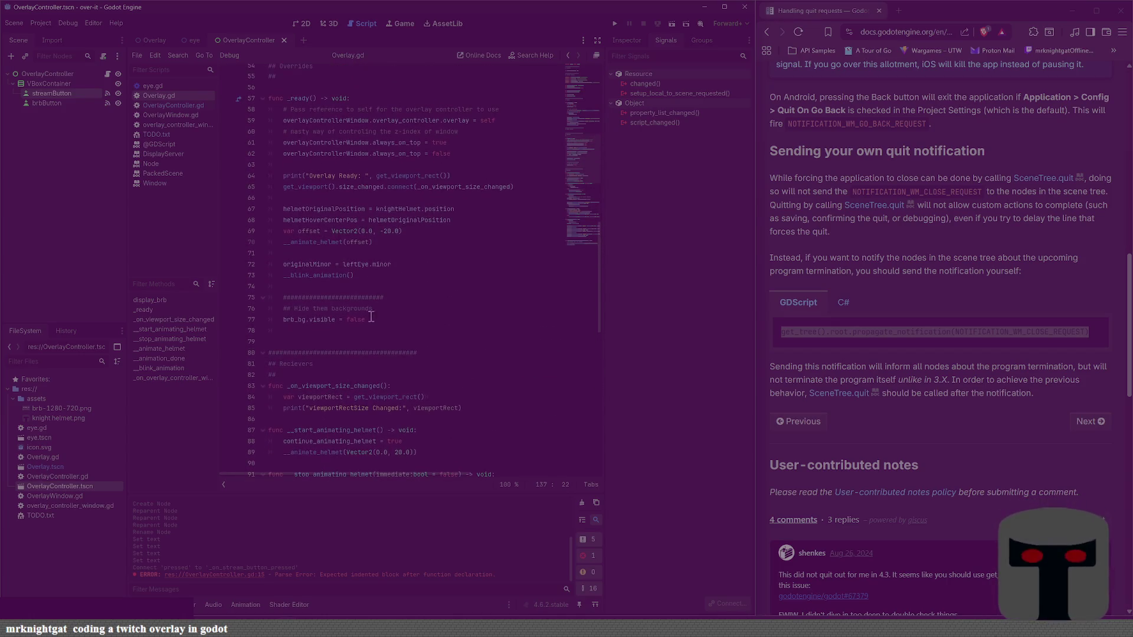
scroll(361, 325, "down", 17)
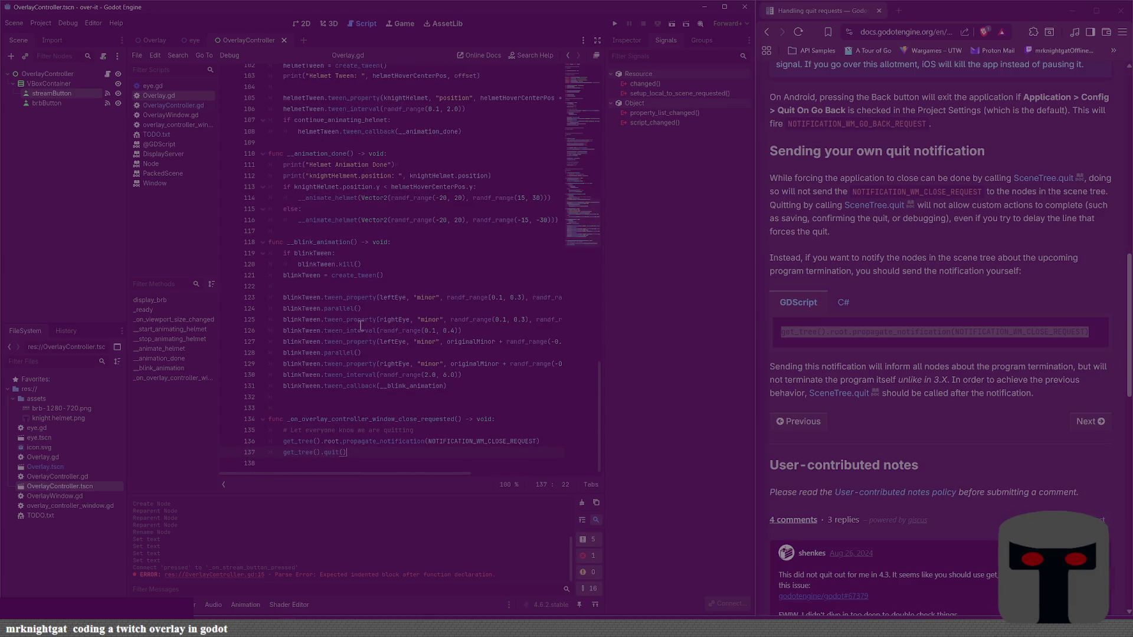
scroll(357, 307, "up", 20)
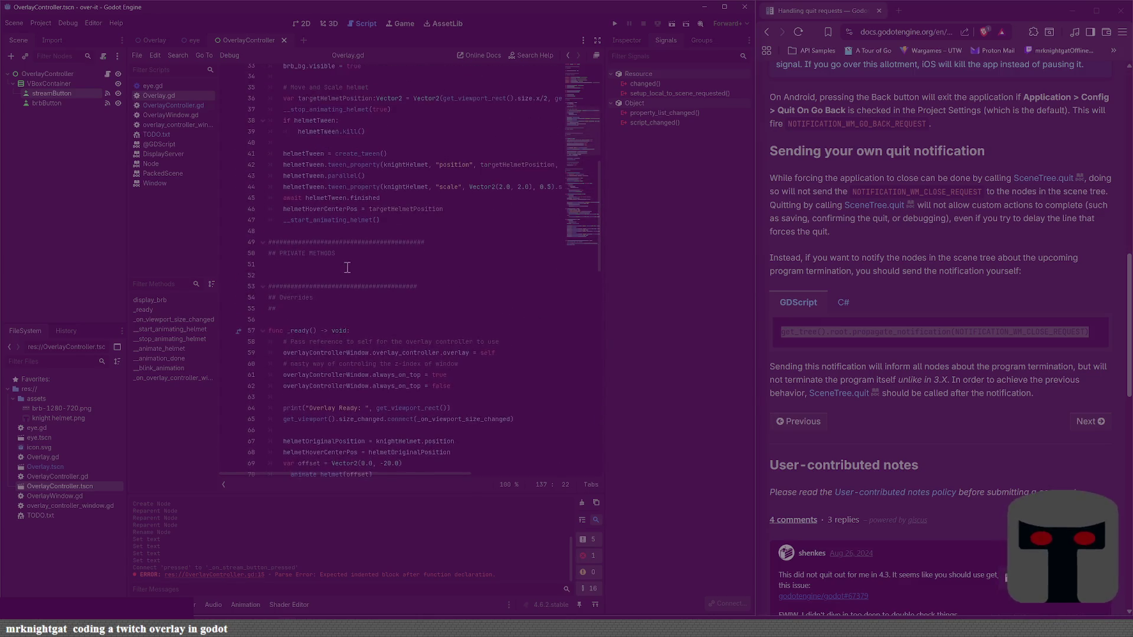
scroll(347, 268, "up", 2)
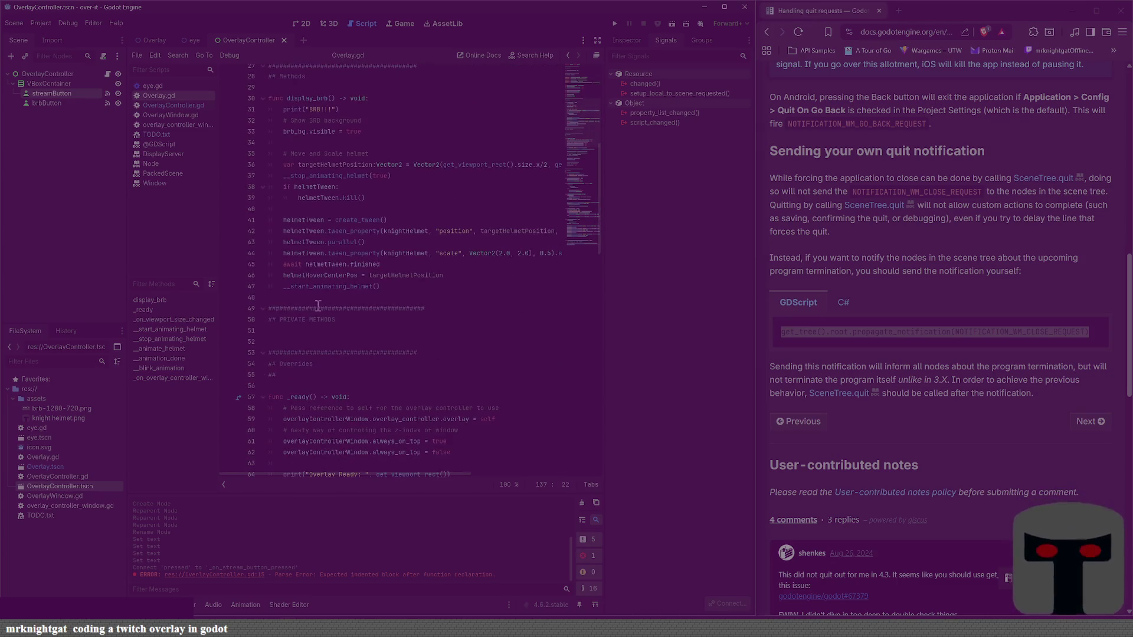
left_click(318, 301)
key("Return")
key("Return")
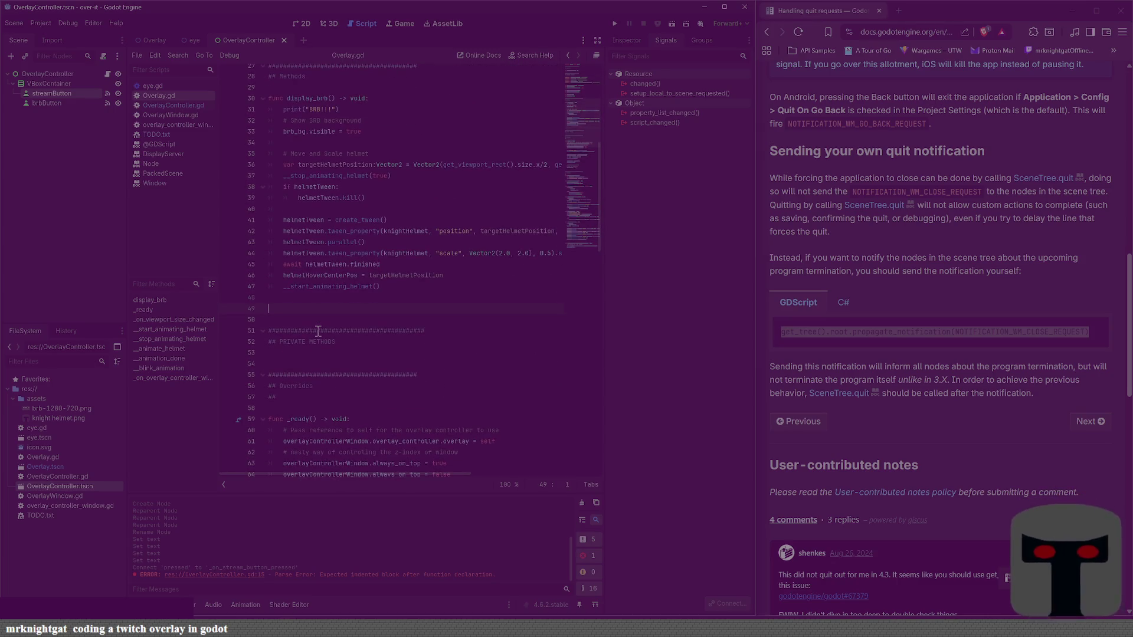
Step: Write the display_transparent_bg() function header and delete the BRB debug print from display_brb
type("funcdisplay_transparent_bg")
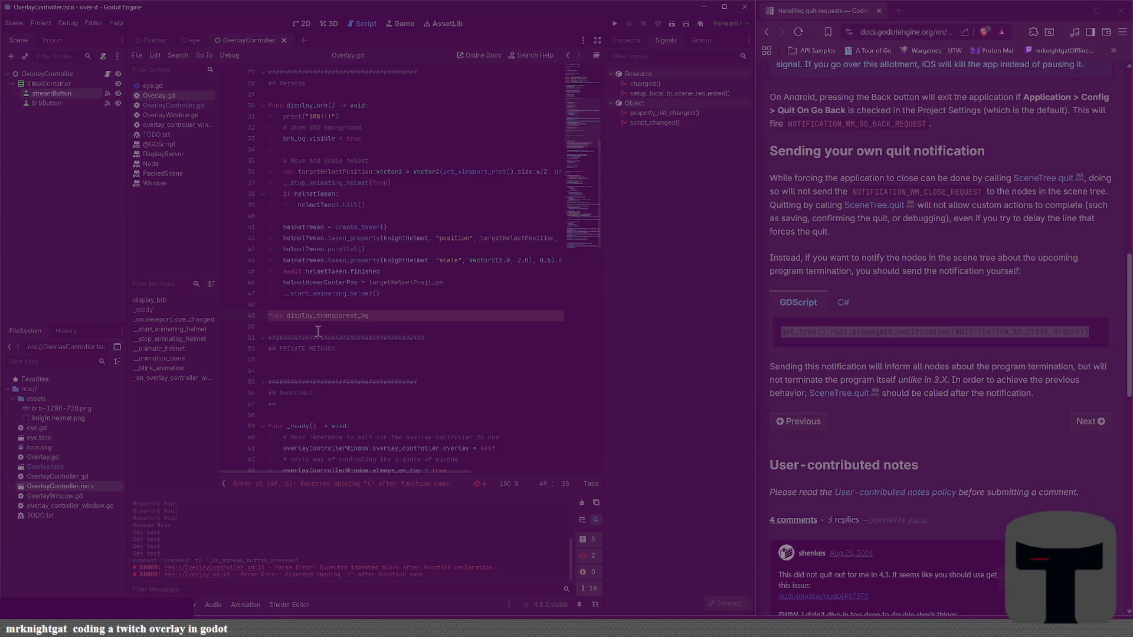
type("() :")
key("Return")
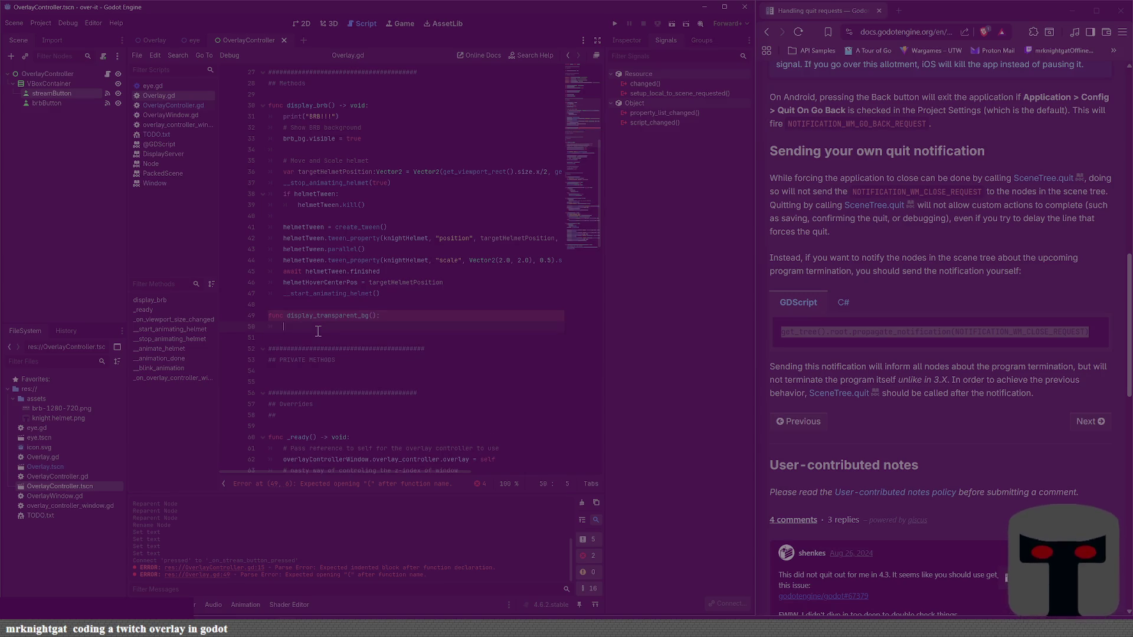
left_click(403, 118)
key("shift+Home")
key("BackSpace")
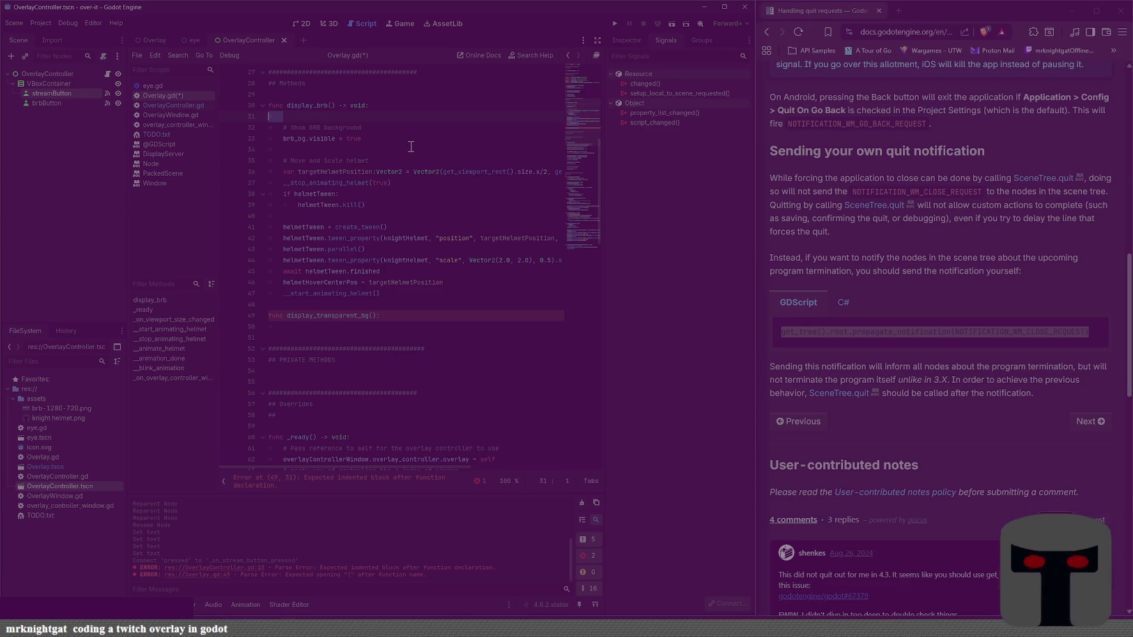
key("BackSpace")
key("BackSpace")
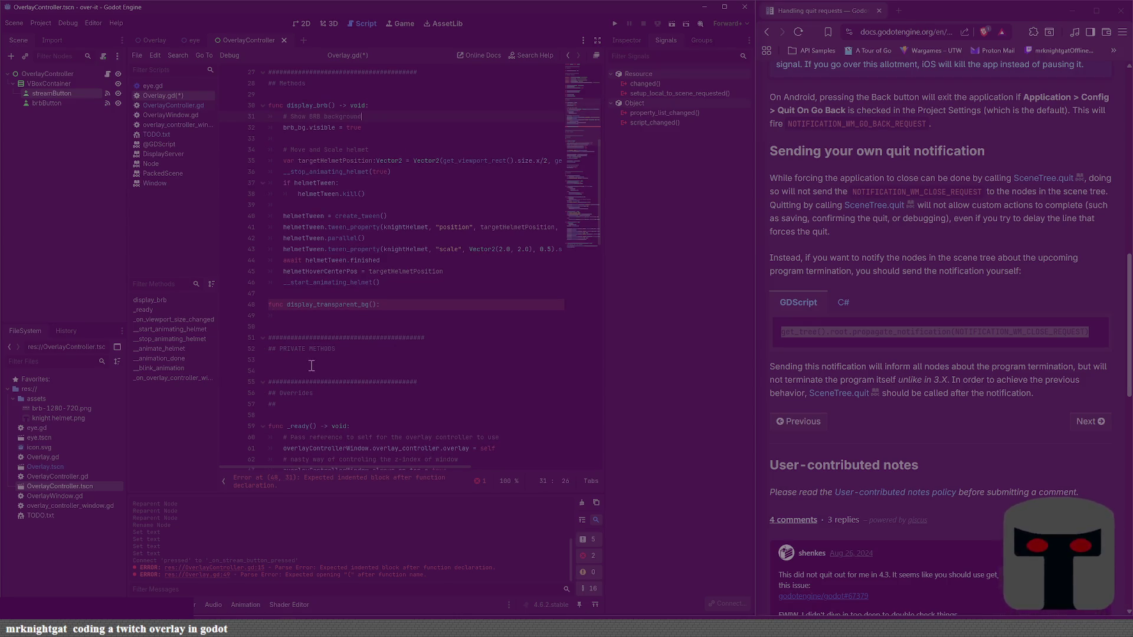
Step: Add print("Entered display_transparent_bg") to the new function body and save
left_click(341, 319)
type("print")
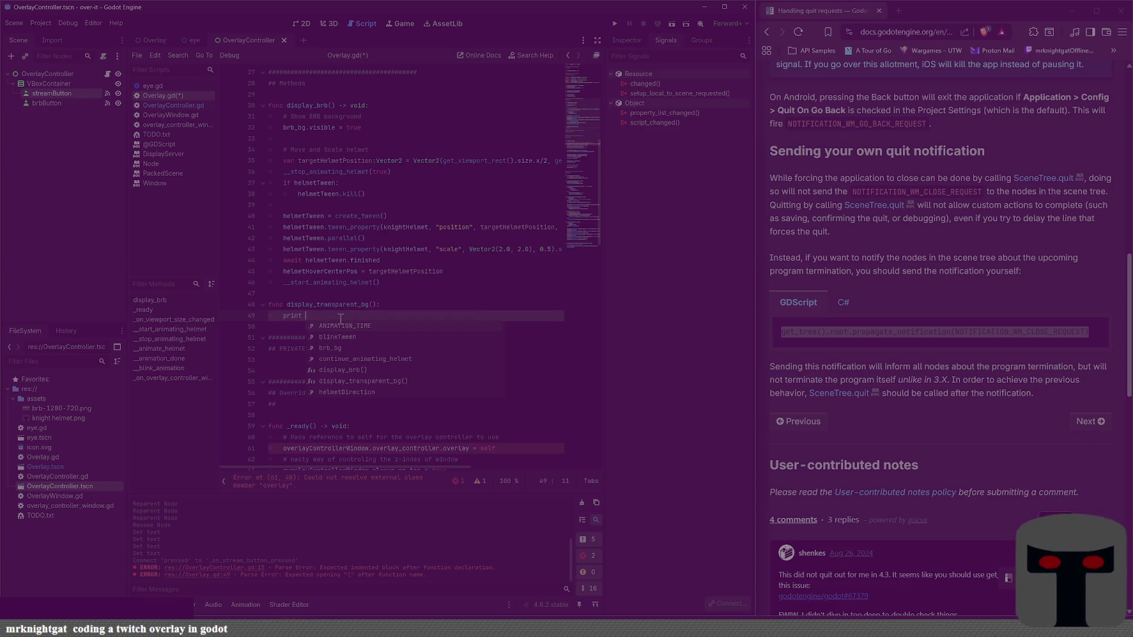
key("BackSpace")
key("BackSpace")
key("BackSpace")
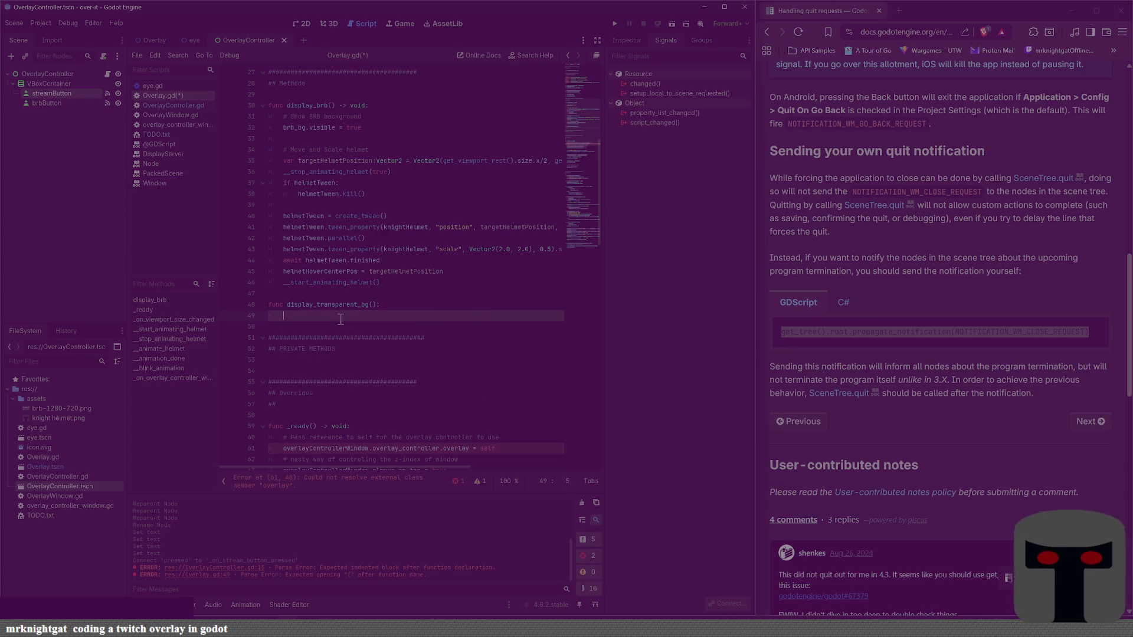
type("print")
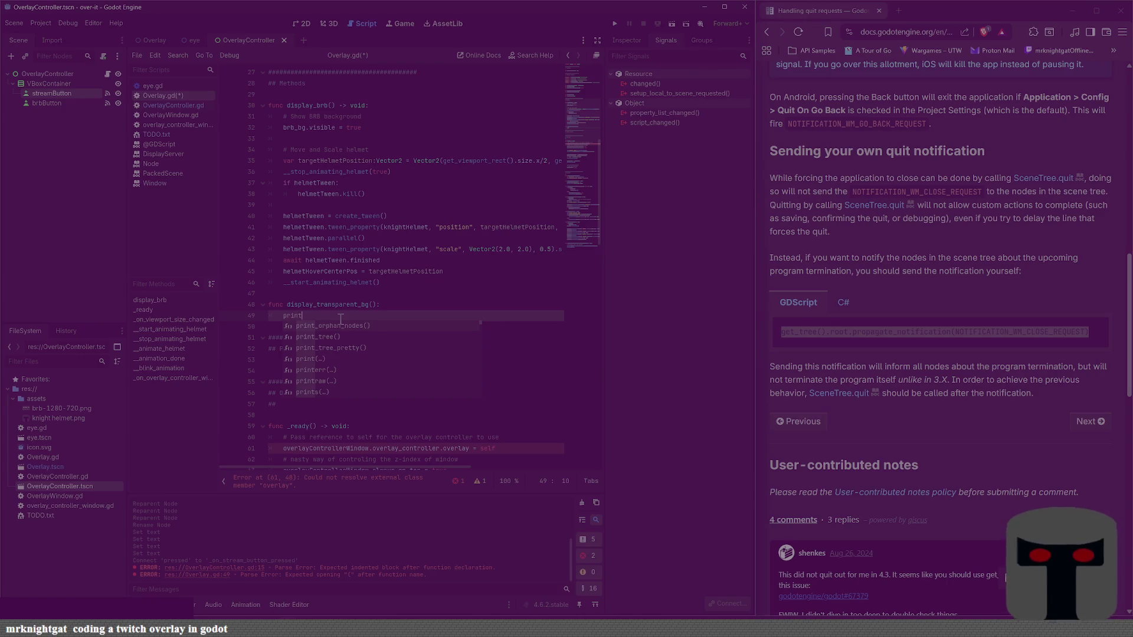
type("(\"")
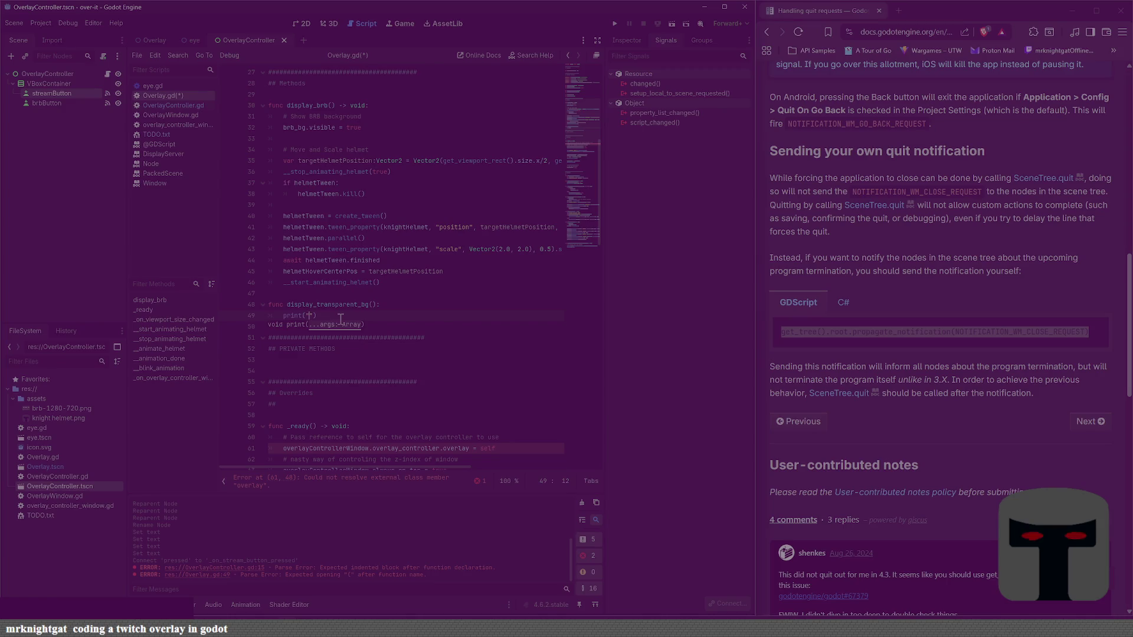
type("display_")
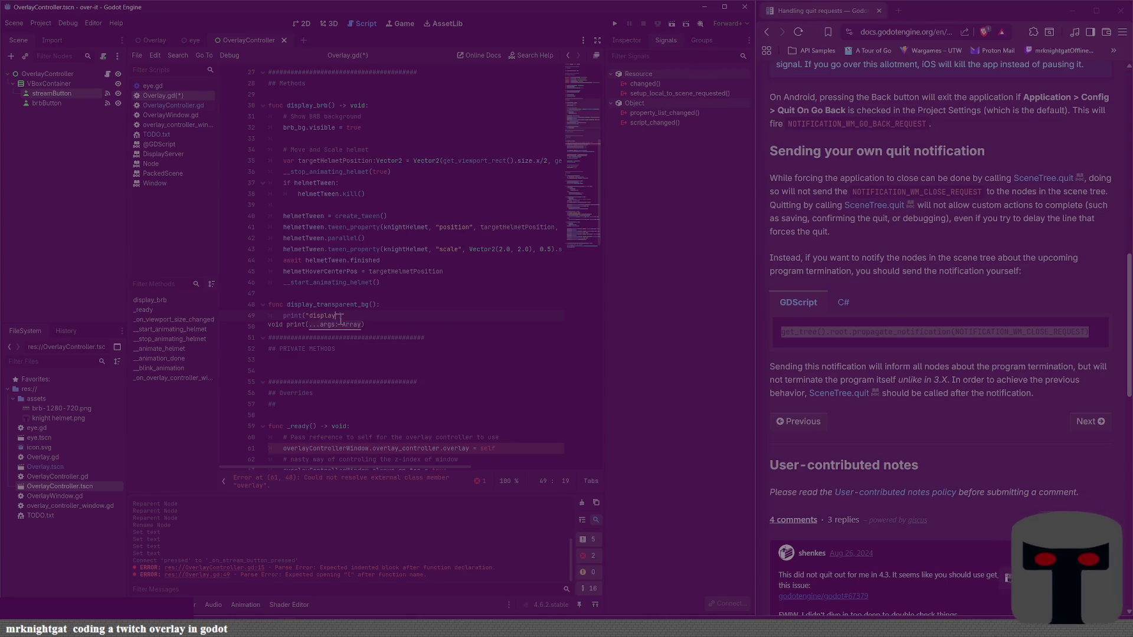
type("transparent_bg")
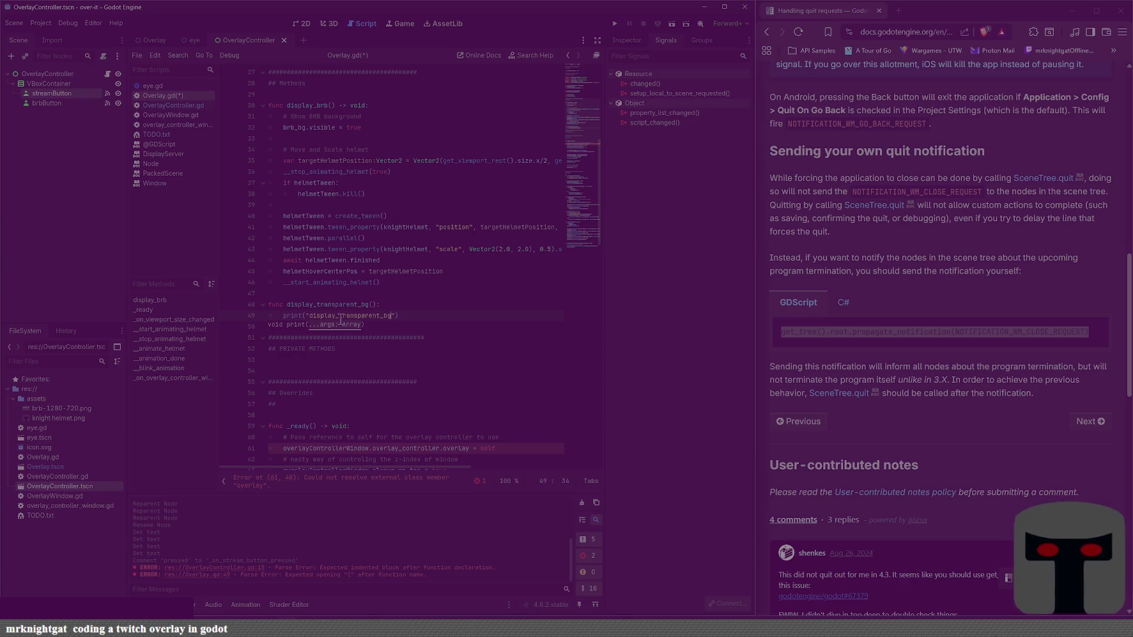
key("Home")
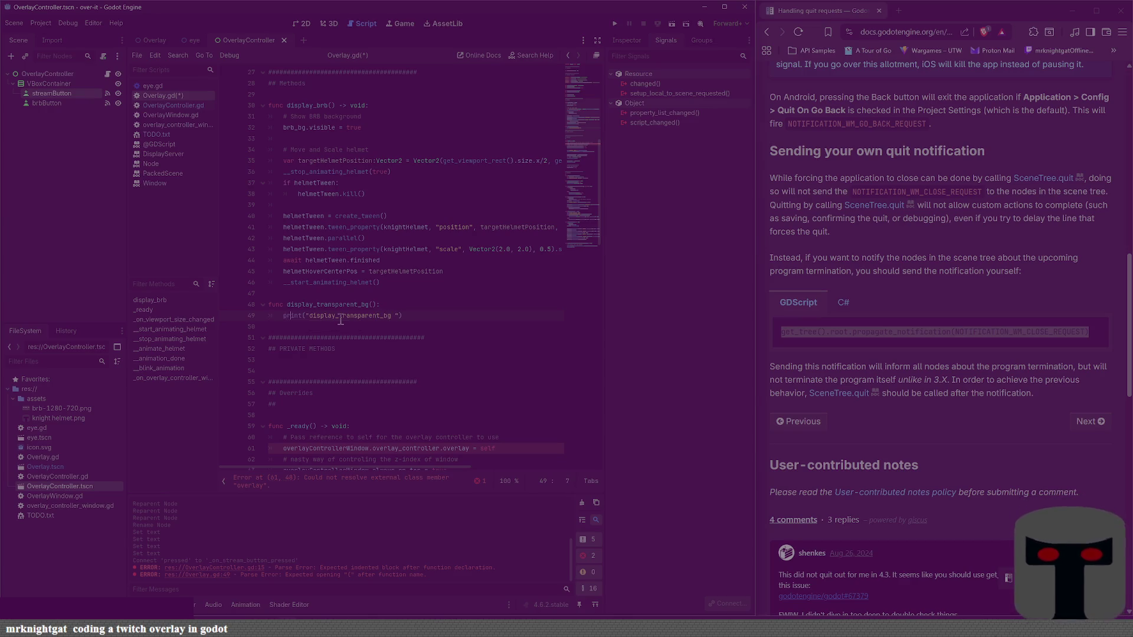
key("Right")
type("Entered")
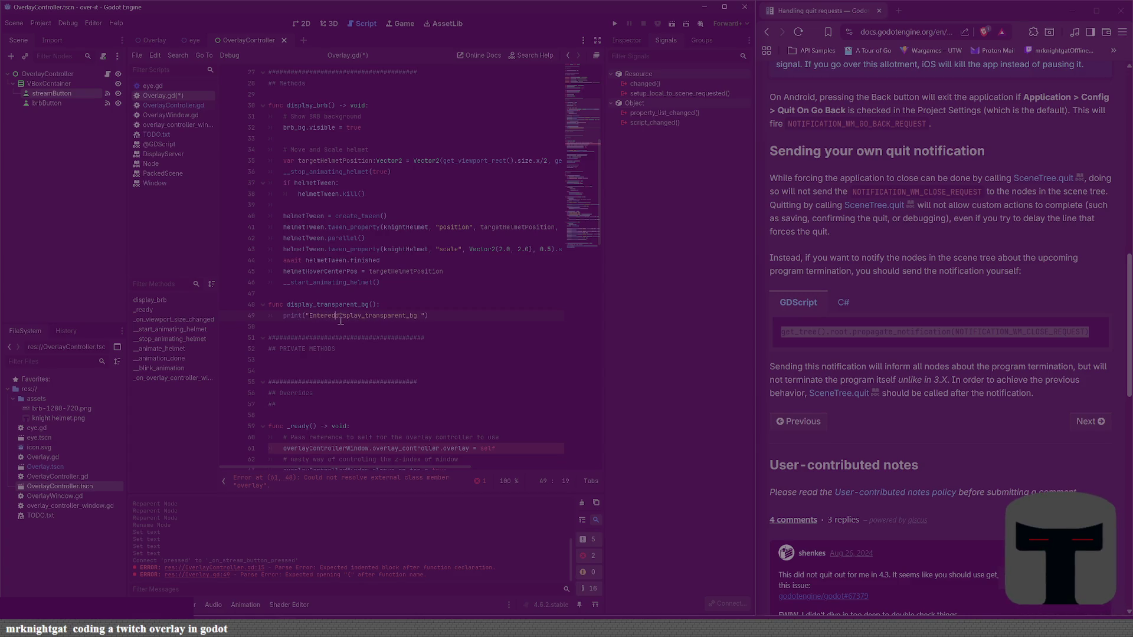
key("ctrl+Right")
key("Delete")
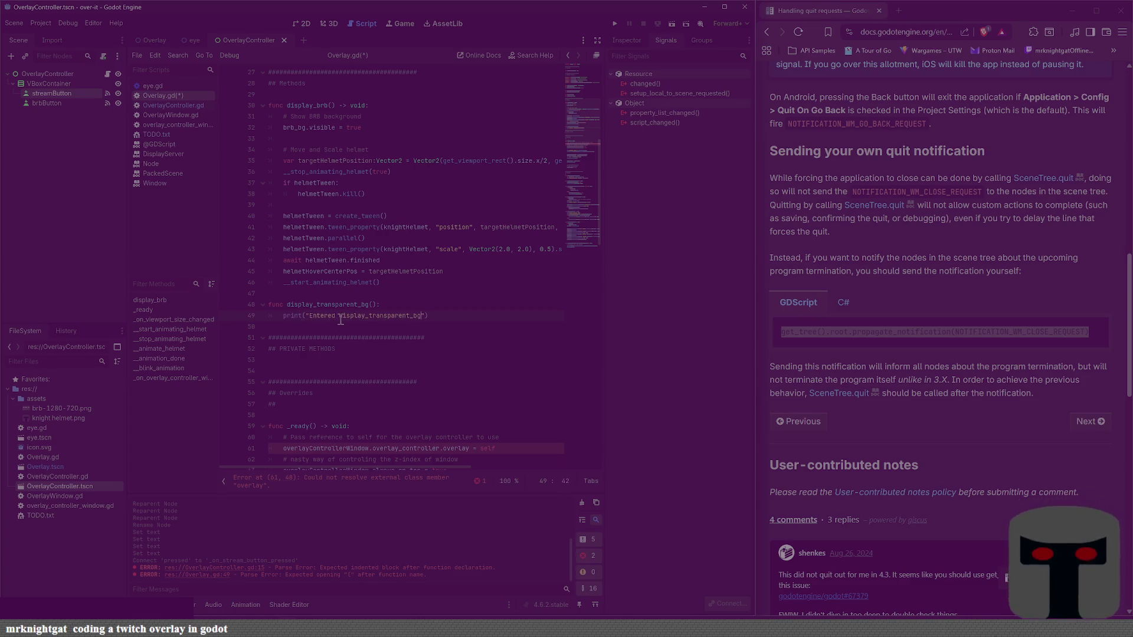
key("ctrl+s")
Step: Restore the print line's closing parenthesis, save, and leave an indented line for the next statement
key("Right")
key("Return")
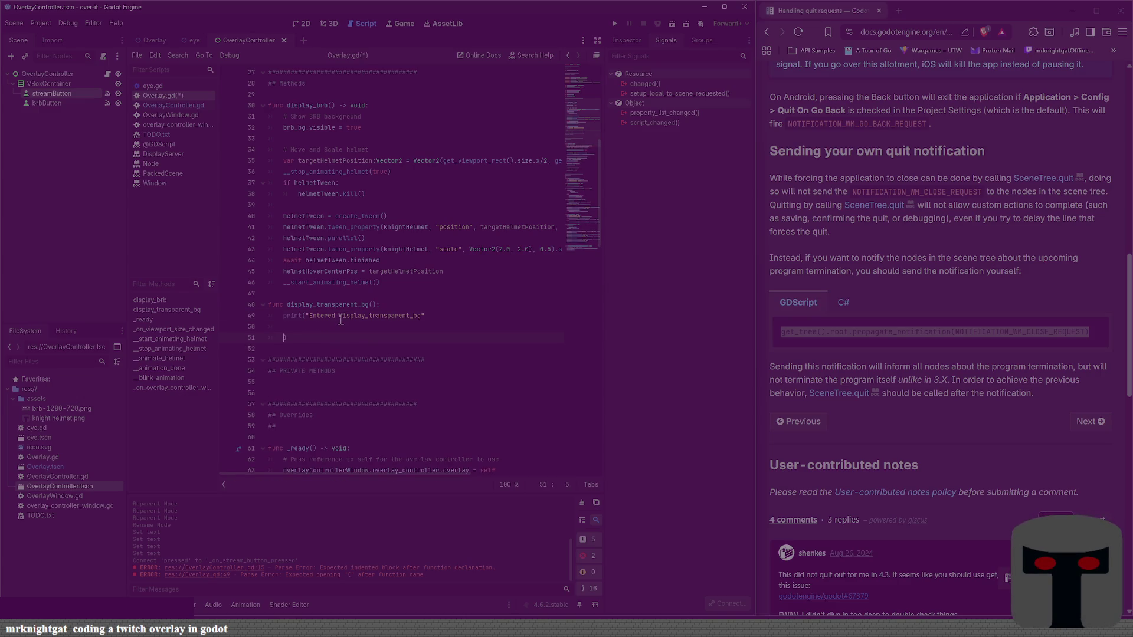
key("ctrl+z")
key("End")
key("Return")
key("Return")
key("Return")
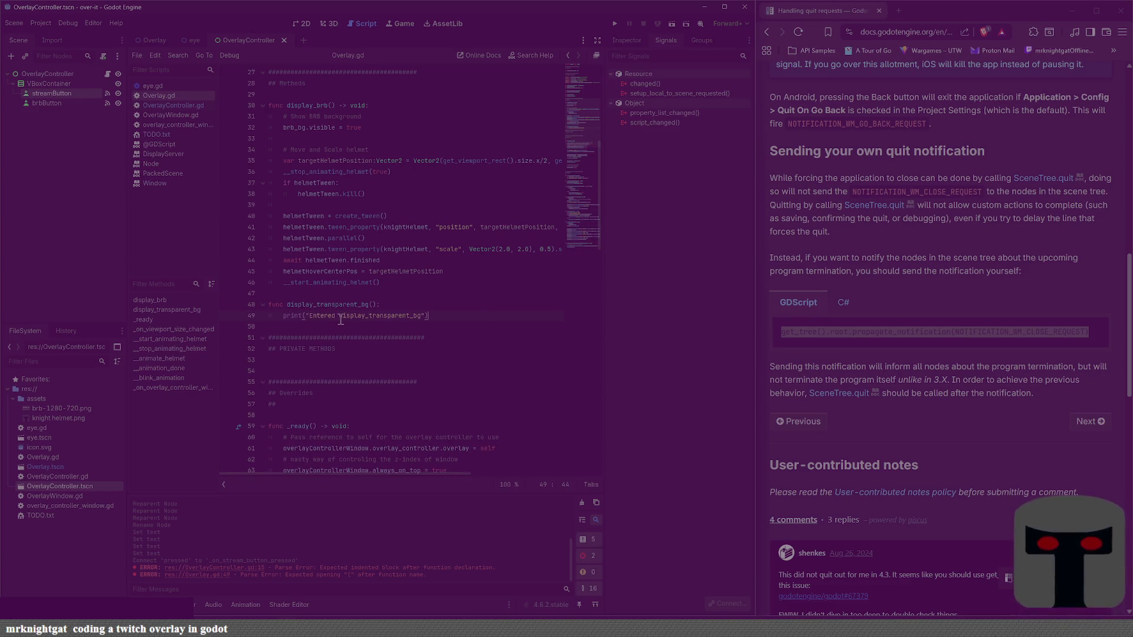
key("ctrl+s")
key("Return")
key("Up")
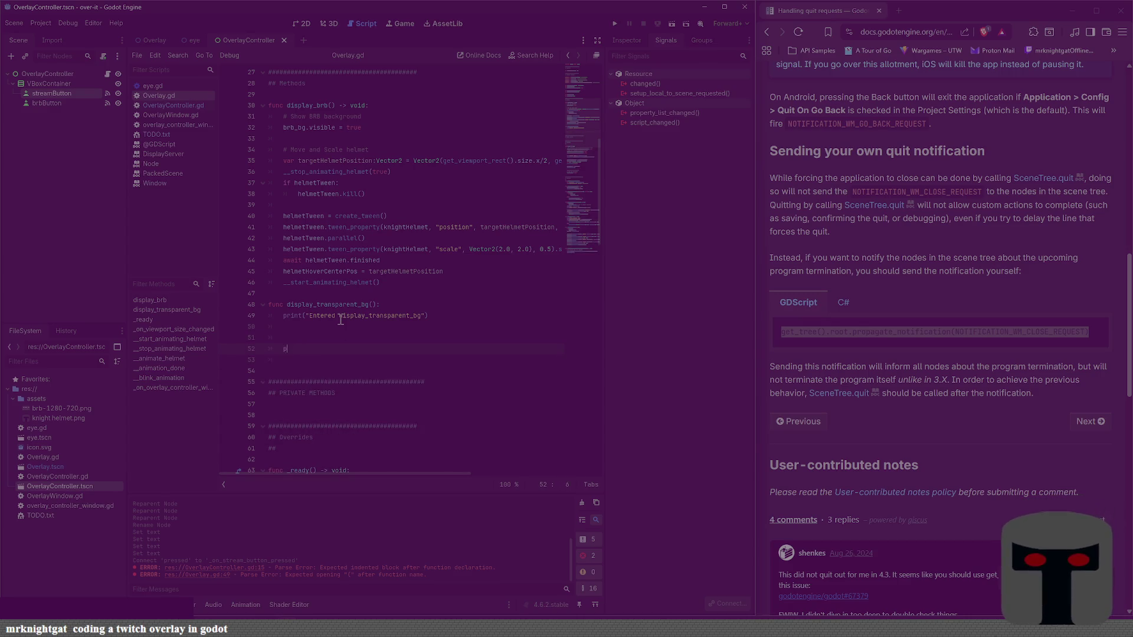
type("ri")
key("BackSpace")
key("BackSpace")
key("BackSpace")
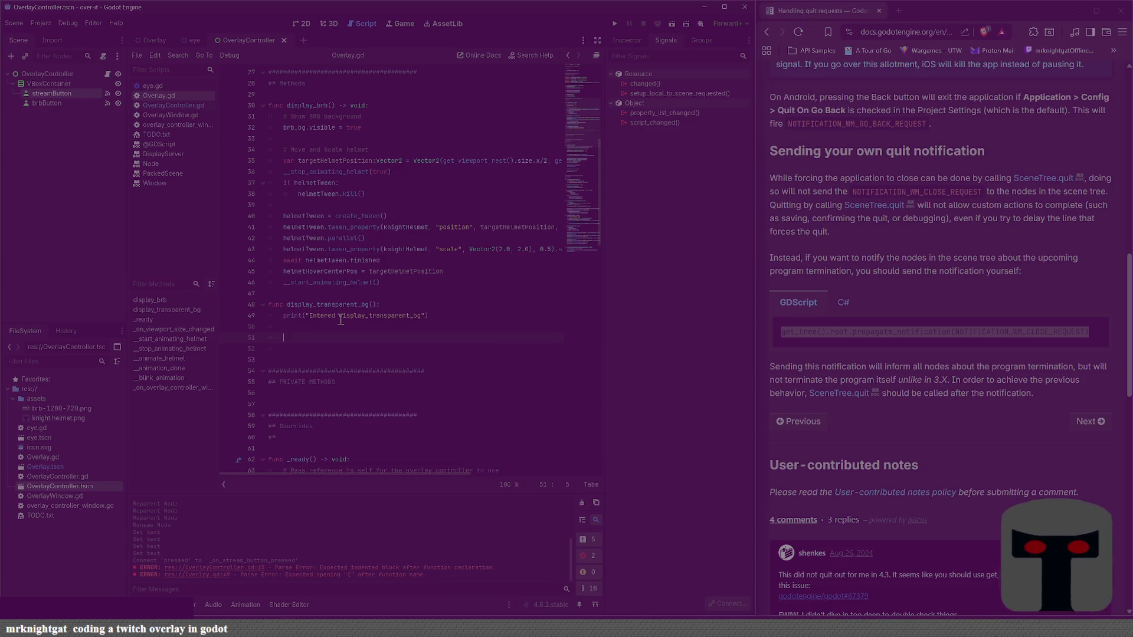
key("BackSpace")
key("BackSpace")
key("Return")
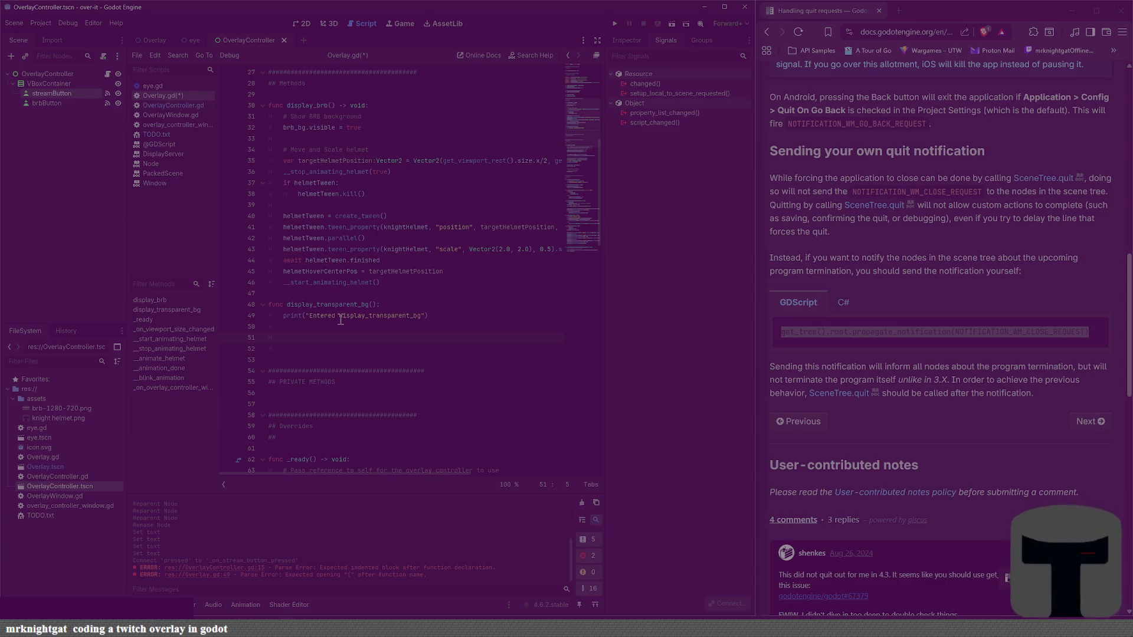
Step: Add brb_bg.visible = false beneath the print call in display_transparent_bg and save
type("sebrb")
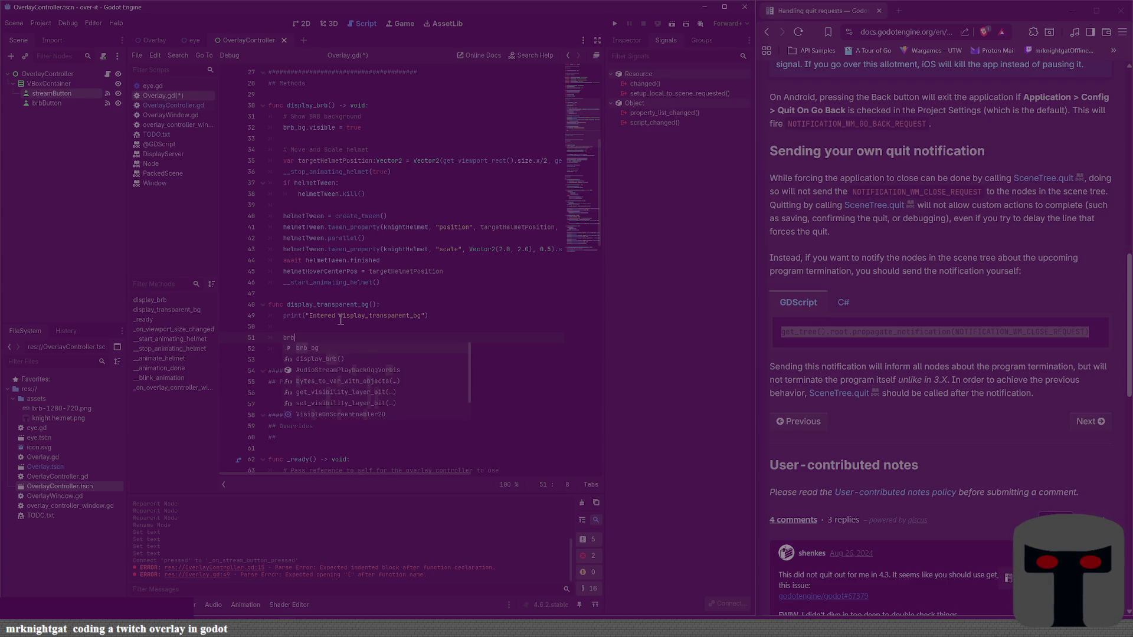
key("Escape")
key("BackSpace")
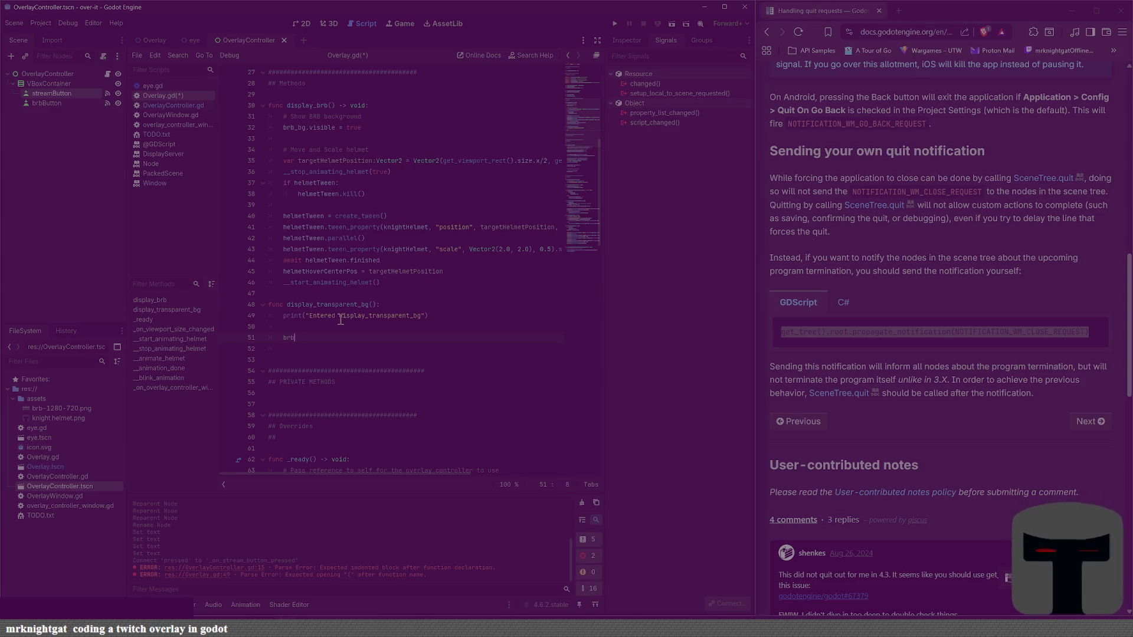
type("_bug.")
key("BackSpace")
key("BackSpace")
type("g")
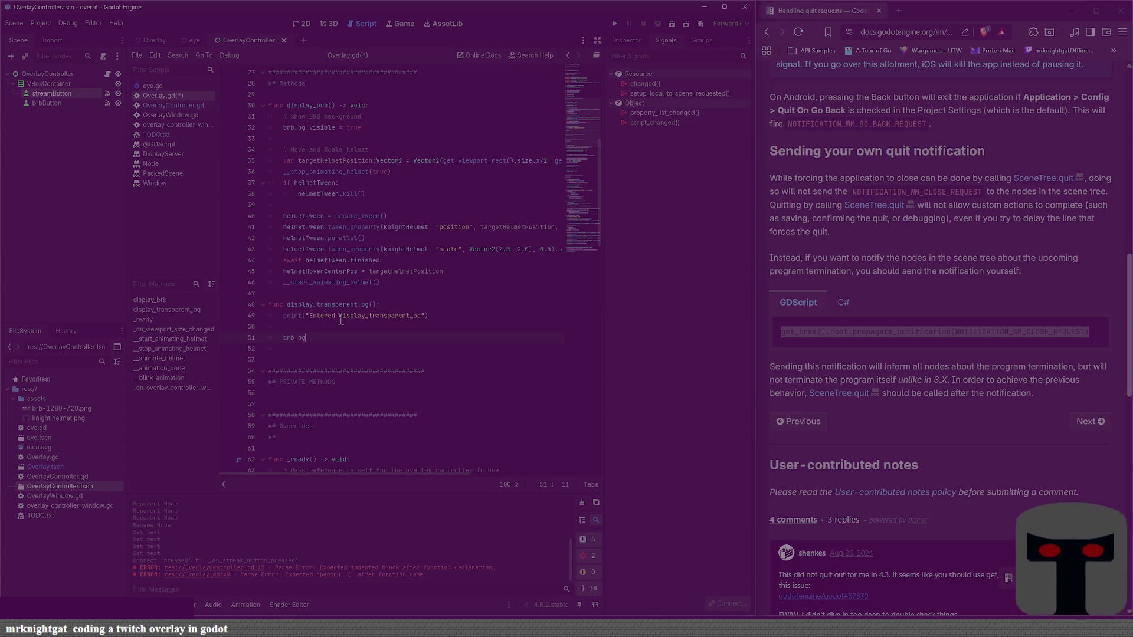
type(".vis")
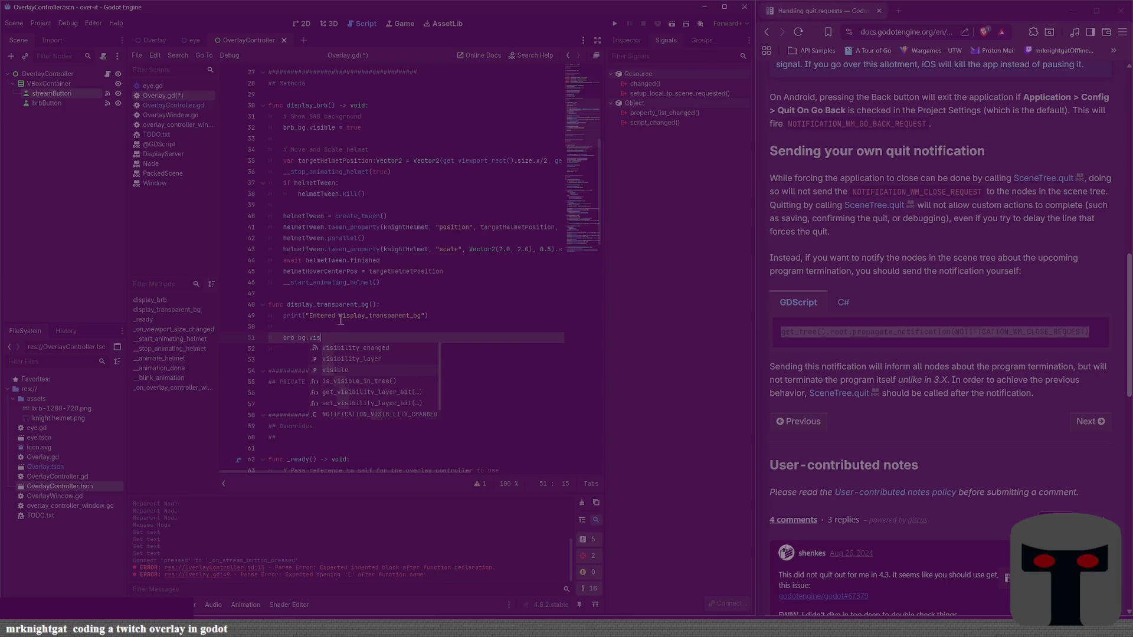
key("Return")
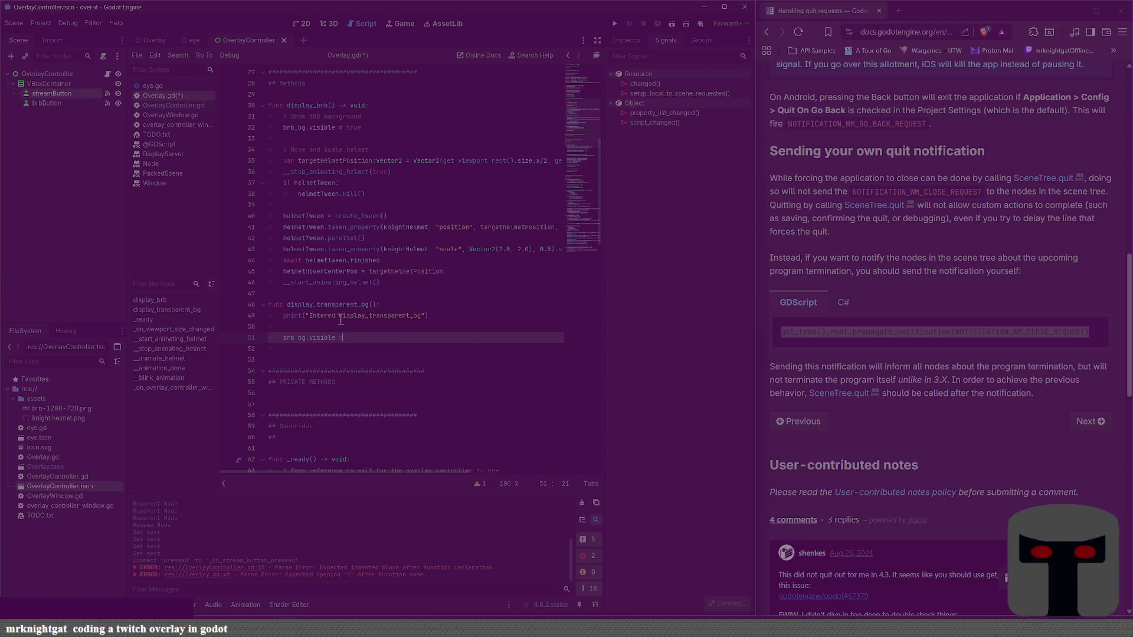
type(" false")
key("ctrl+s")
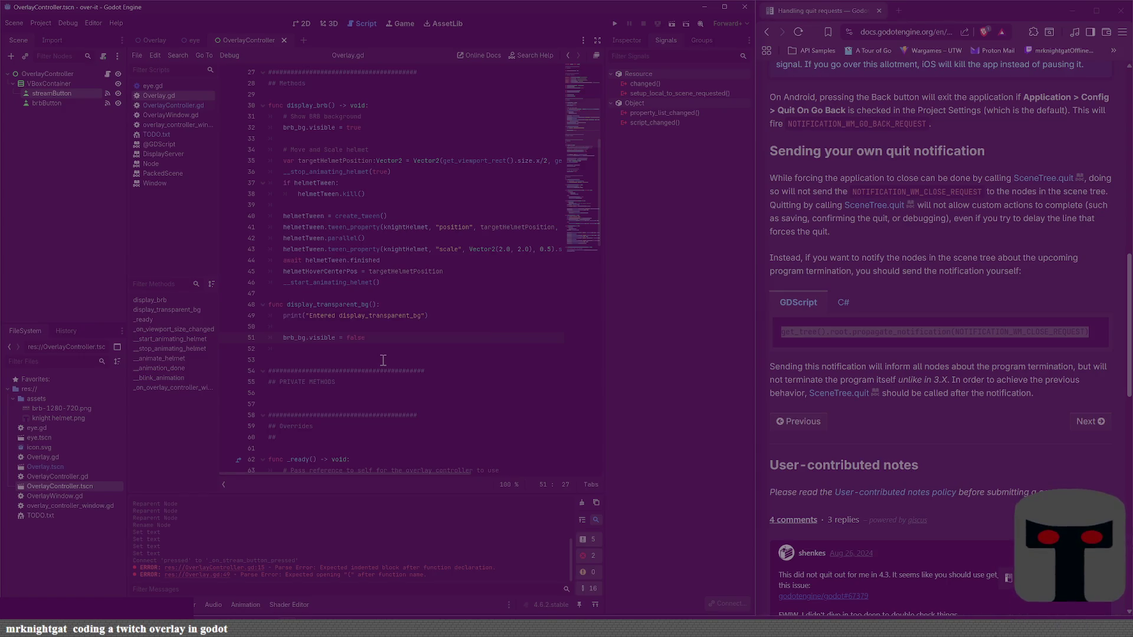
key("alt+Down")
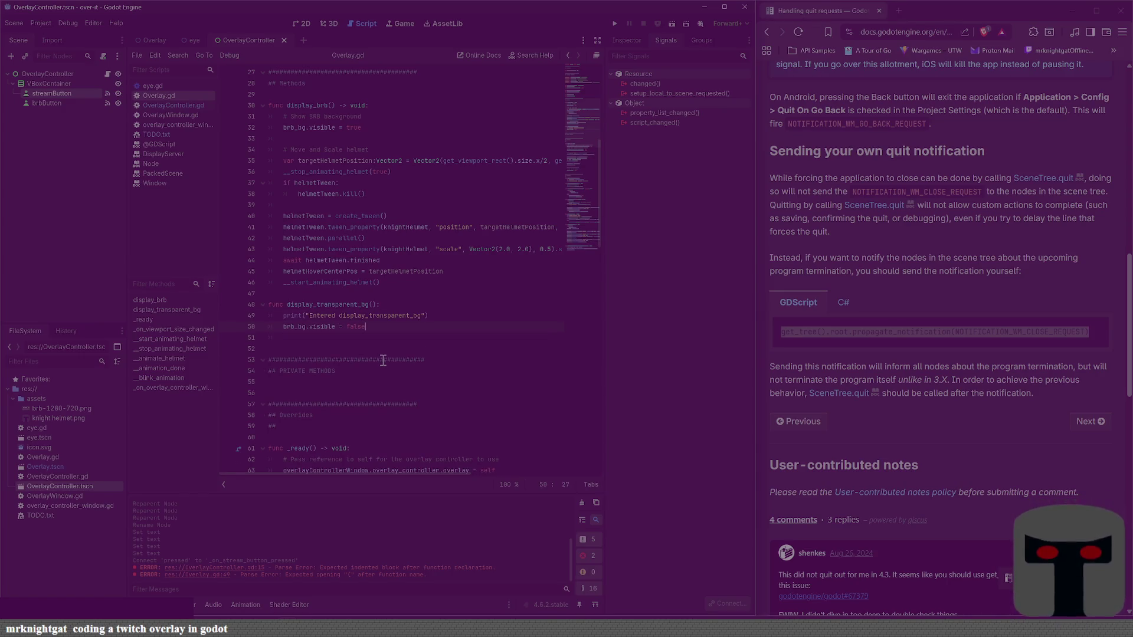
key("Return")
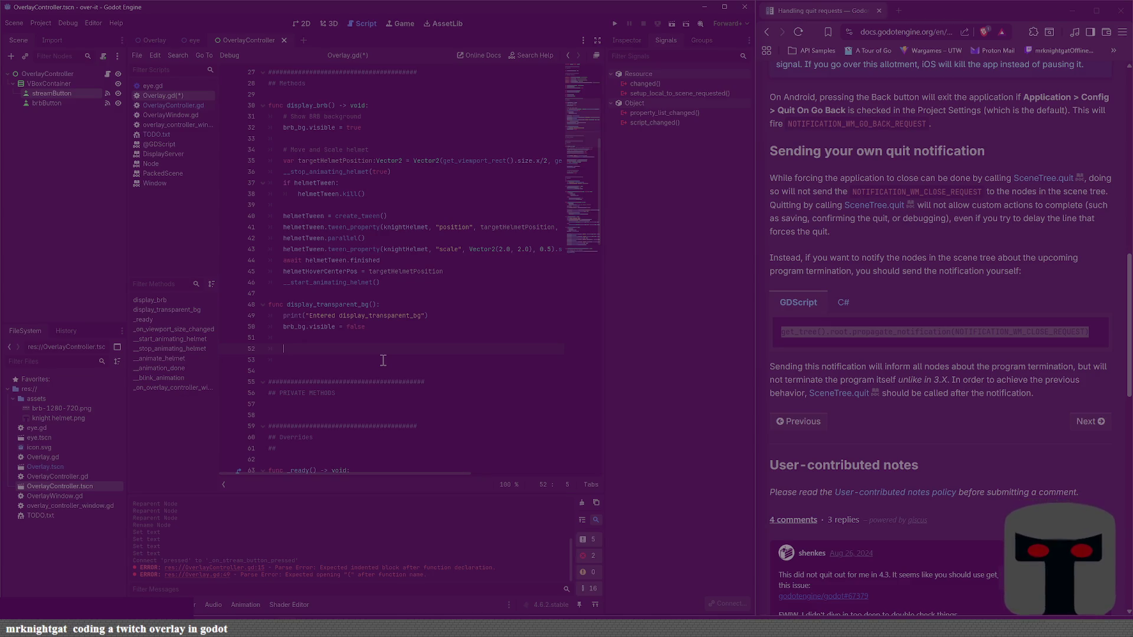
Step: Add a helmet comment in display_transparent_bg and paste display_brb's helmet tween lines below it
type("ove ")
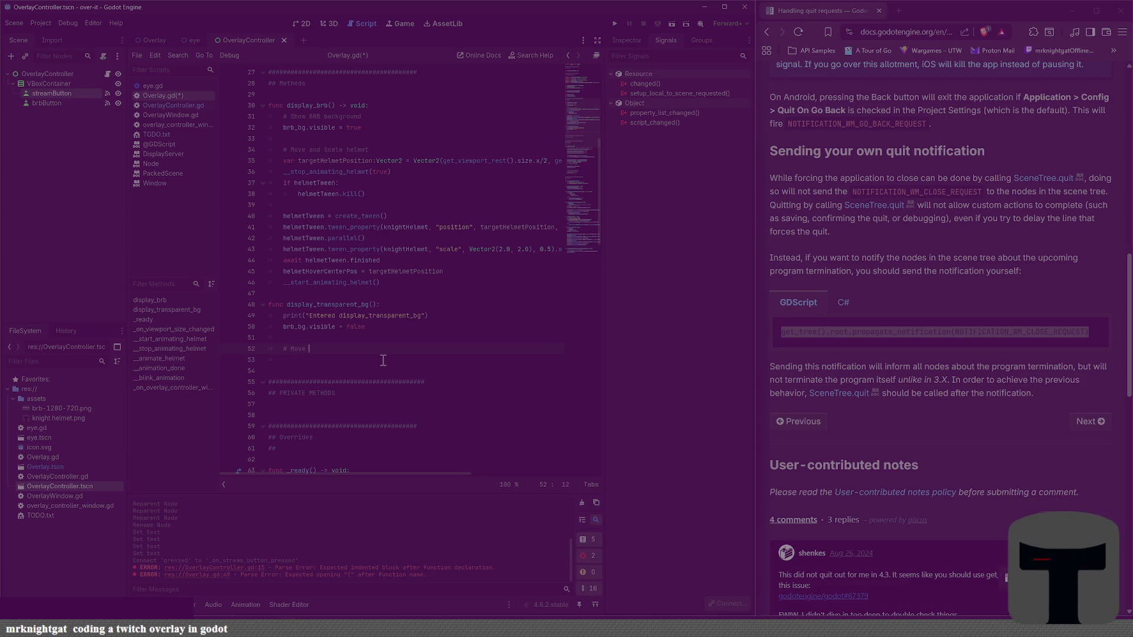
type("and helmet")
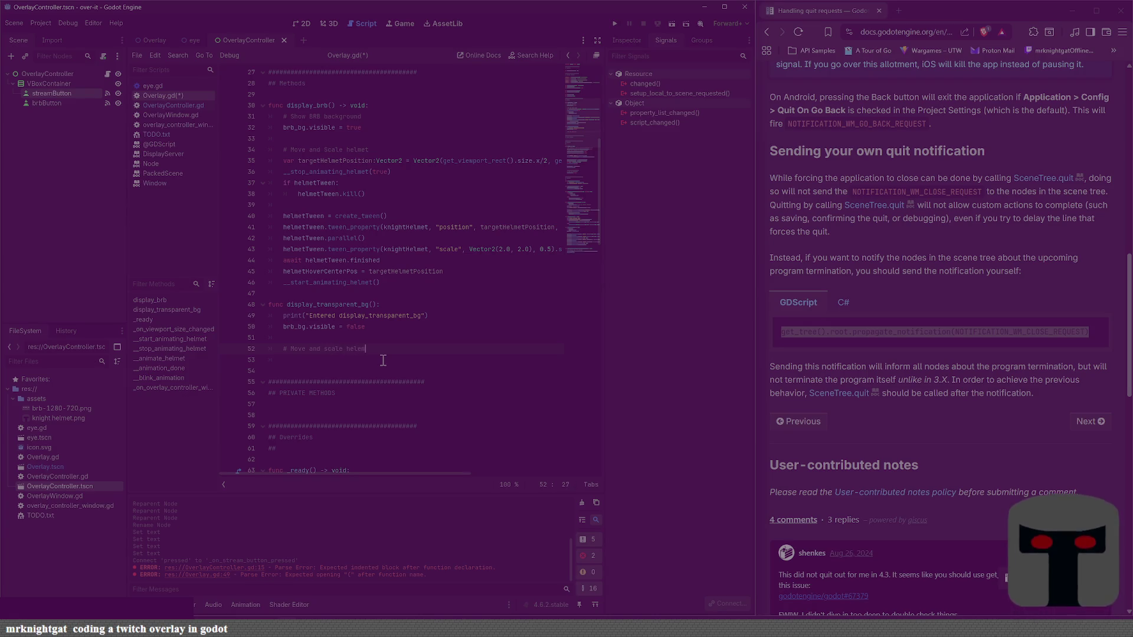
type("e")
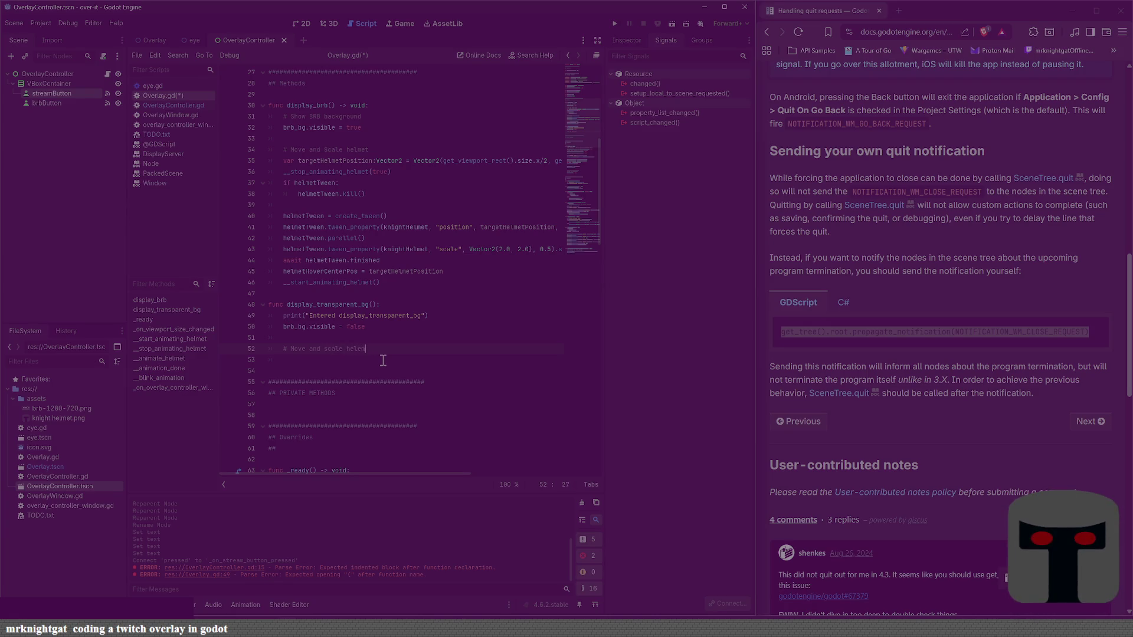
type("t again")
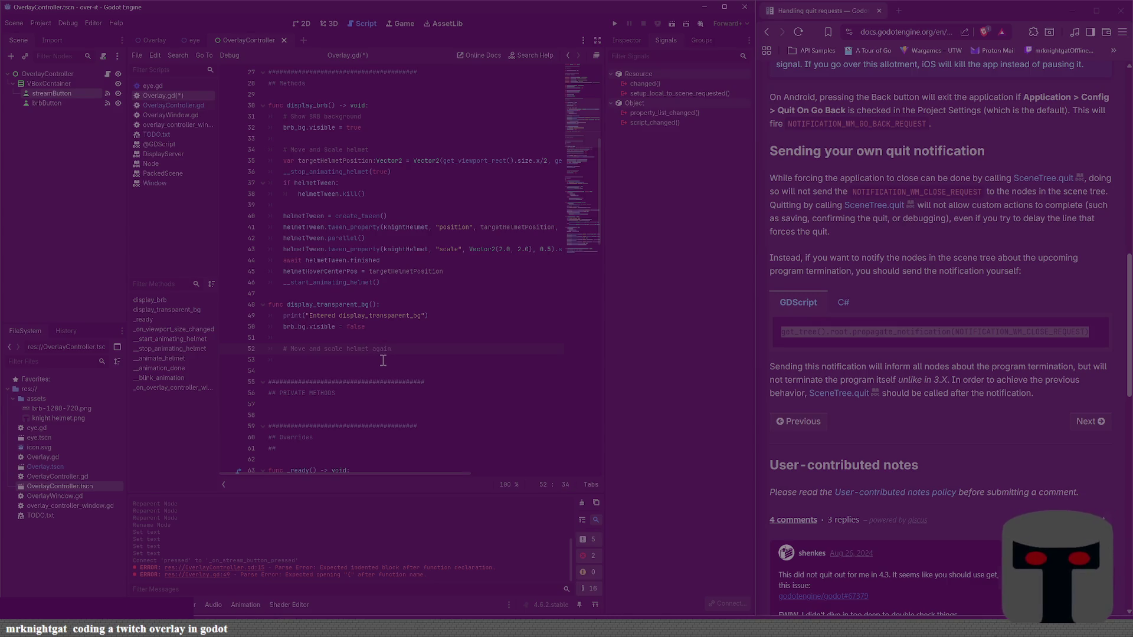
key("ctrl+s")
key("Return")
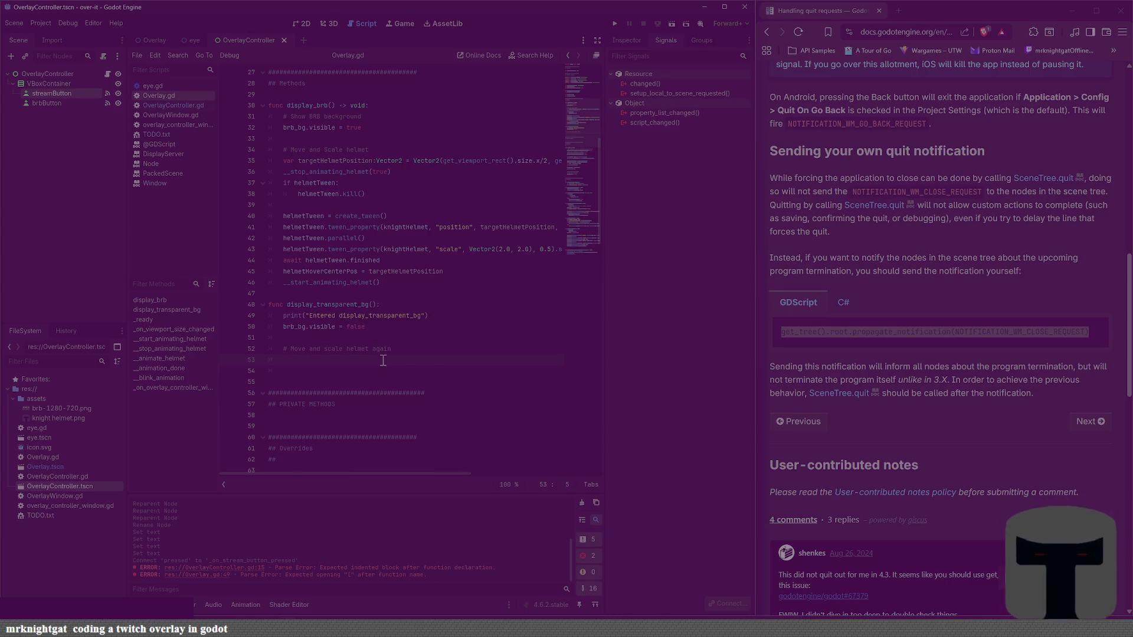
left_click(392, 195)
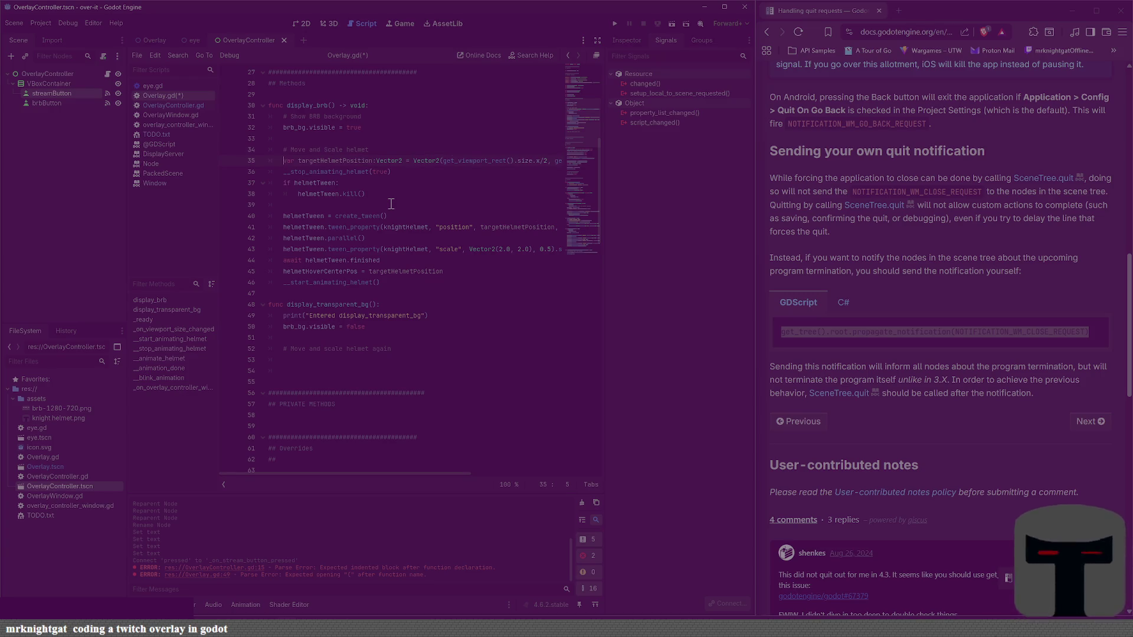
key("shift+Down")
key("shift+Down")
key("shift+Down")
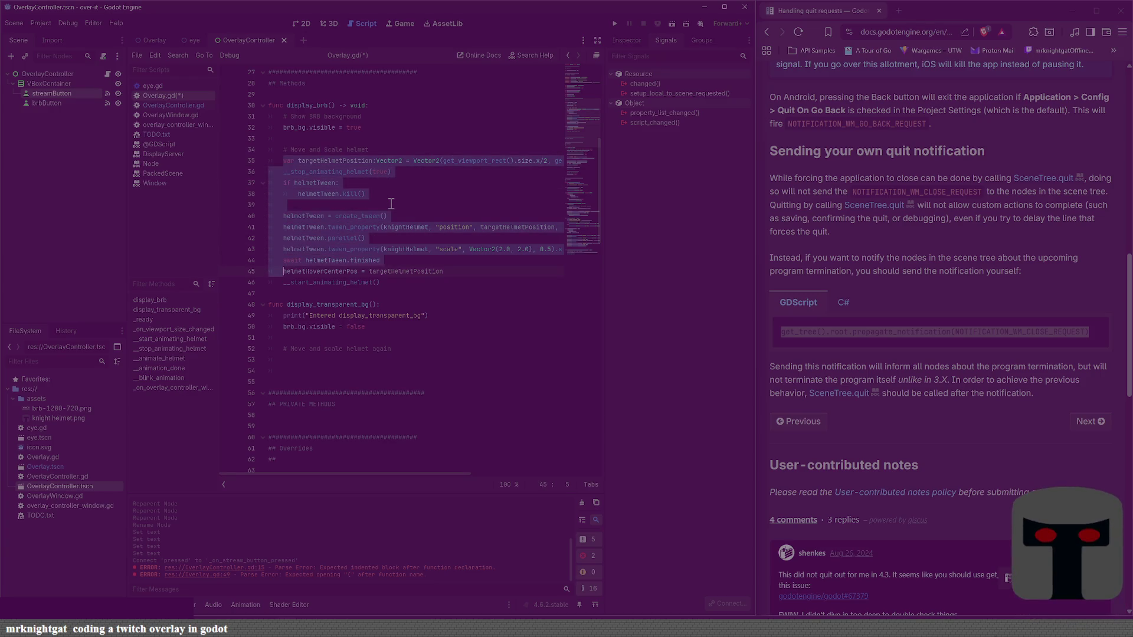
key("shift+End")
key("Down")
key("Down")
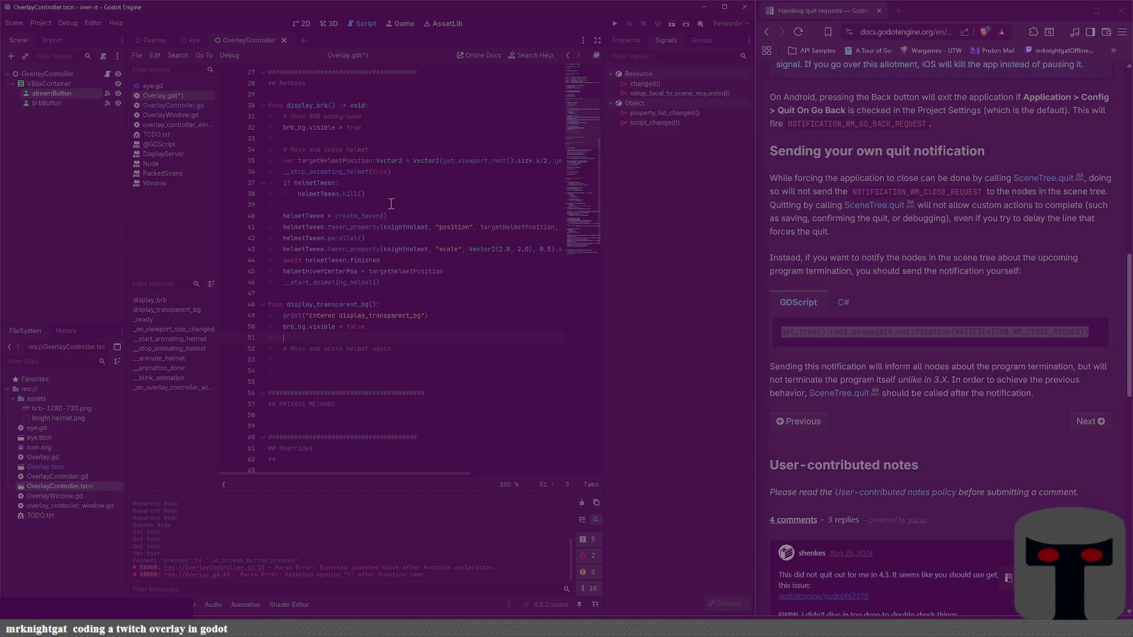
key("ctrl+v")
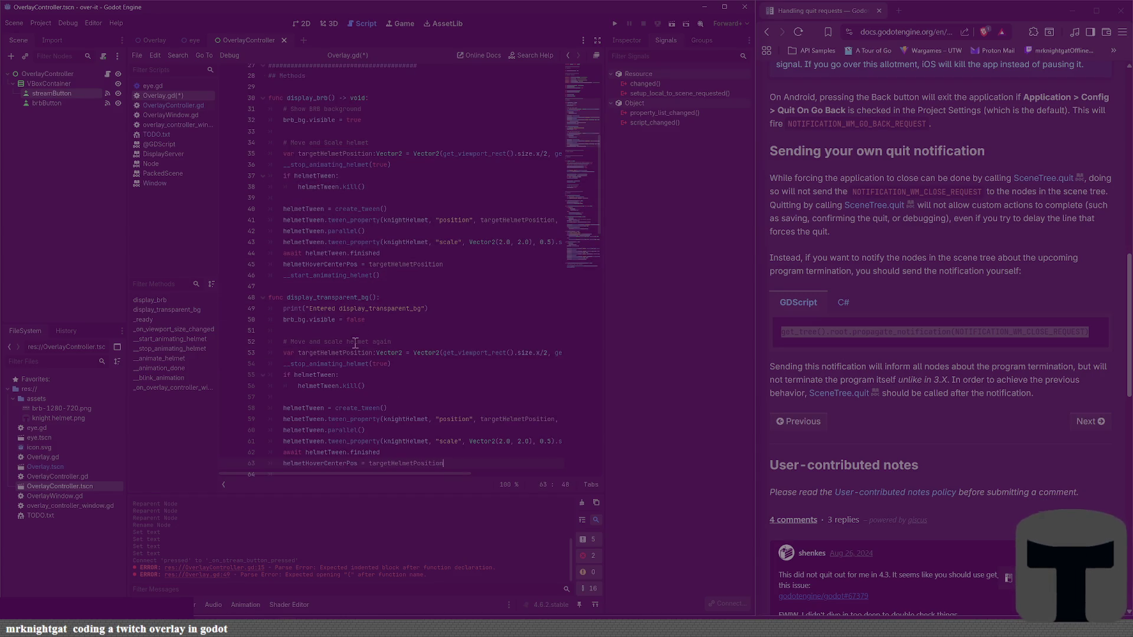
Step: Reword the comment to 'Move and scale helmet to bottom right' and save
double_click(357, 342)
key("Right")
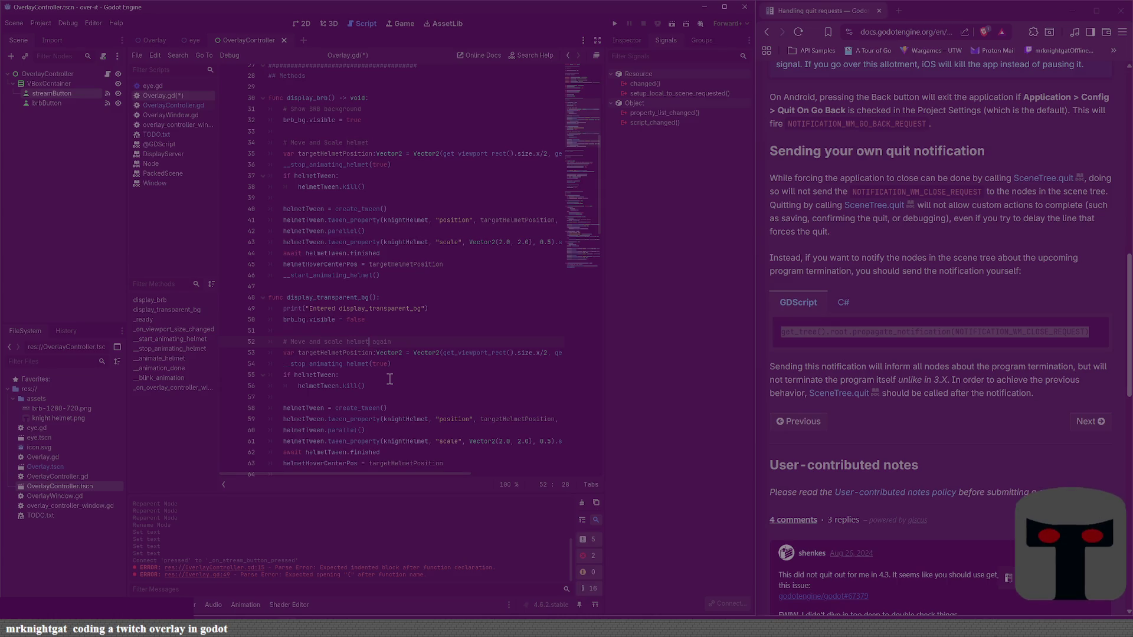
type("to origi")
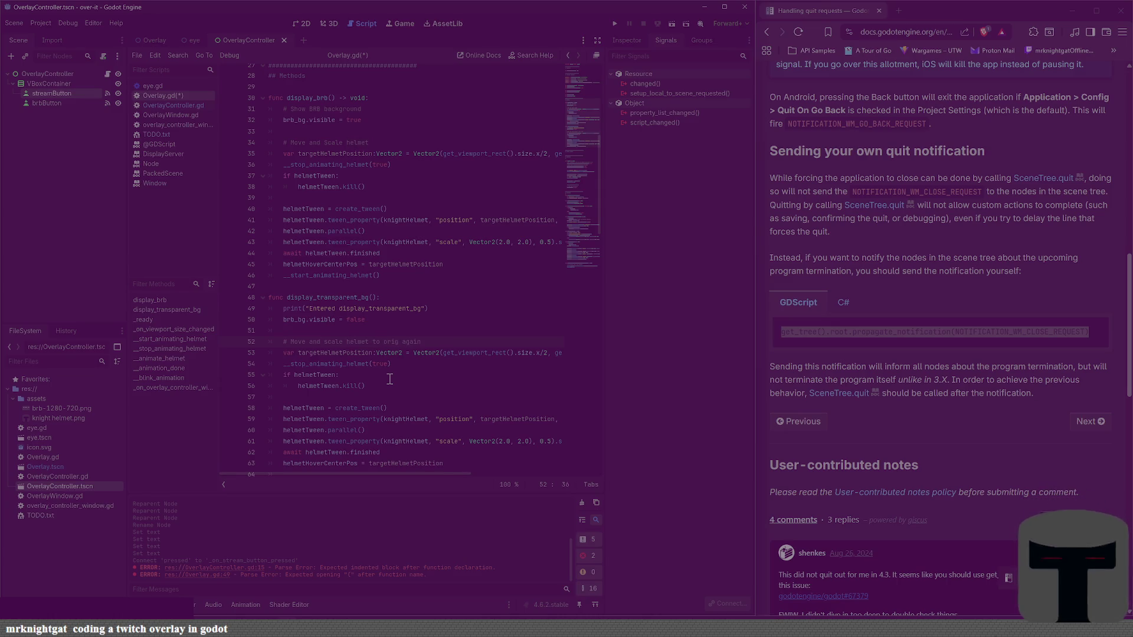
type("nal Po")
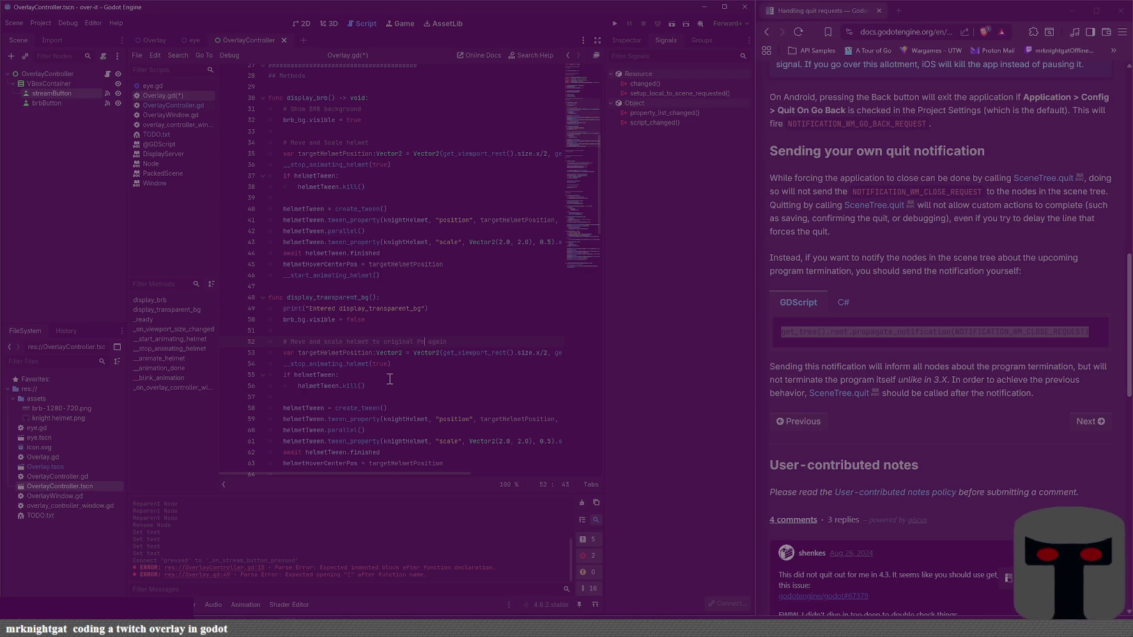
key("BackSpace")
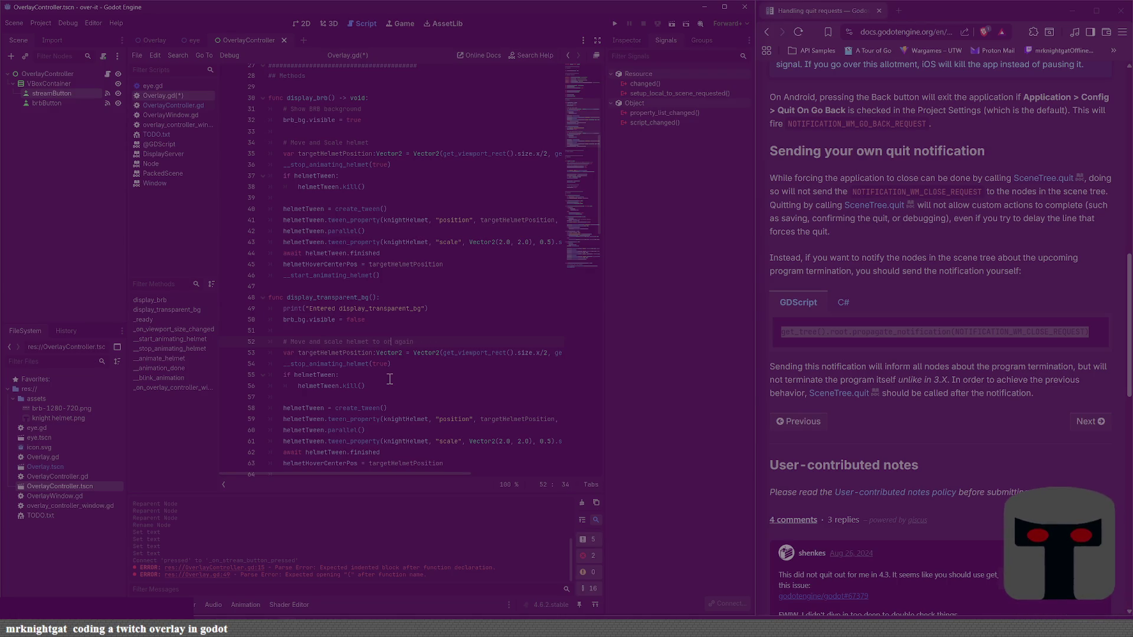
key("BackSpace")
type("igin")
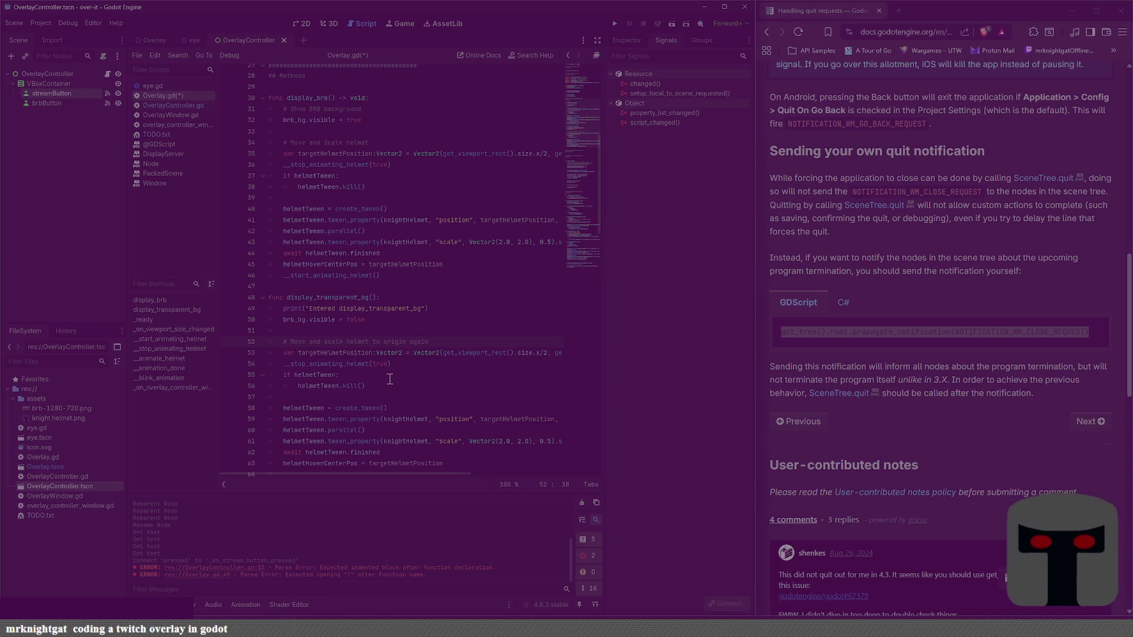
key("BackSpace")
key("BackSpace")
key("BackSpace")
type("bottom")
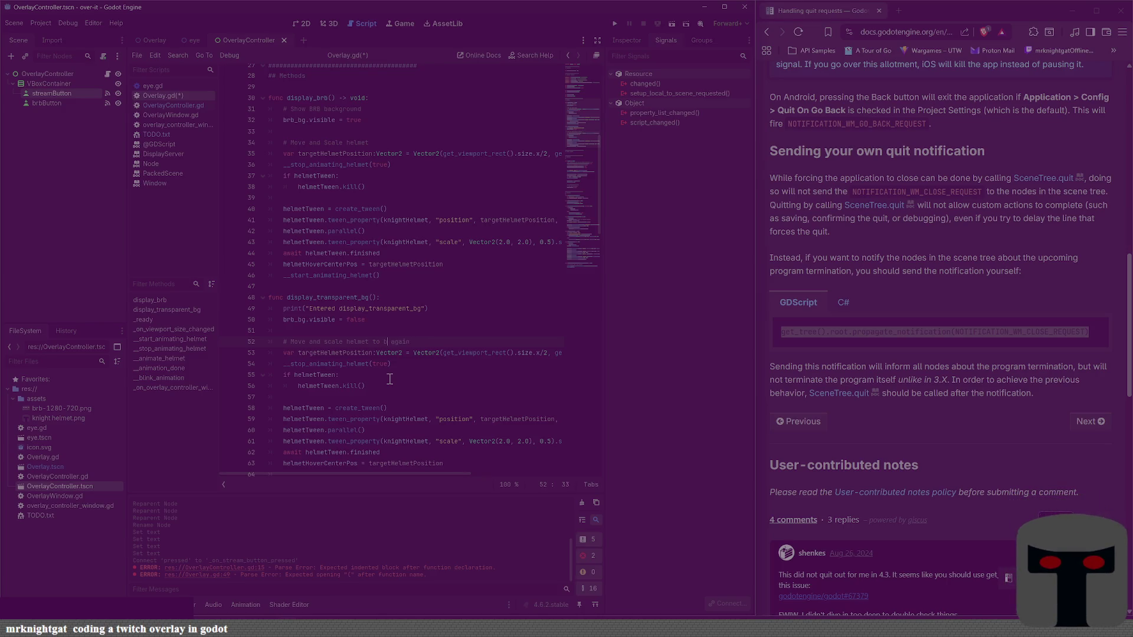
type(" right")
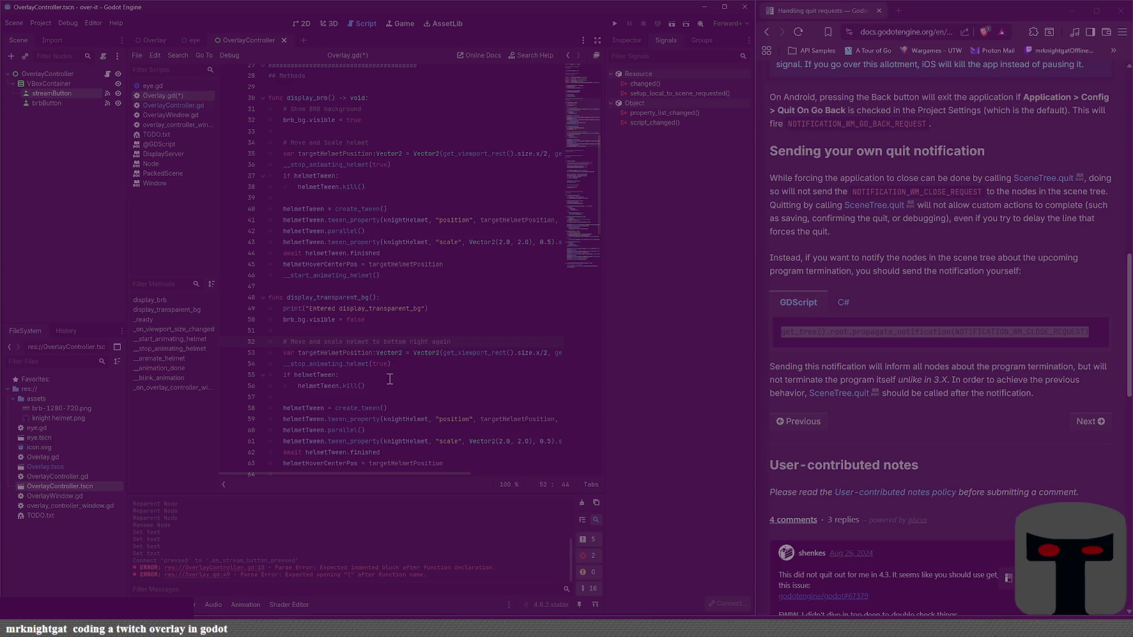
key("ctrl+s")
key("shift+End")
key("Delete")
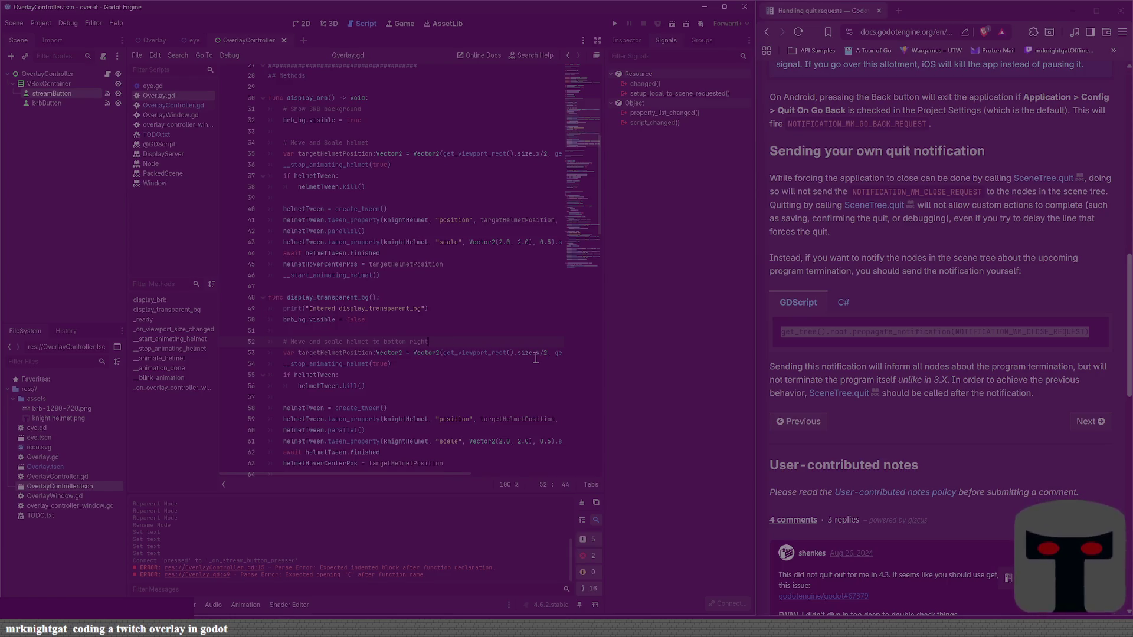
scroll(444, 244, "up", 9)
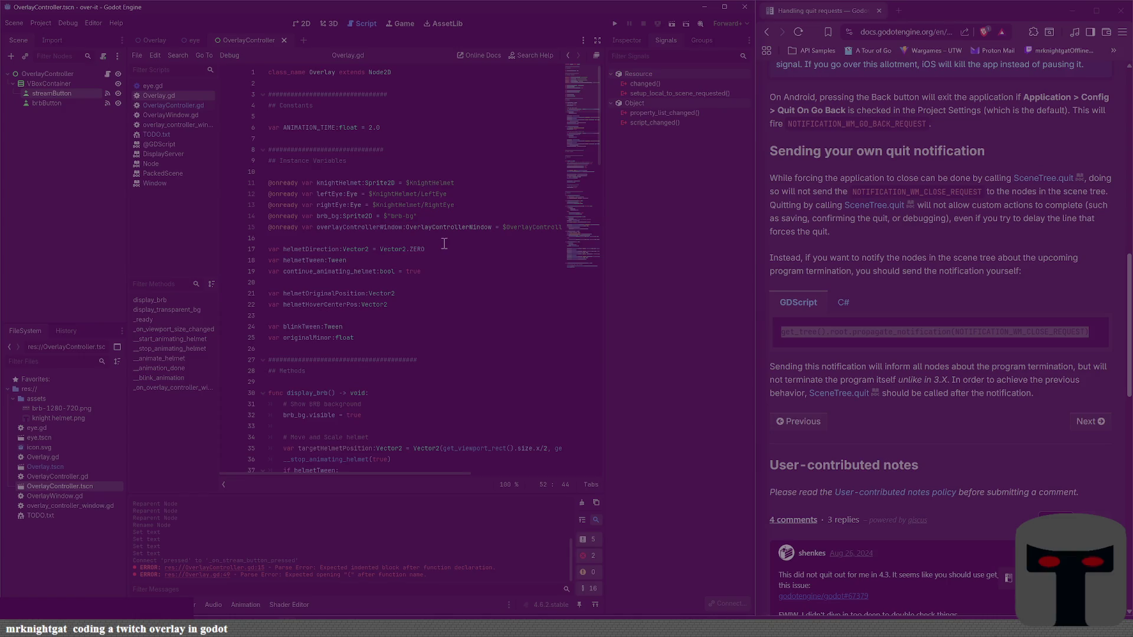
Step: Rename the helmetOriginalPosition declaration on line 21 to helmetStreamPosition
double_click(328, 293)
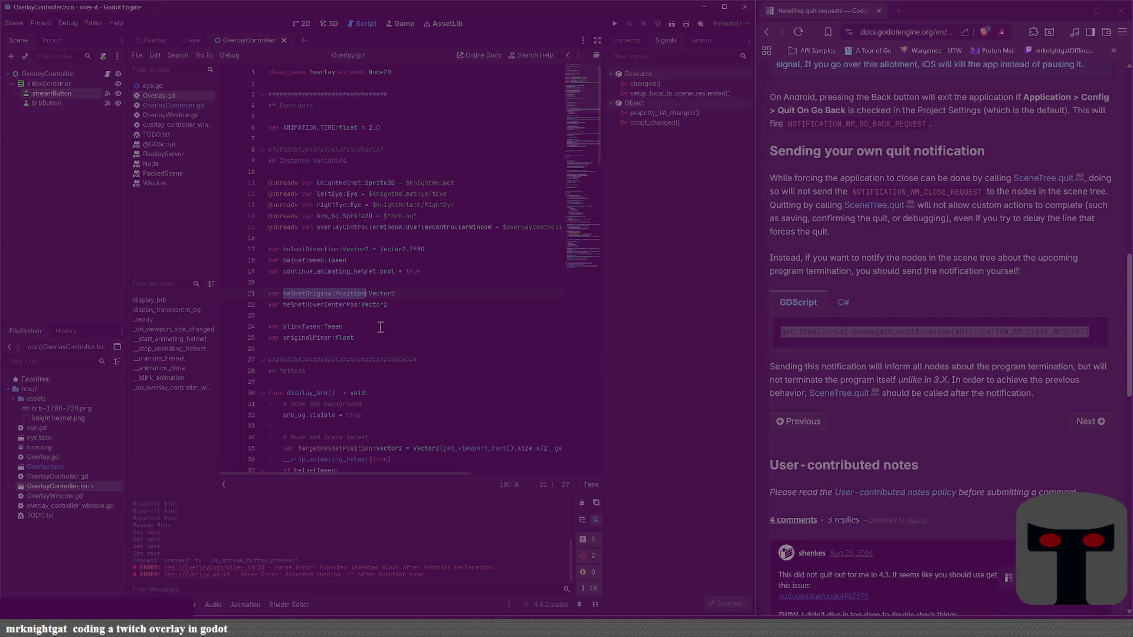
scroll(380, 327, "down", 11)
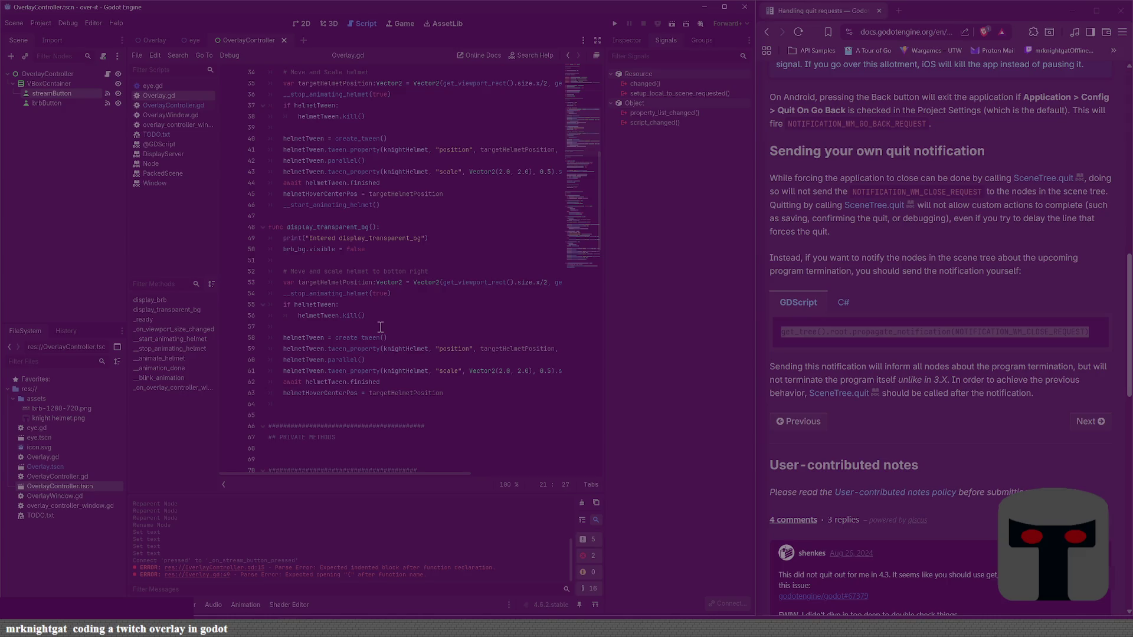
scroll(381, 327, "down", 11)
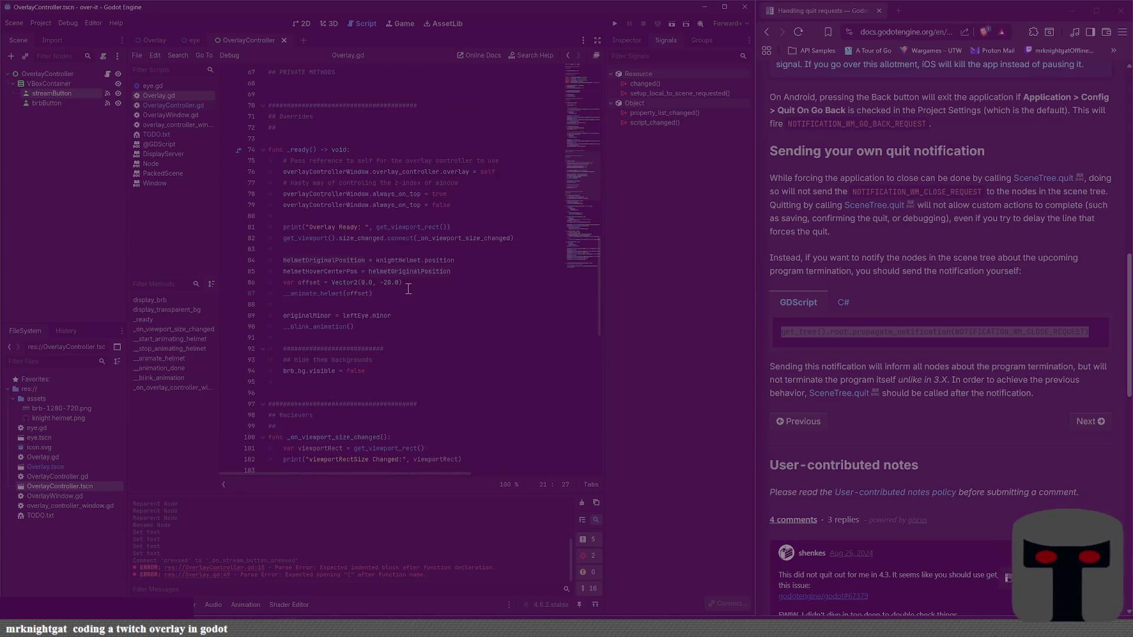
scroll(409, 295, "up", 9)
scroll(408, 295, "up", 9)
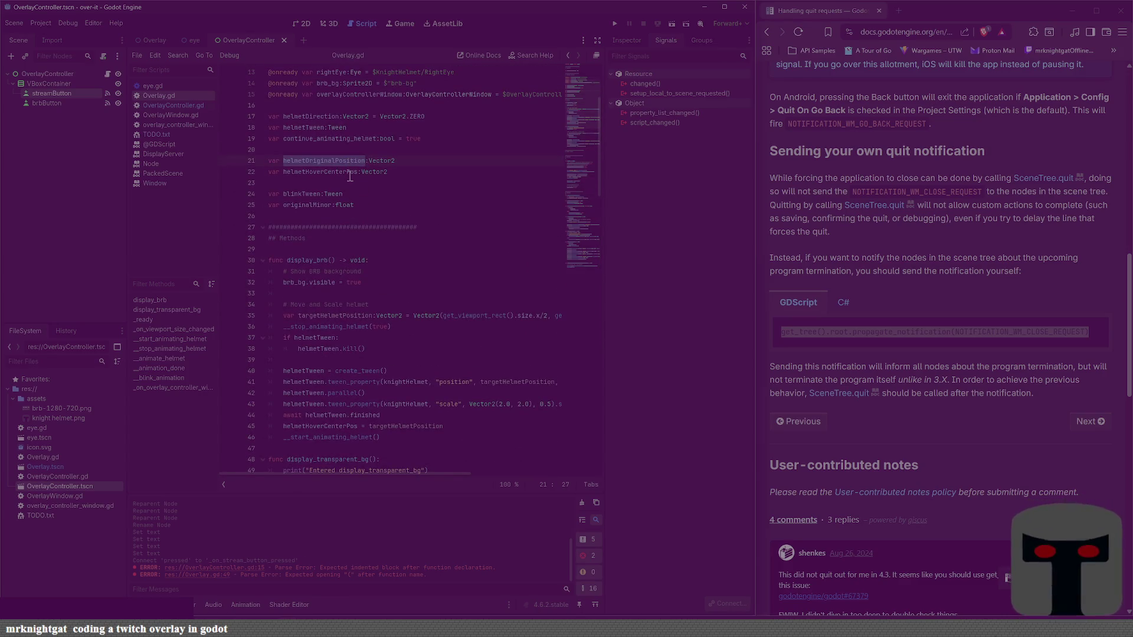
left_click(335, 160)
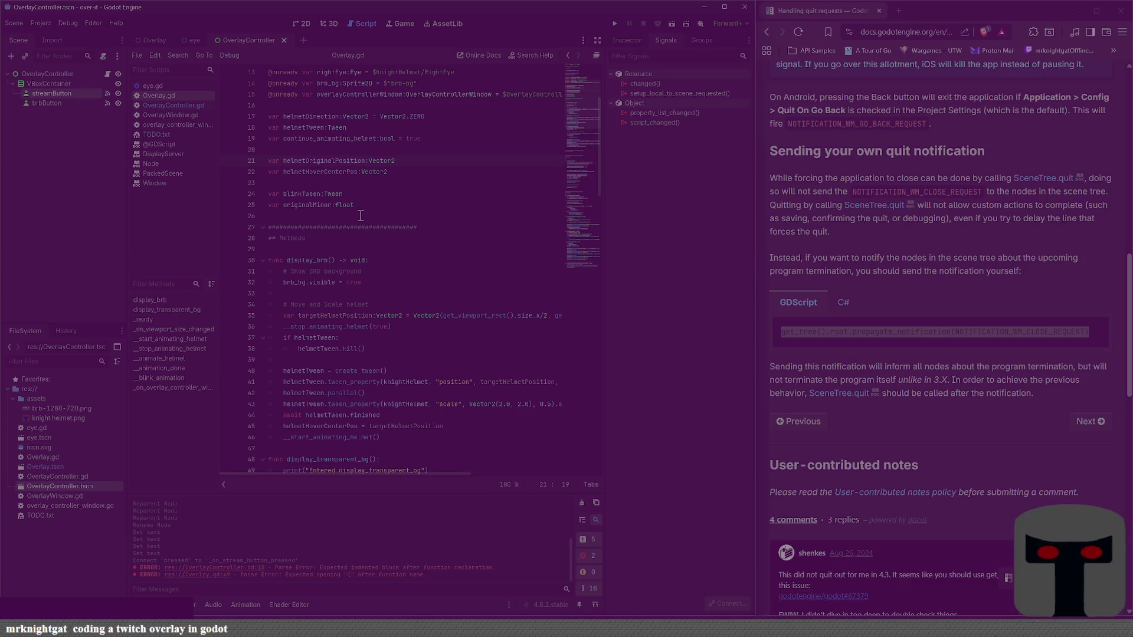
key("BackSpace")
key("BackSpace")
key("BackSpace")
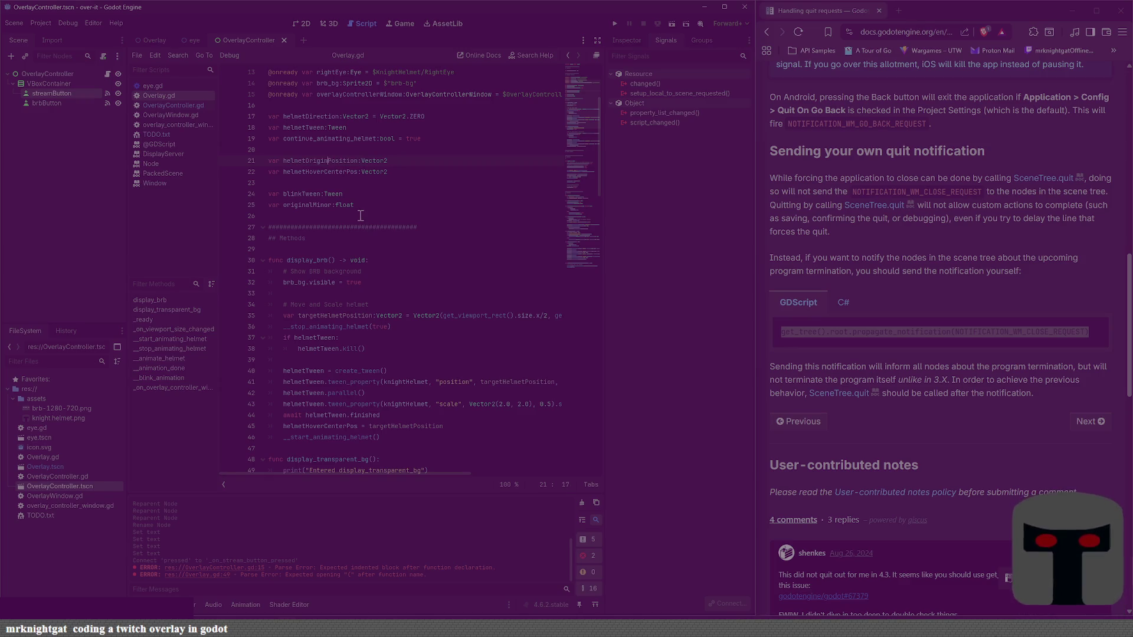
type("Stream")
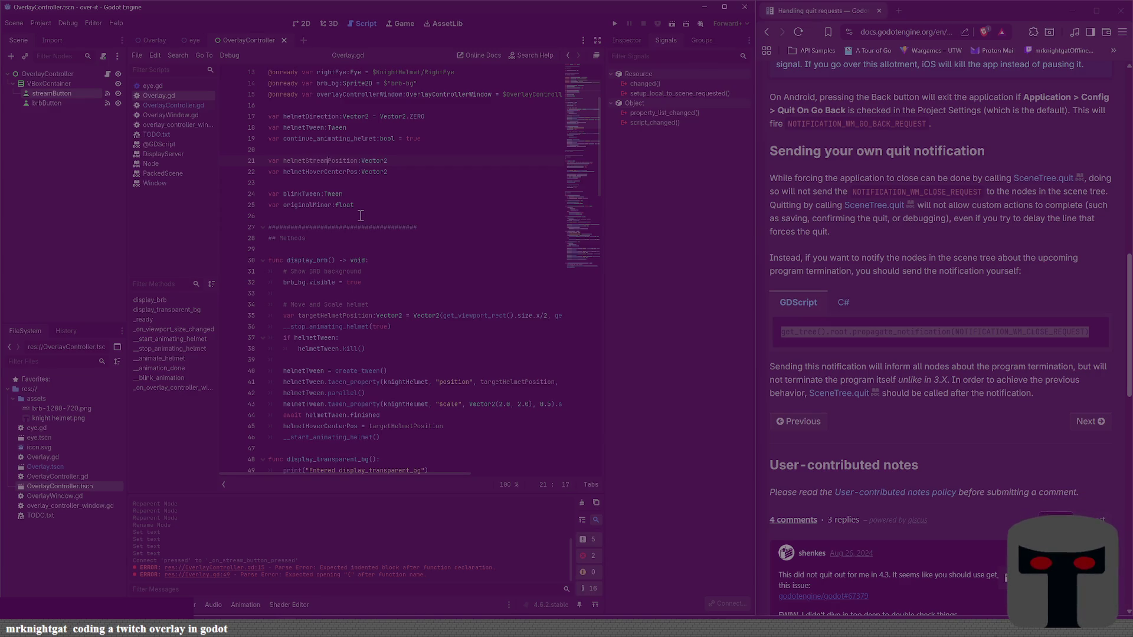
double_click(343, 162)
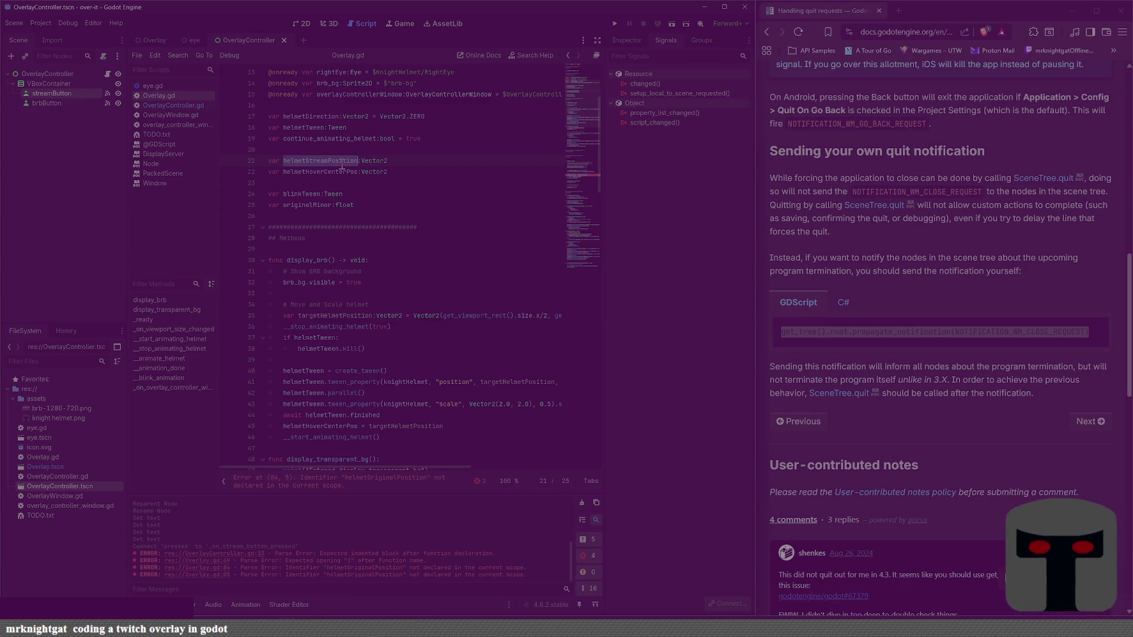
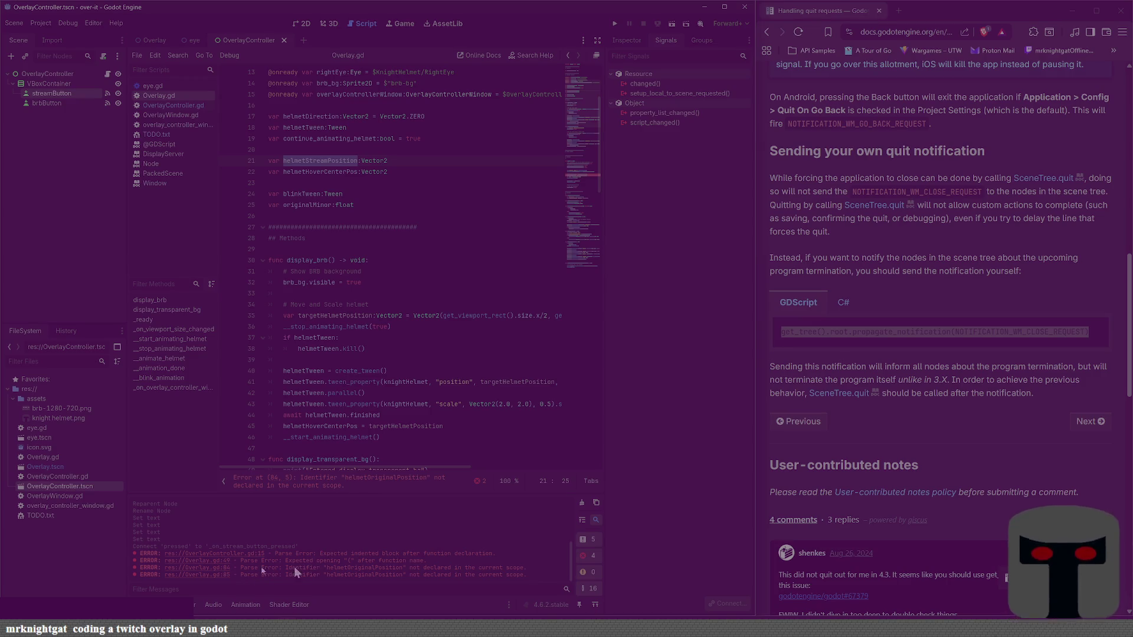
Step: Follow the Output errors from OverlayController.gd to the Overlay.gd helmetOriginalPosition error near line 85
left_click(196, 555)
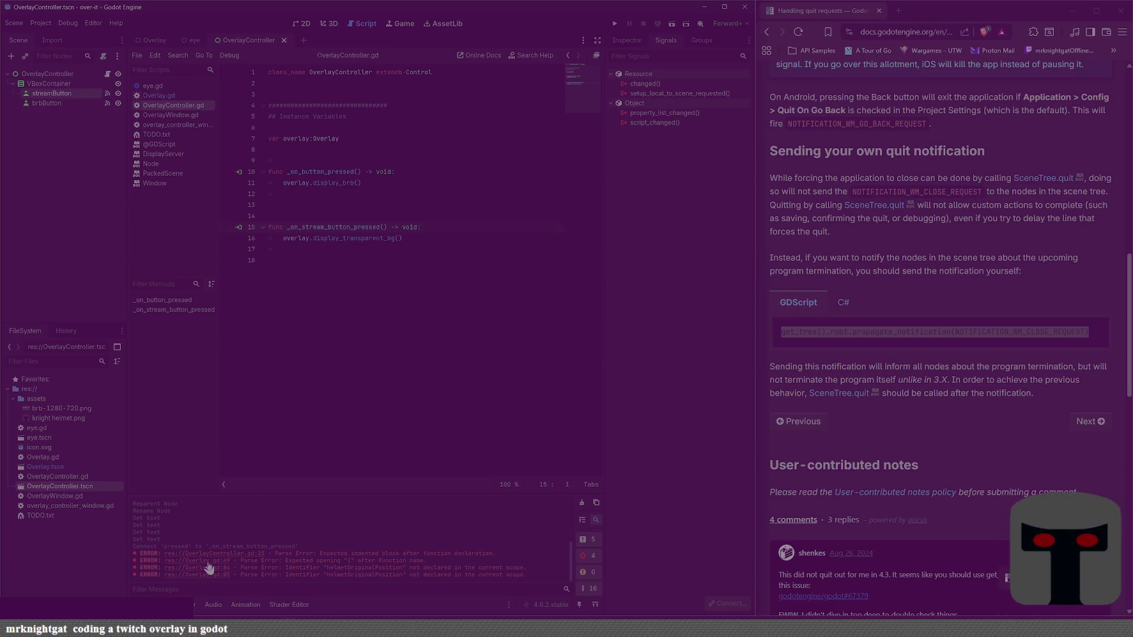
left_click(207, 562)
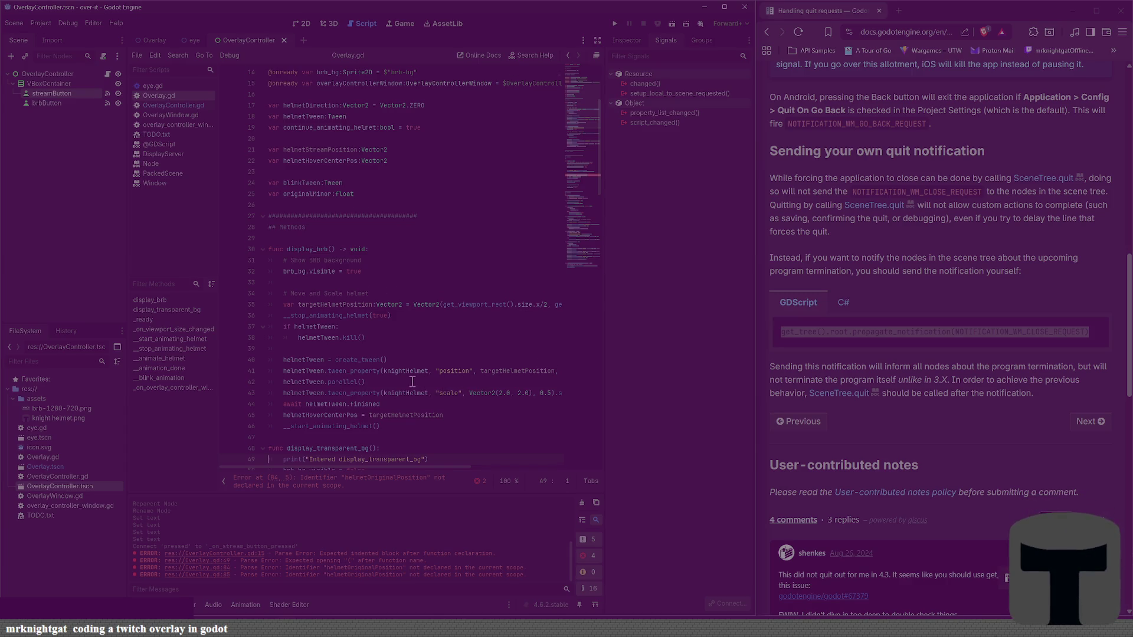
scroll(461, 382, "down", 2)
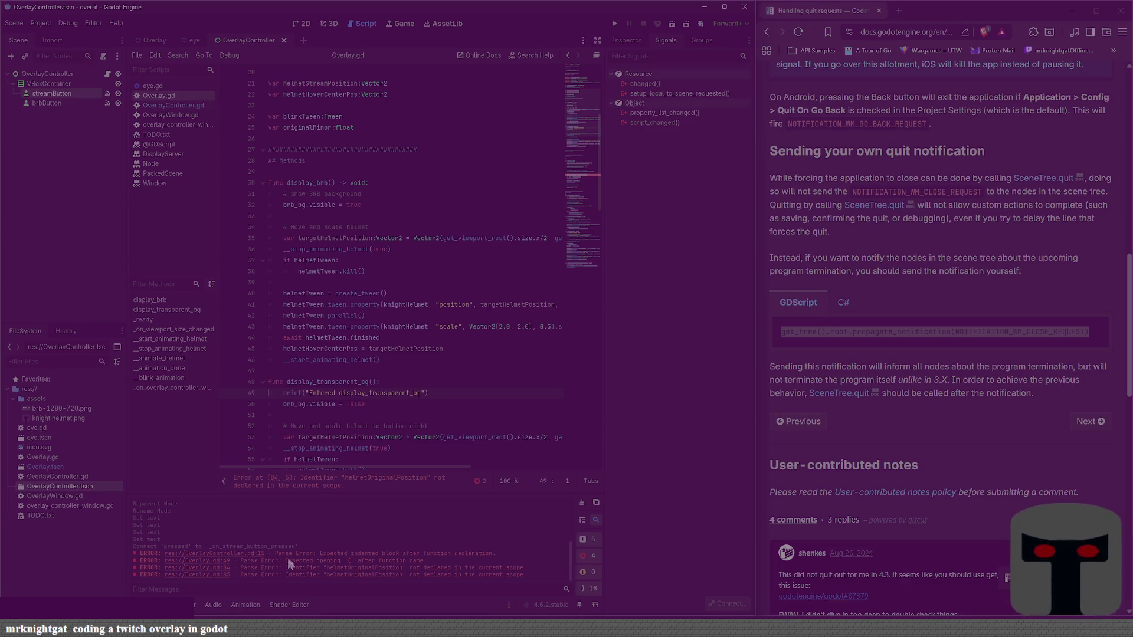
scroll(338, 448, "down", 2)
scroll(398, 404, "down", 3)
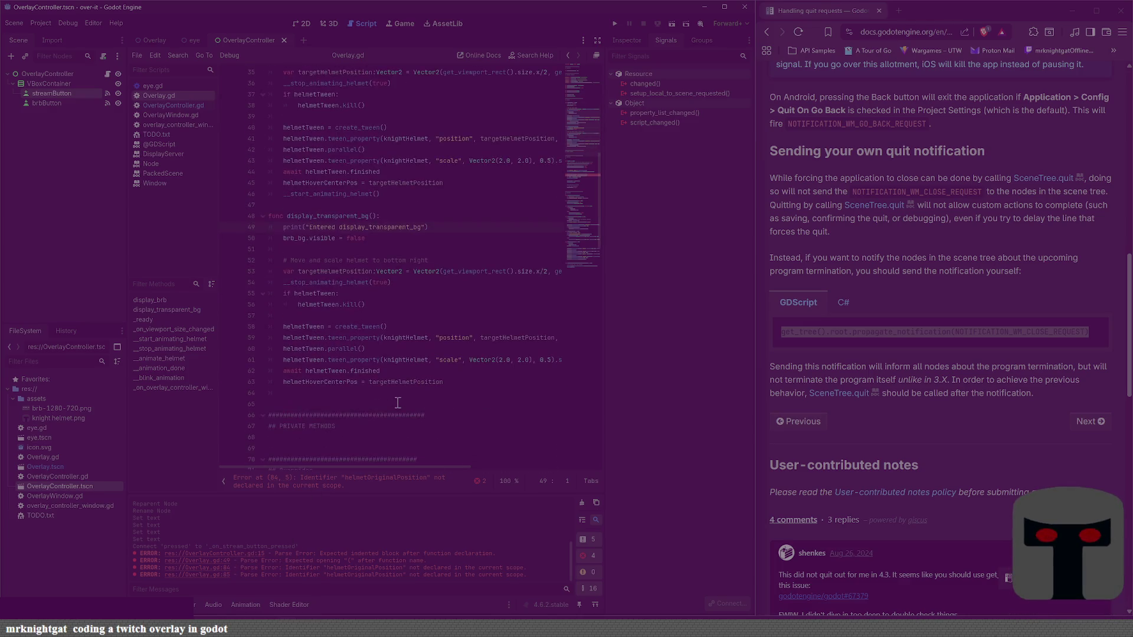
left_click(213, 575)
scroll(437, 348, "down", 3)
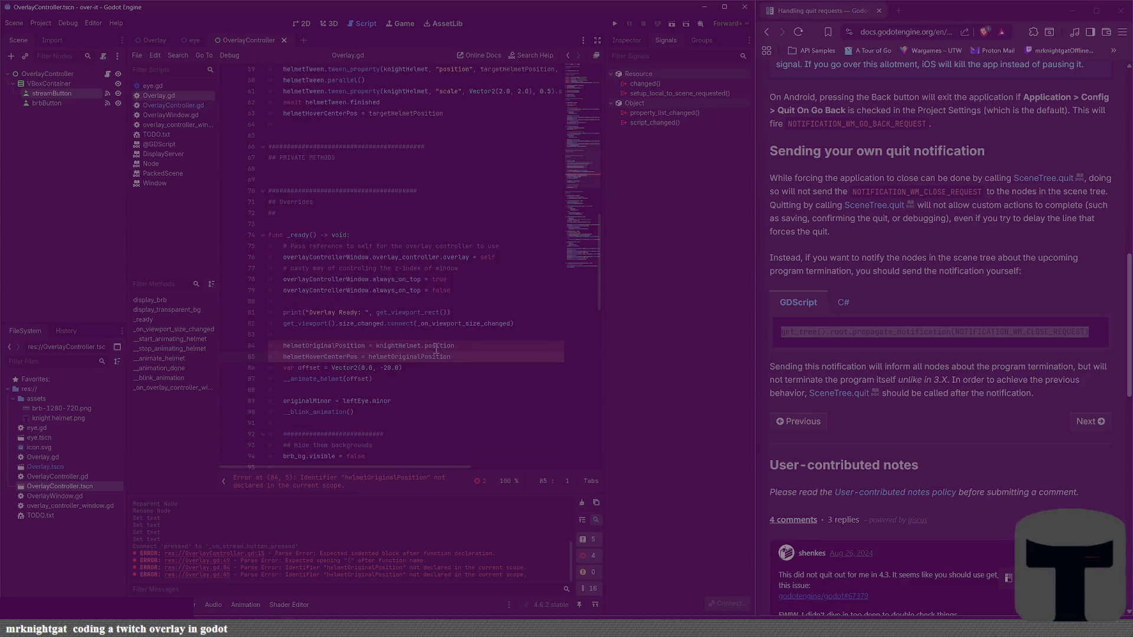
Step: Rename helmetOriginalPosition to helmetStreamPosition on lines 84 and 85, saving along the way
double_click(334, 346)
type("helmetStreamPosition")
key("ctrl+s")
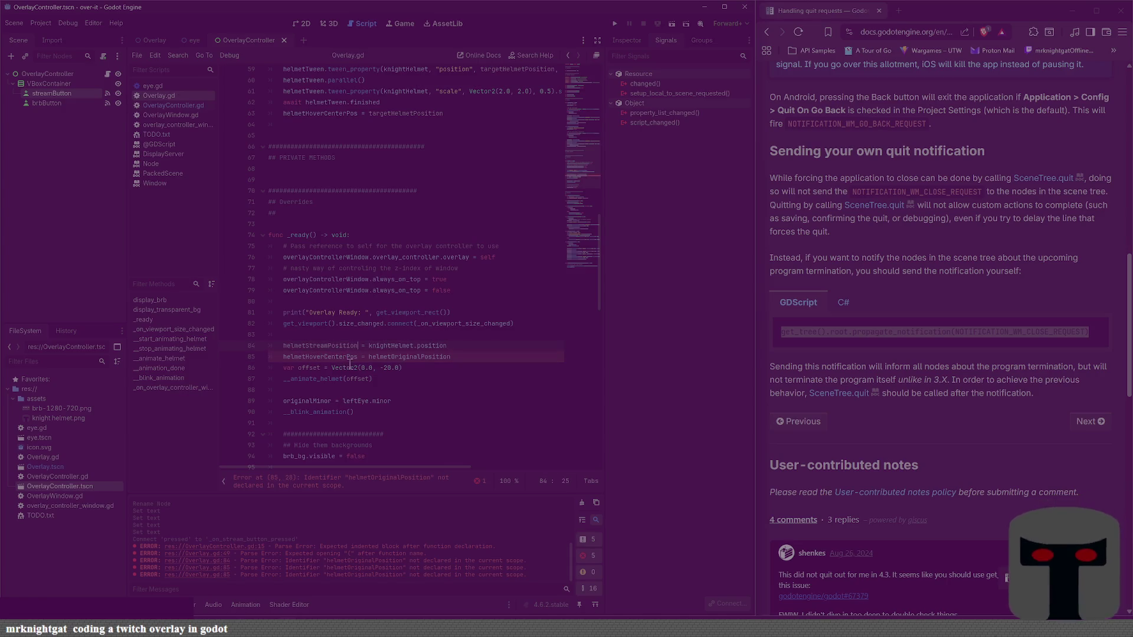
left_click(423, 357)
double_click(423, 357)
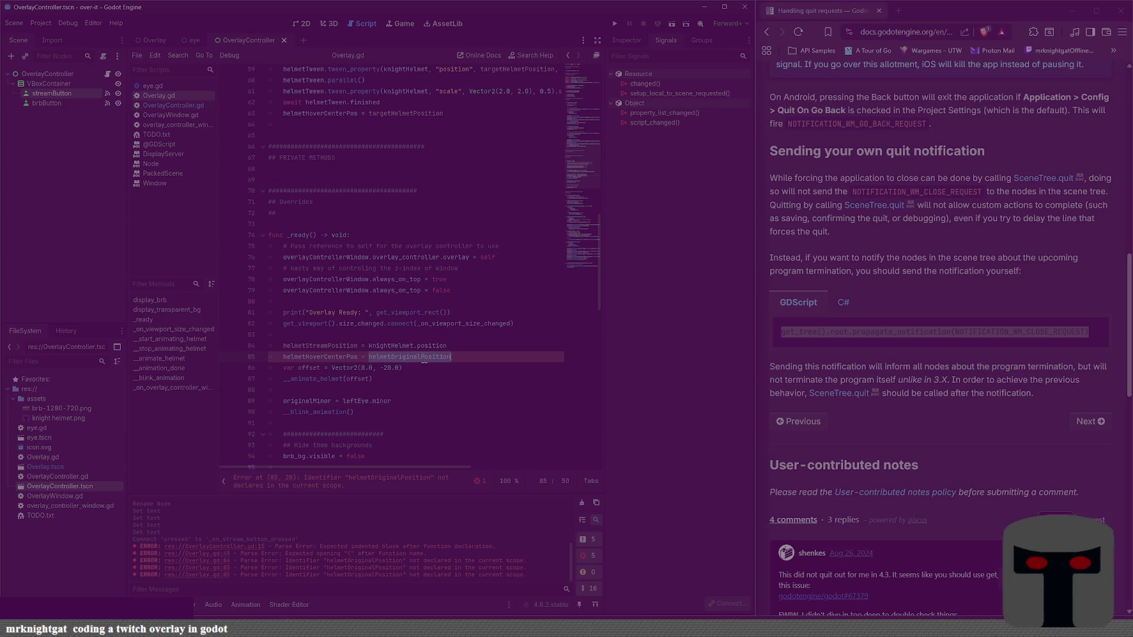
type("helmetStreamPosition")
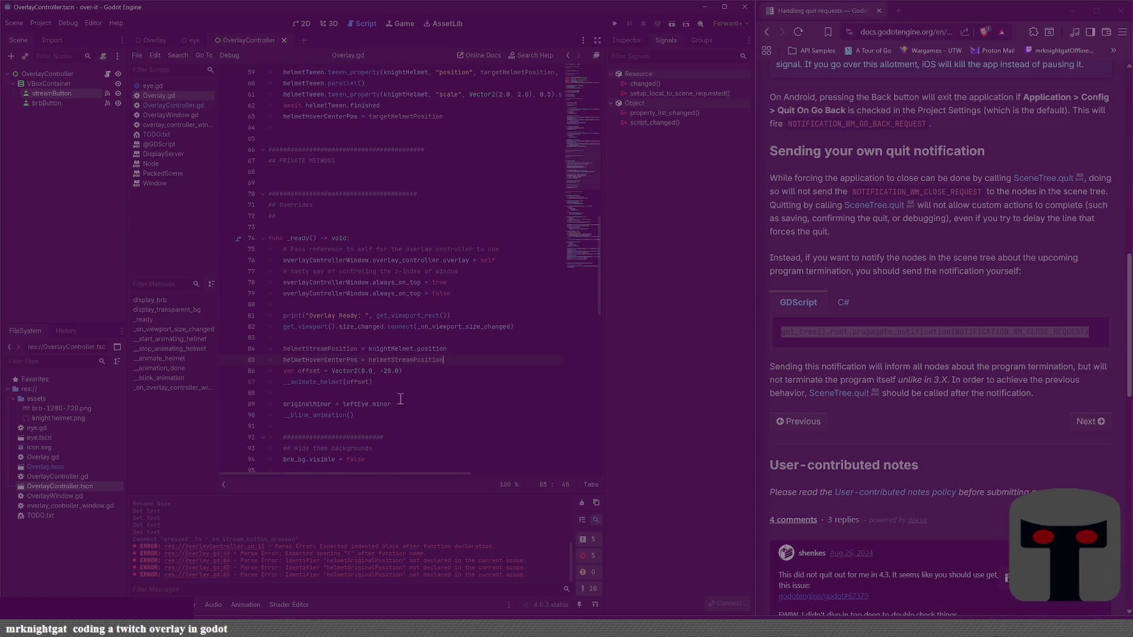
Step: Scroll through the script to the target position code in display_transparent_bg
scroll(433, 403, "down", 5)
scroll(433, 403, "down", 15)
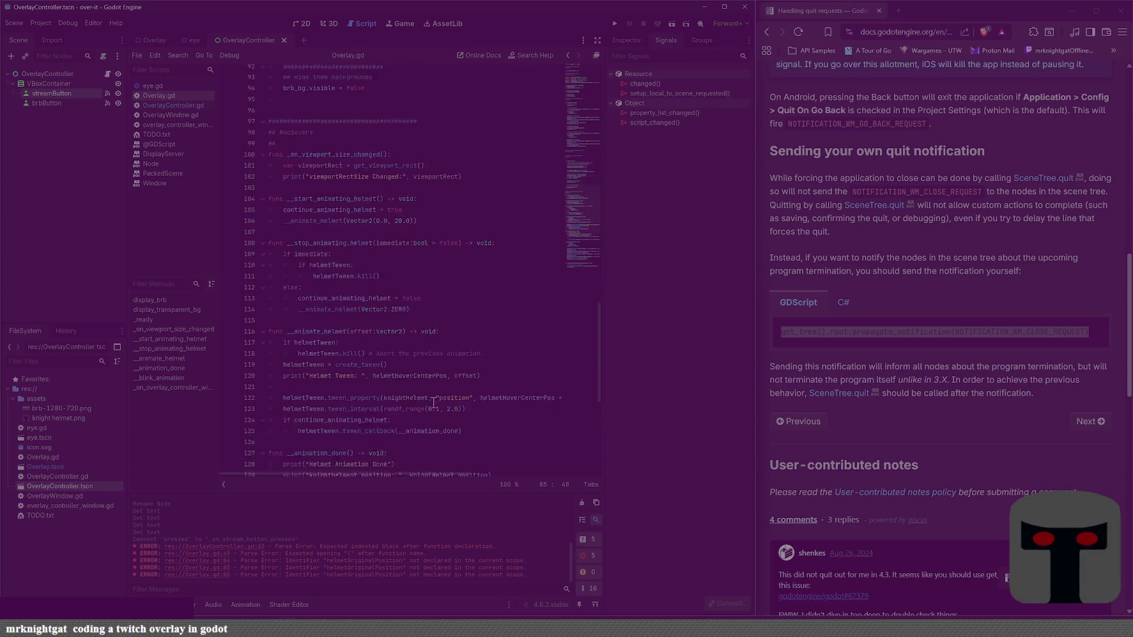
scroll(433, 403, "up", 20)
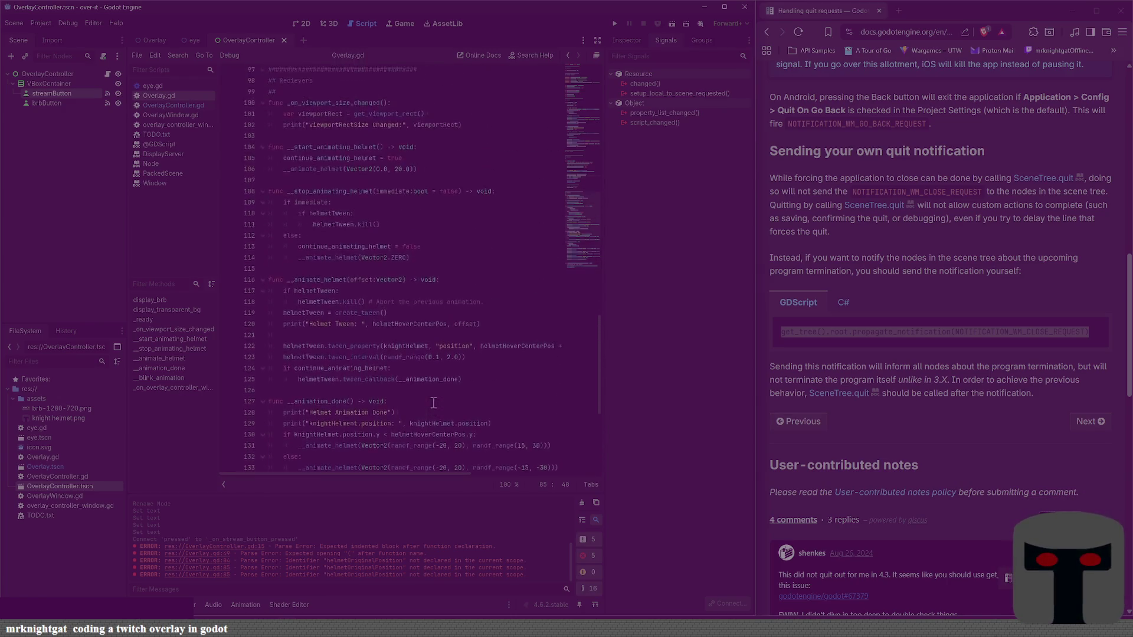
scroll(433, 403, "up", 2)
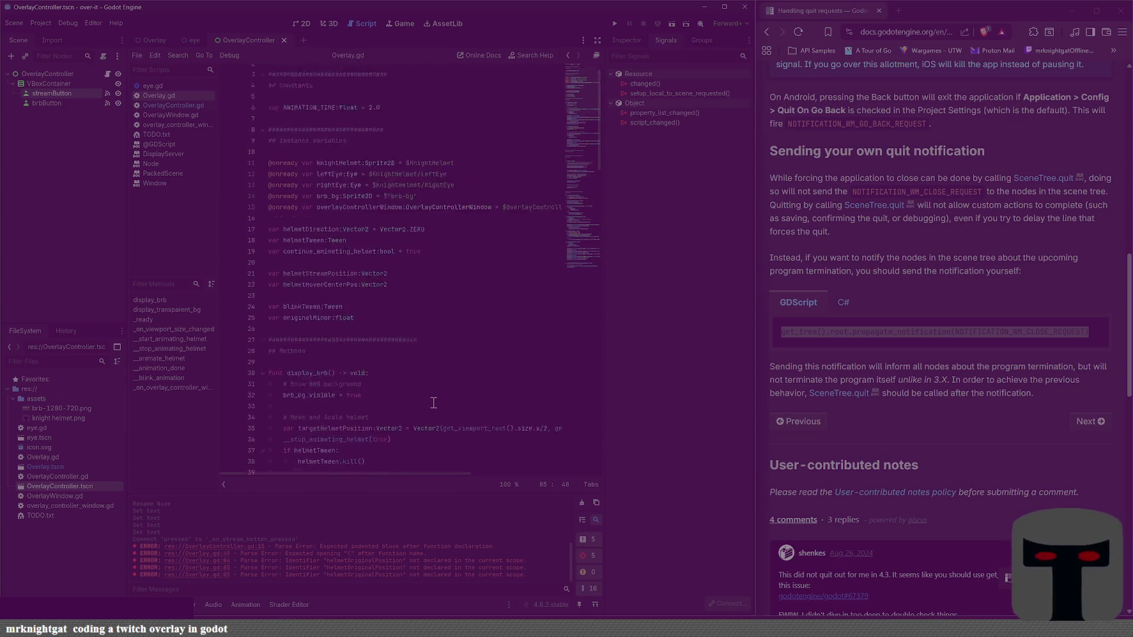
scroll(433, 403, "down", 7)
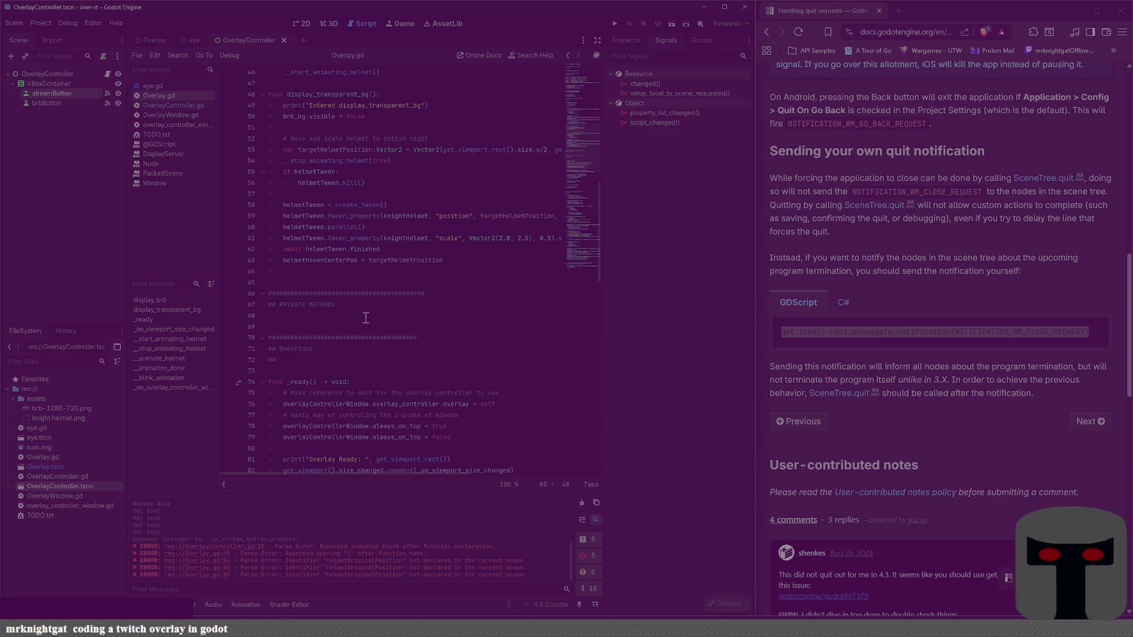
scroll(366, 315, "up", 2)
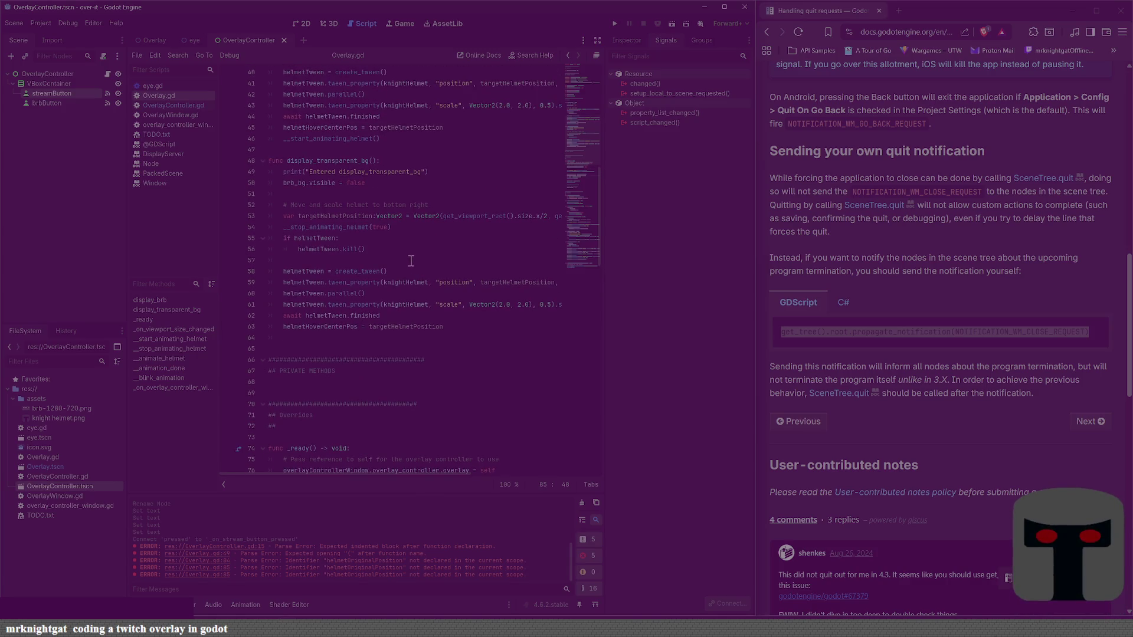
left_click(388, 229)
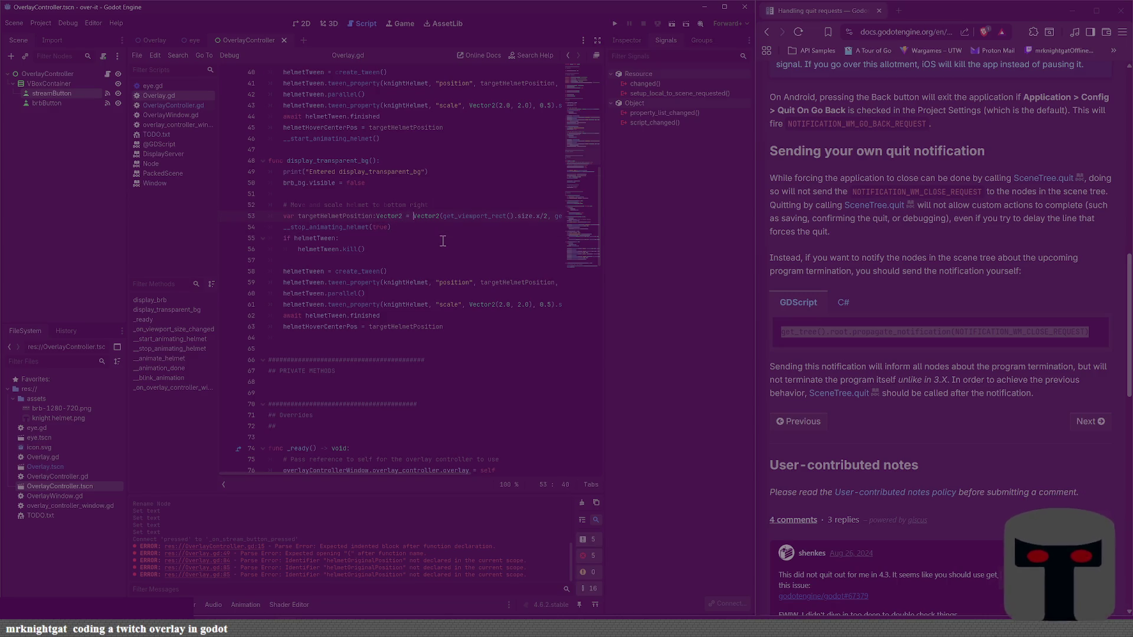
Step: Replace line 53's Vector2 target expression with helmetStreamPosition and remove the following blank line
key("shift+End")
key("ctrl+v")
key("Home")
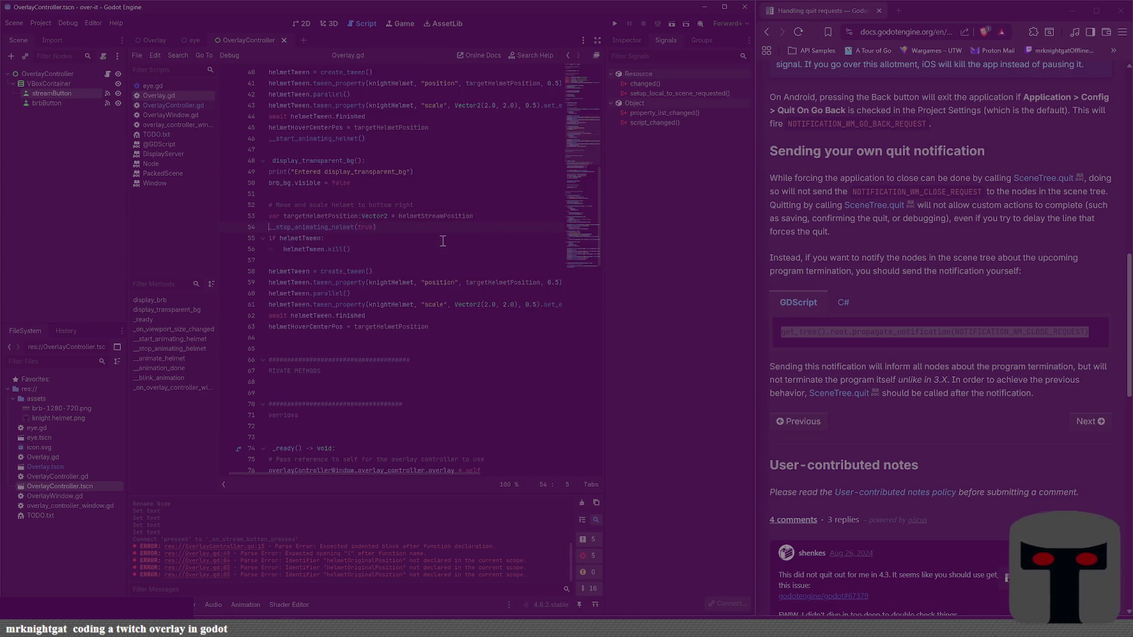
key("Home")
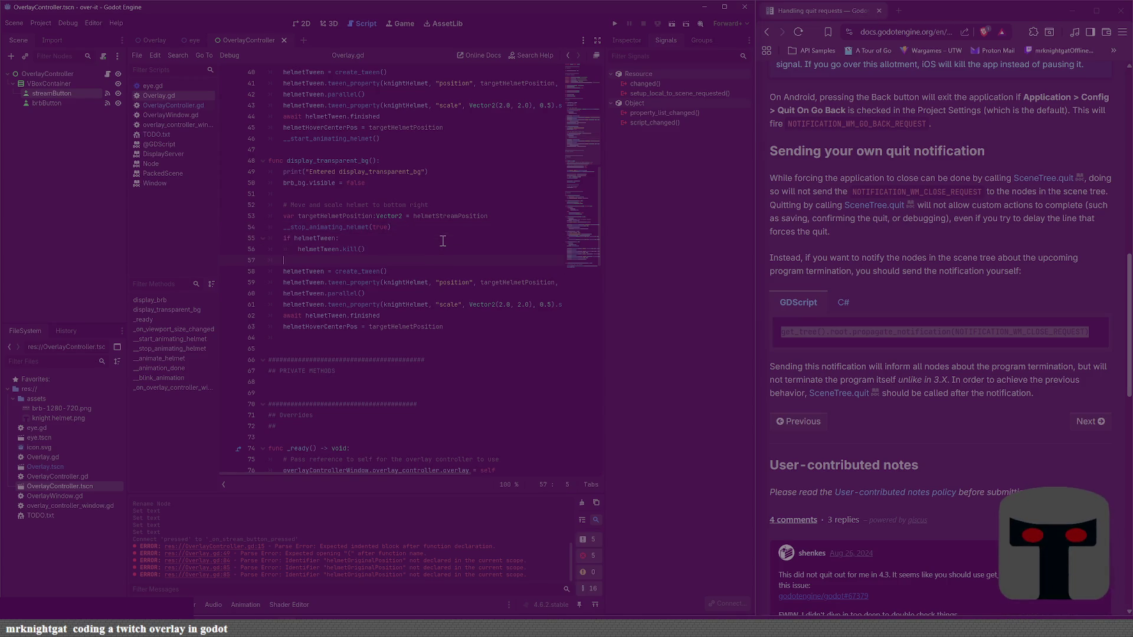
key("BackSpace")
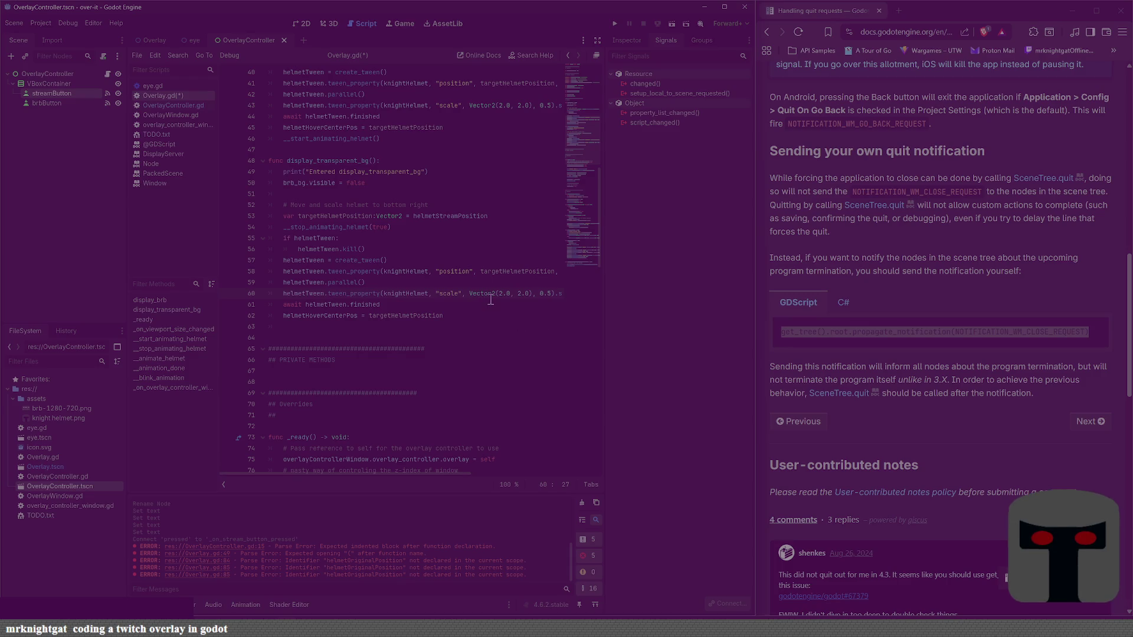
Step: Change the helmet scale tween from Vector2(2.0, 2.0) to Vector2.ONE, save, and open the Vector2 docs
left_click(509, 295)
key("Left")
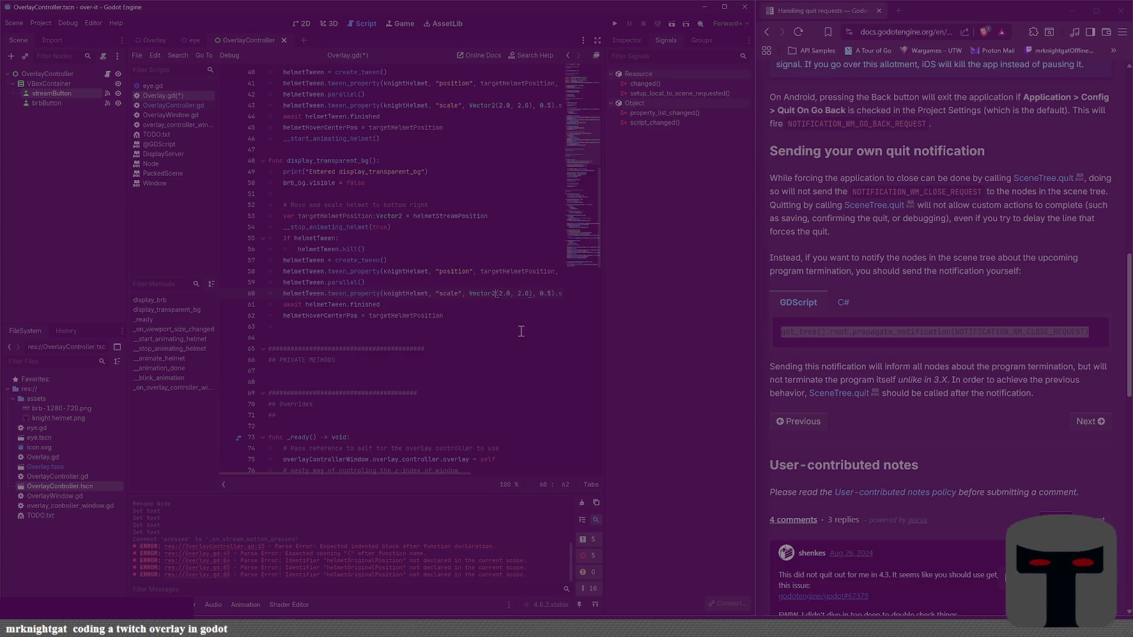
type(".One")
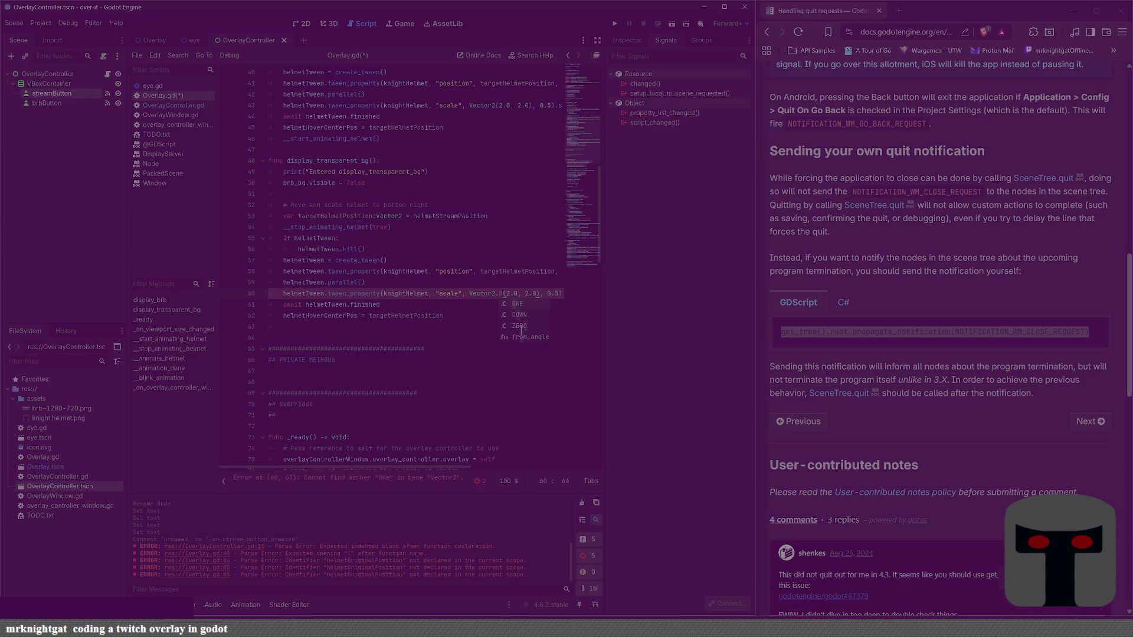
key("Return")
key("Delete")
key("Delete")
key("Delete")
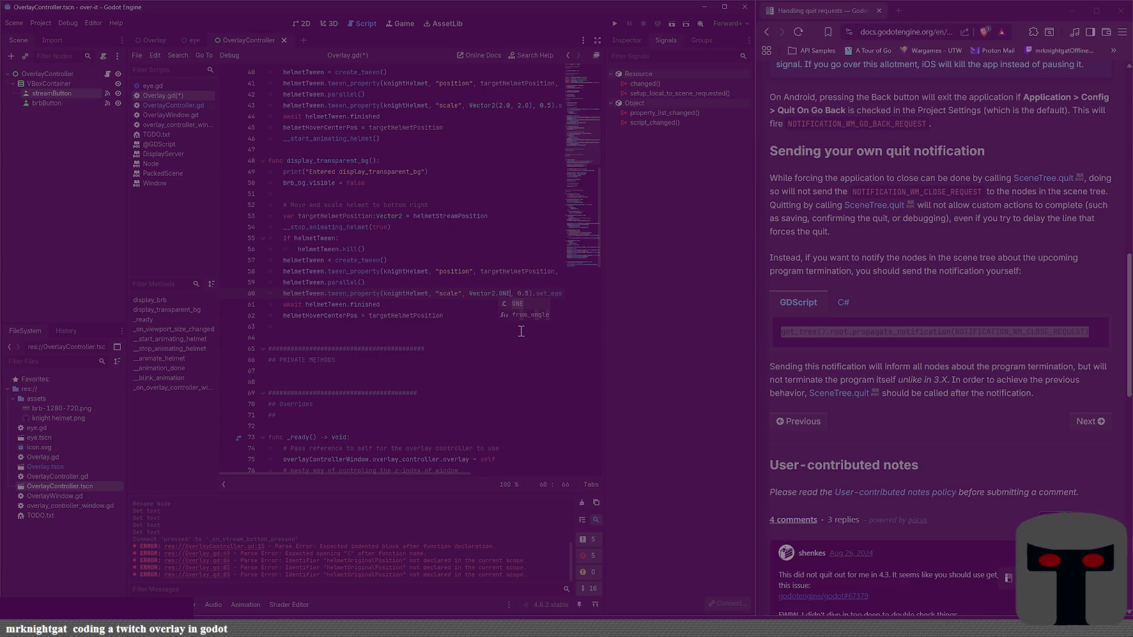
key("ctrl+s")
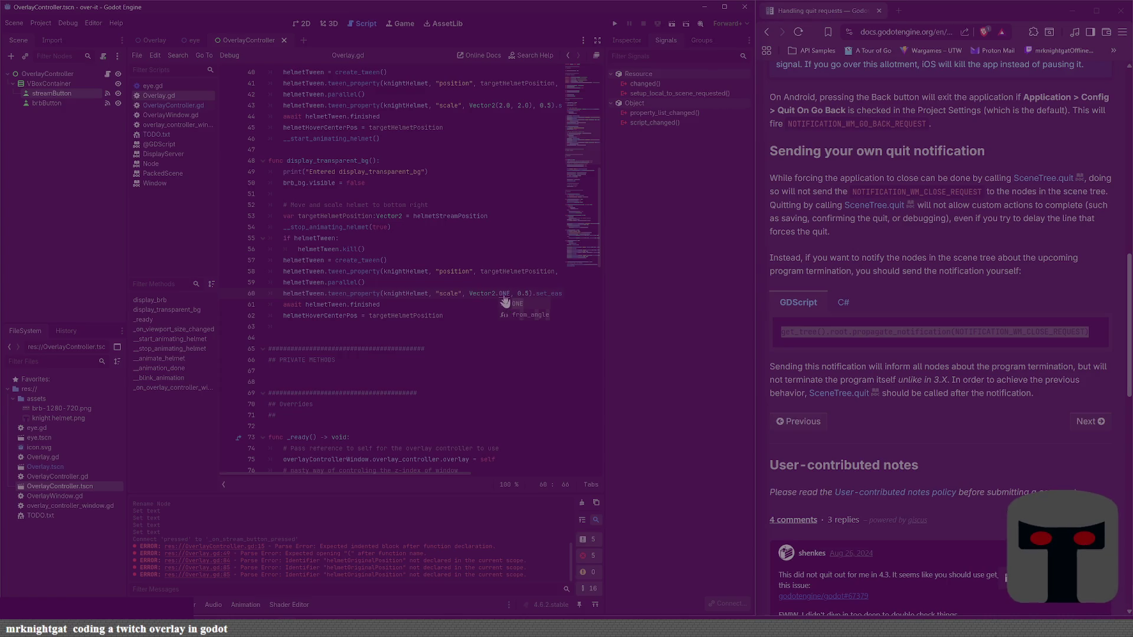
left_click(504, 295, "ctrl")
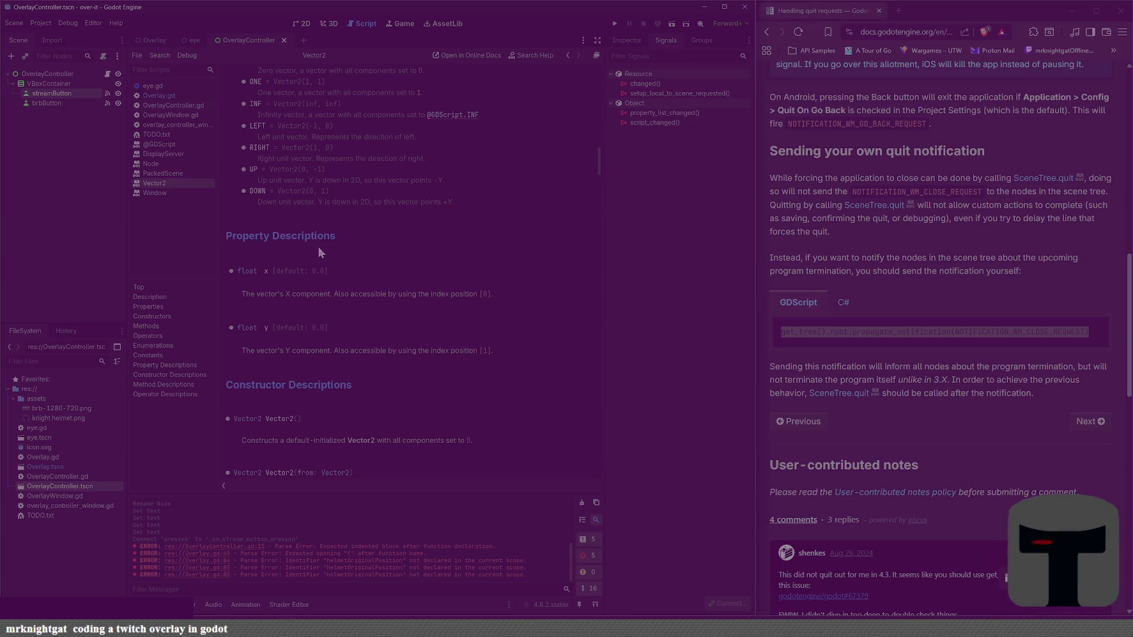
Step: Check Vector2.ONE in the docs, then return to Overlay.gd around lines 59-62
scroll(318, 250, "up", 2)
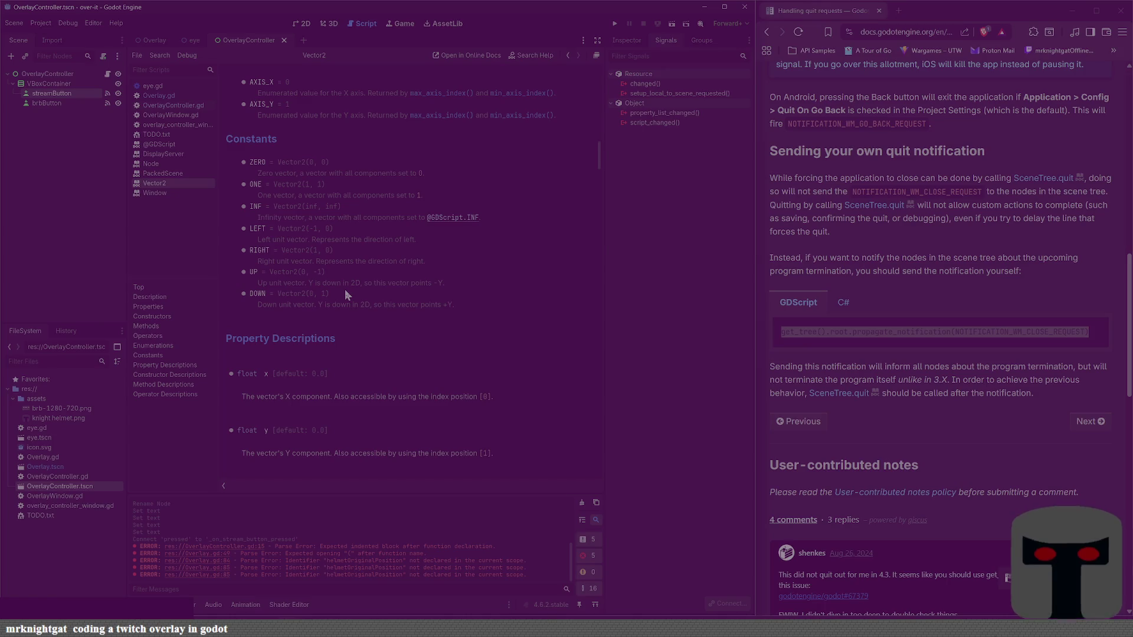
key("alt+Left")
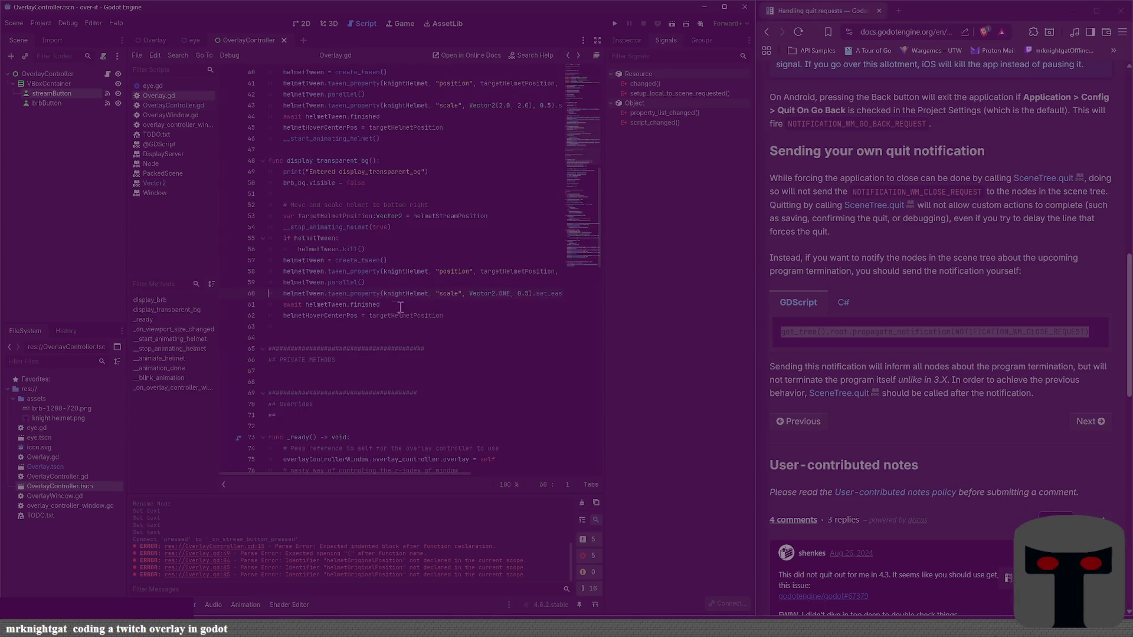
key("End")
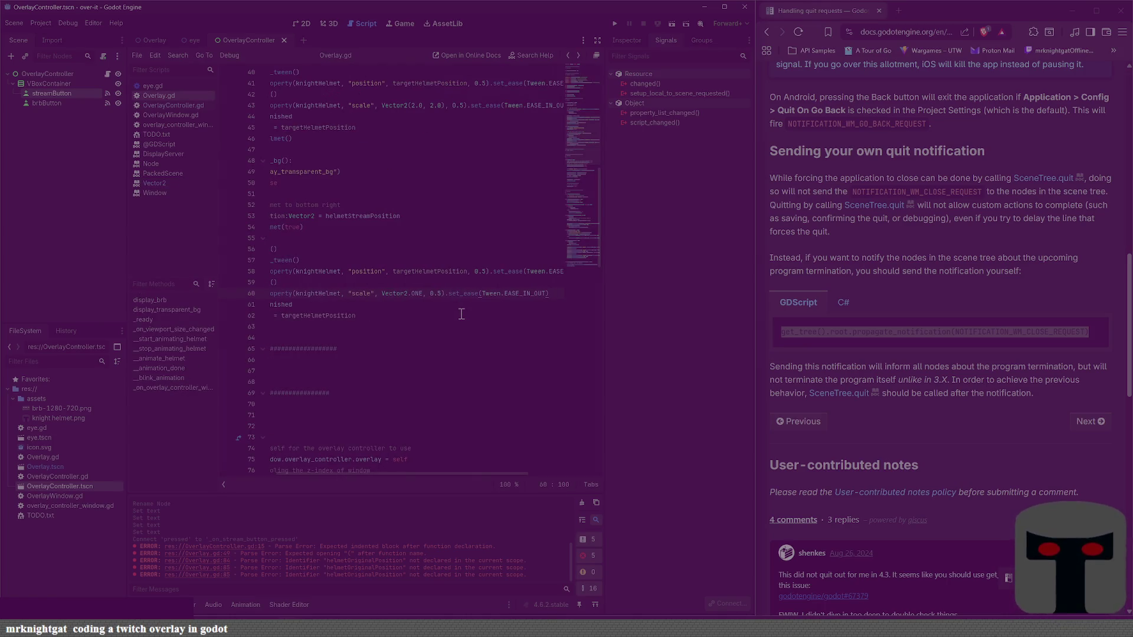
key("Home")
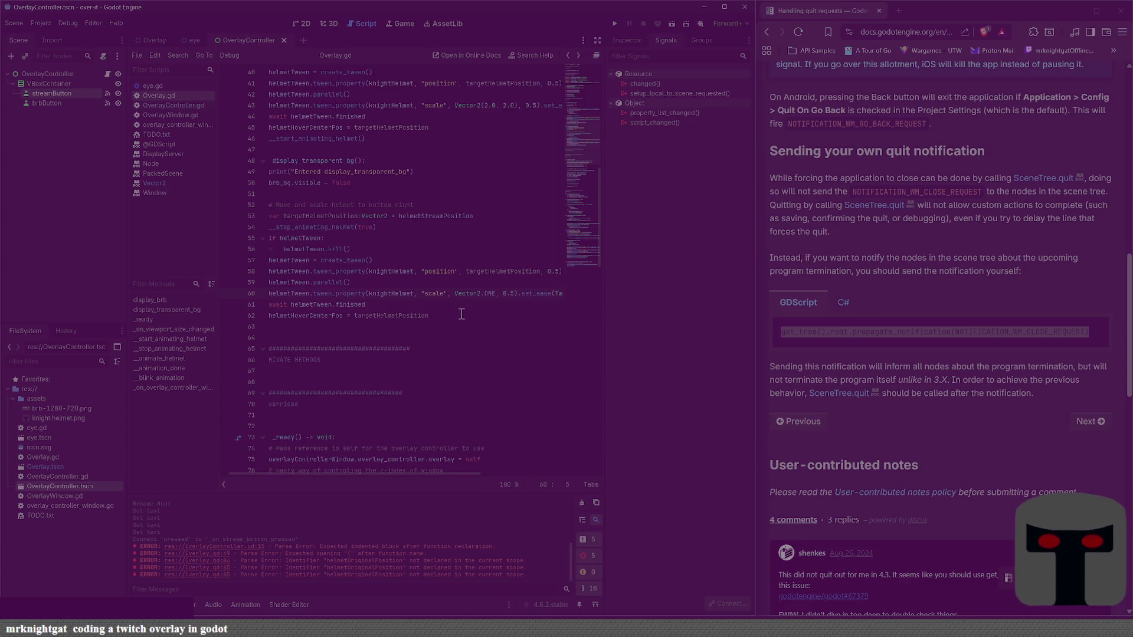
key("Home")
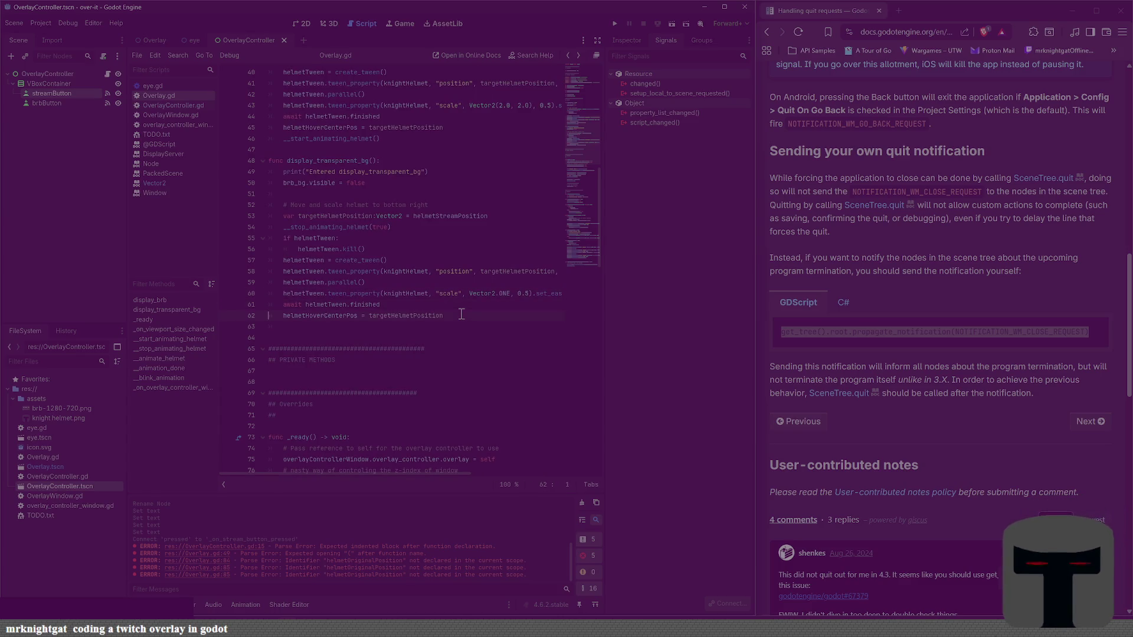
key("Left")
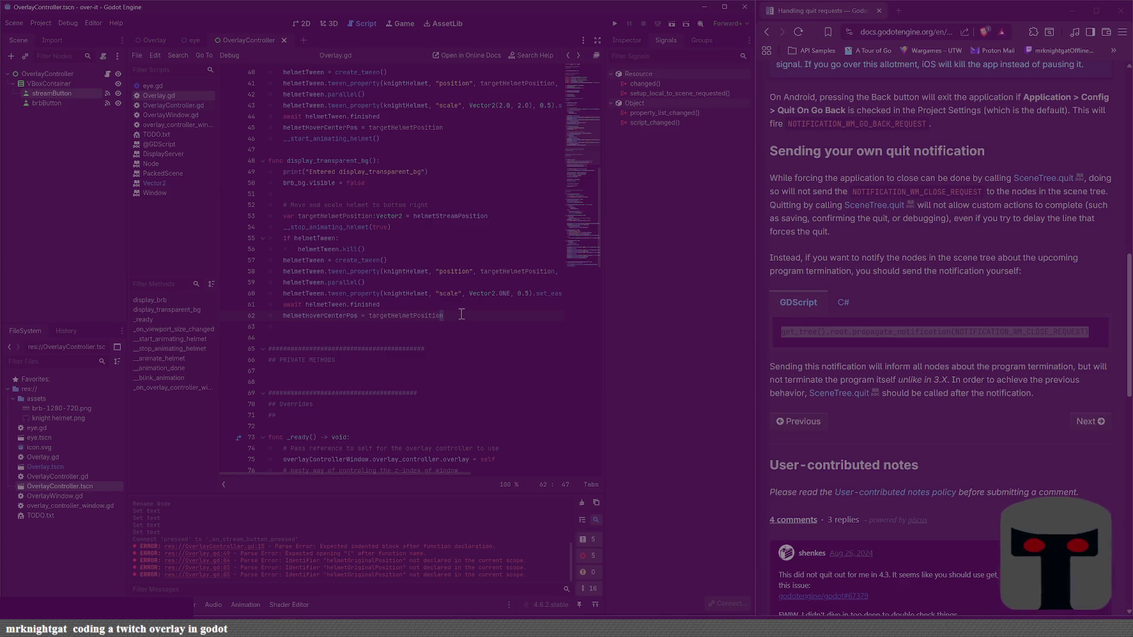
key("Up")
key("Up")
key("Up")
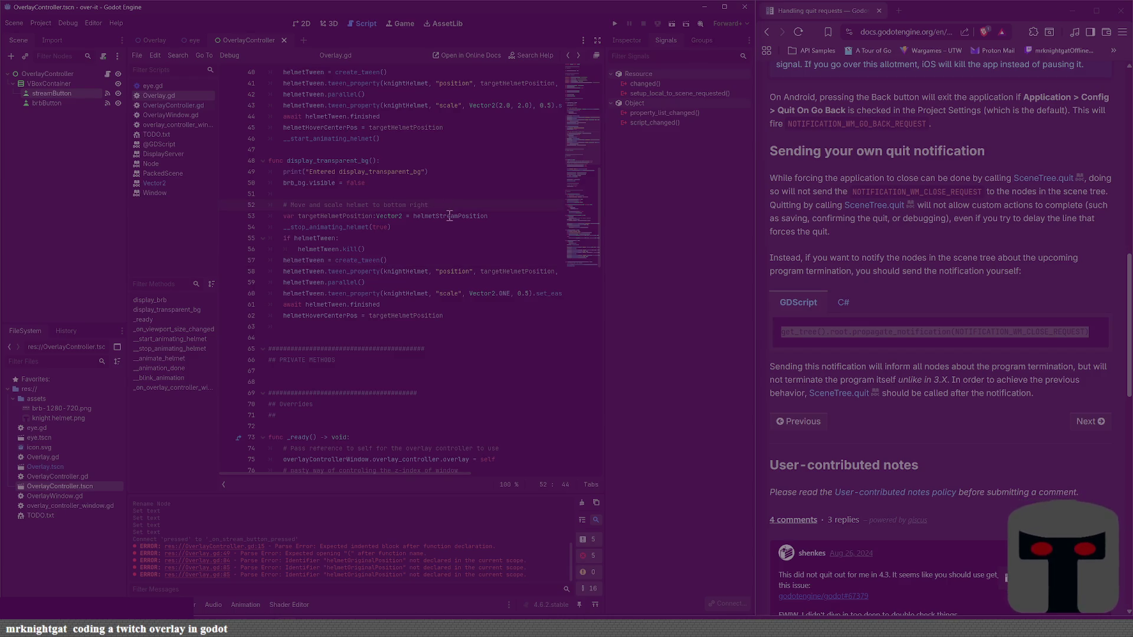
Step: Insert a move_acnd_scale(helmet) helper call on a new line 53 below the helmet comment
mouse_move(452, 216)
key("Return")
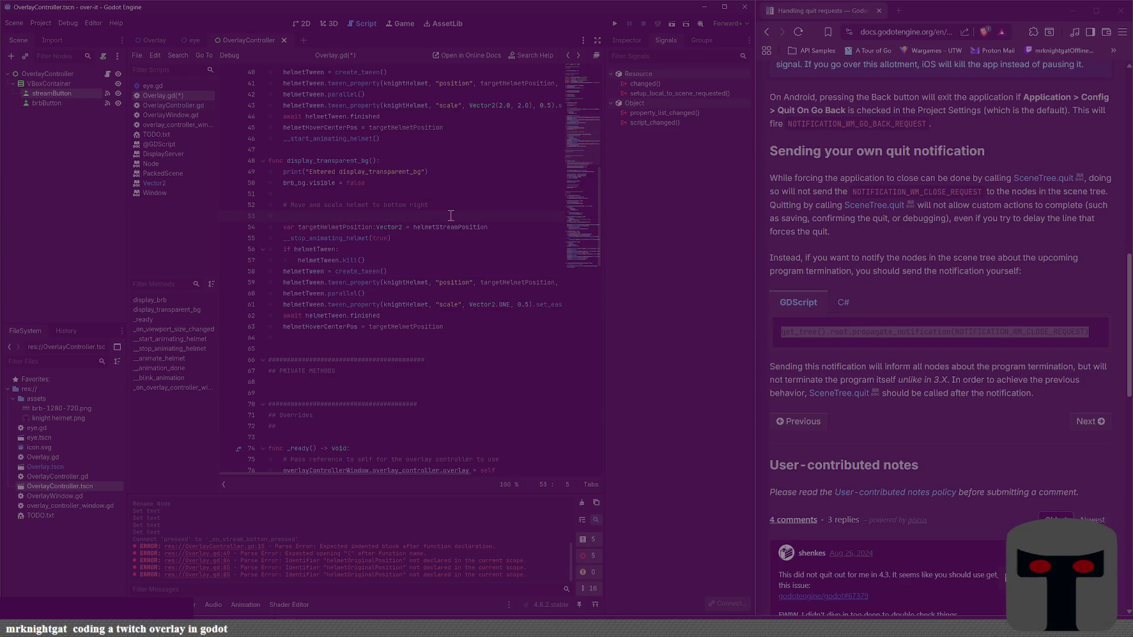
type("__move_a")
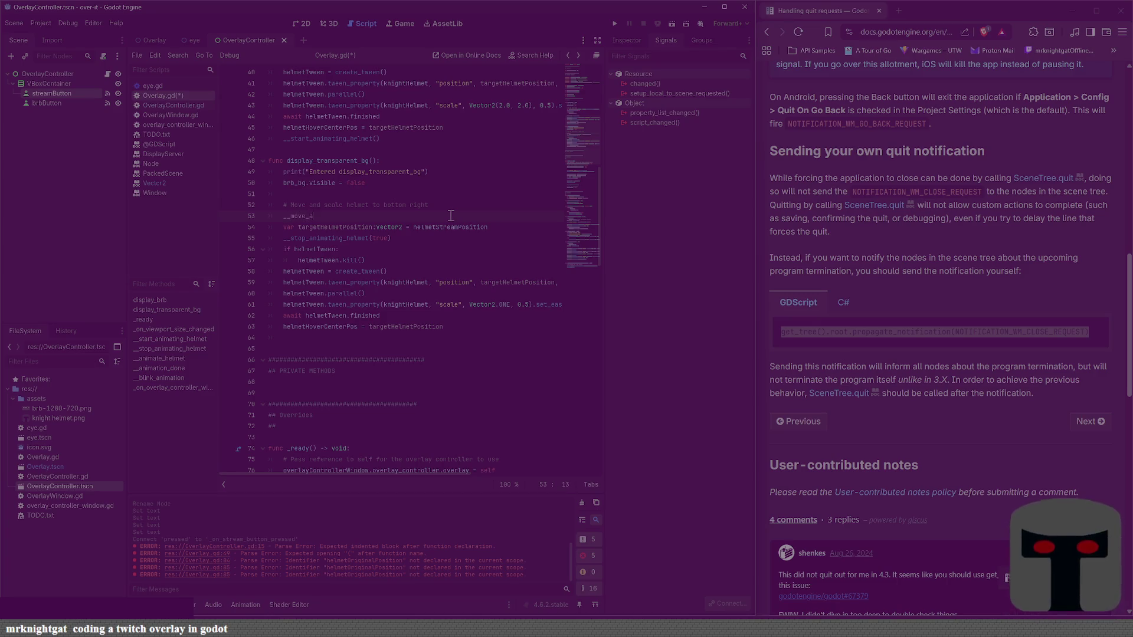
type("cnd_scale")
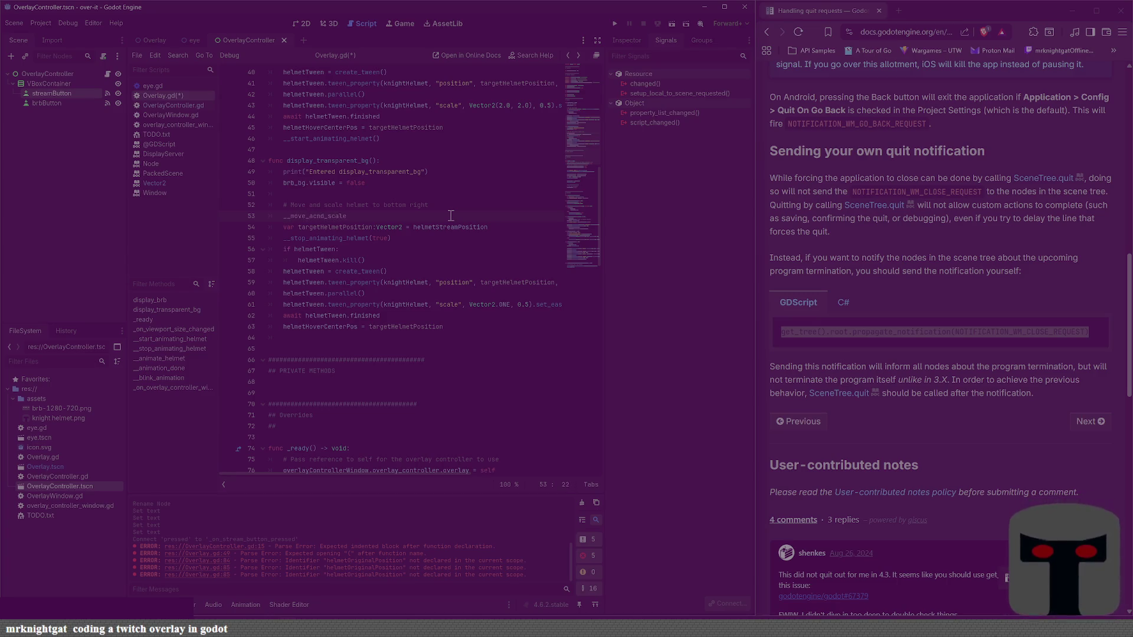
type("(helmet")
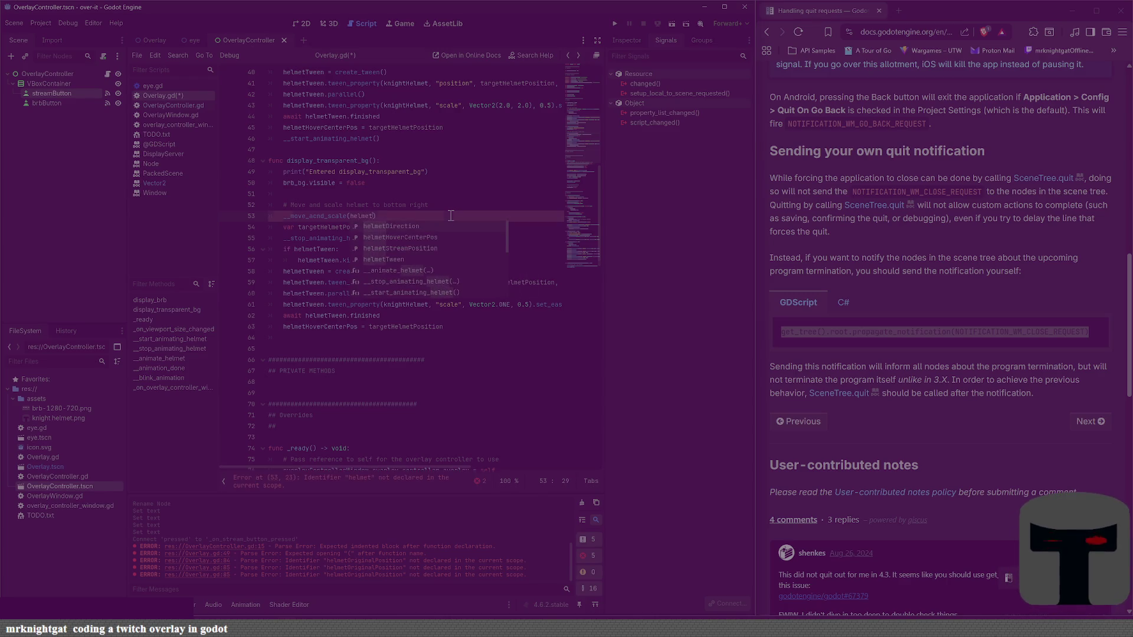
type(")")
key("shift+Home")
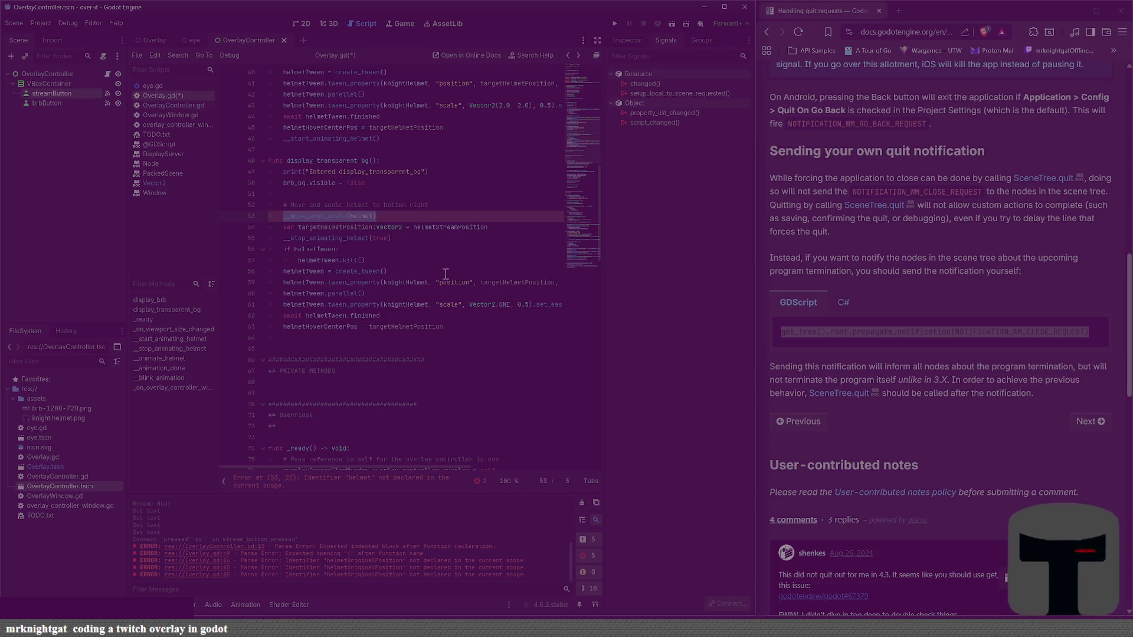
Step: Add a __start_animating_helmet() call after line 63 and save Overlay.gd
left_click(457, 328)
key("Return")
type("\\")
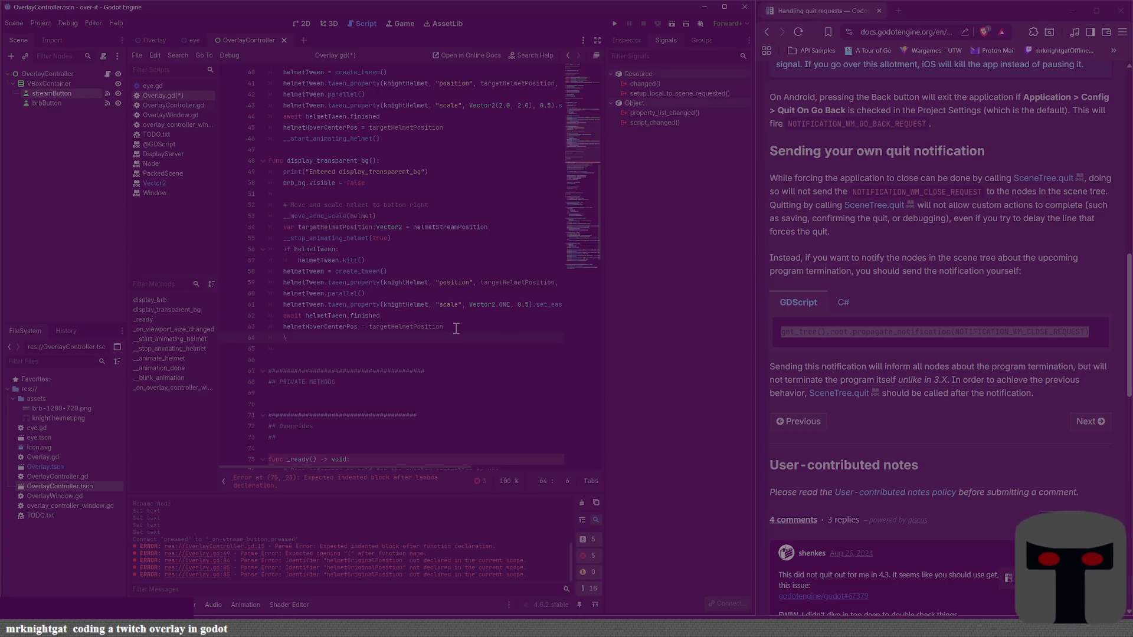
type("start")
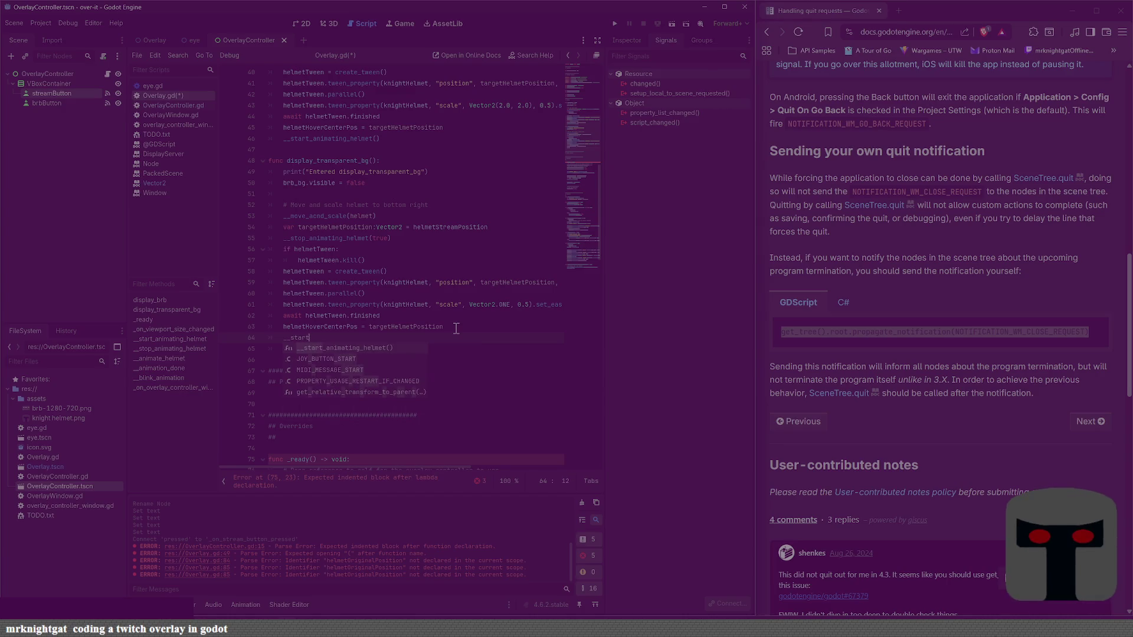
key("Return")
key("ctrl+s")
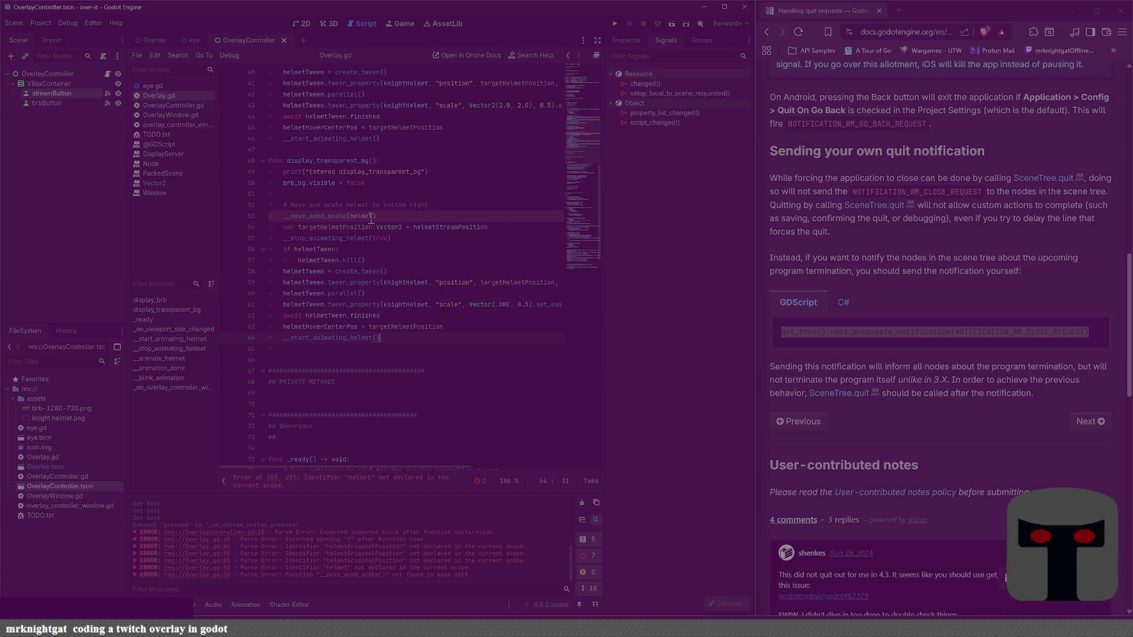
Step: Complete line 53 as __move_acnd_scale_helmet(targetPos:Vector2, scale:Vector2) and save
left_click(346, 216)
type("_")
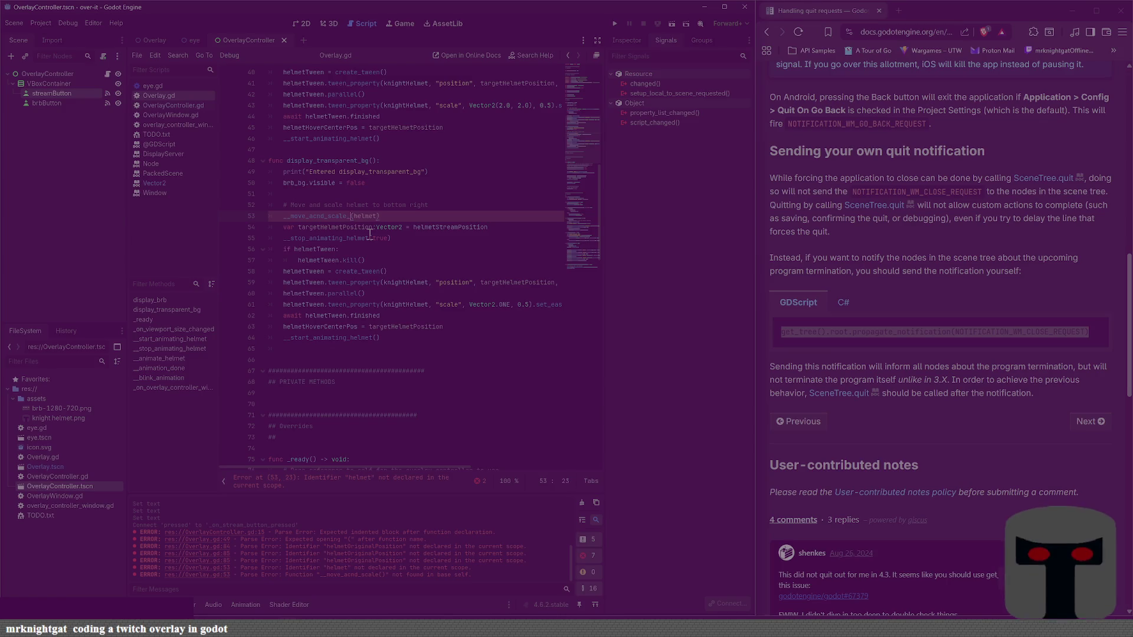
type("helmet")
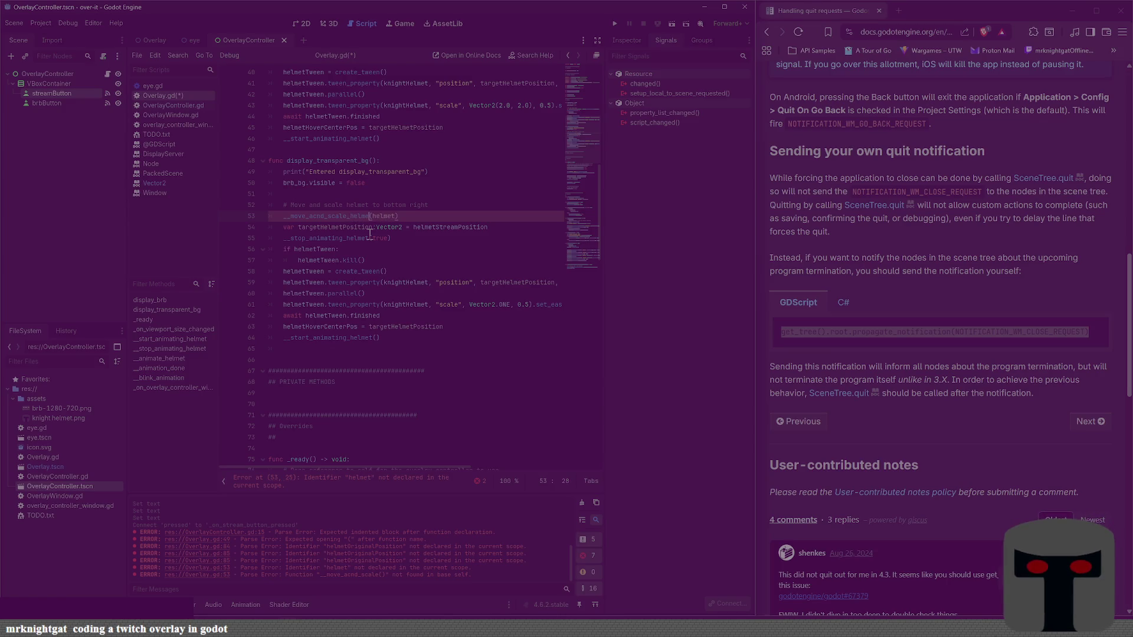
type("(target")
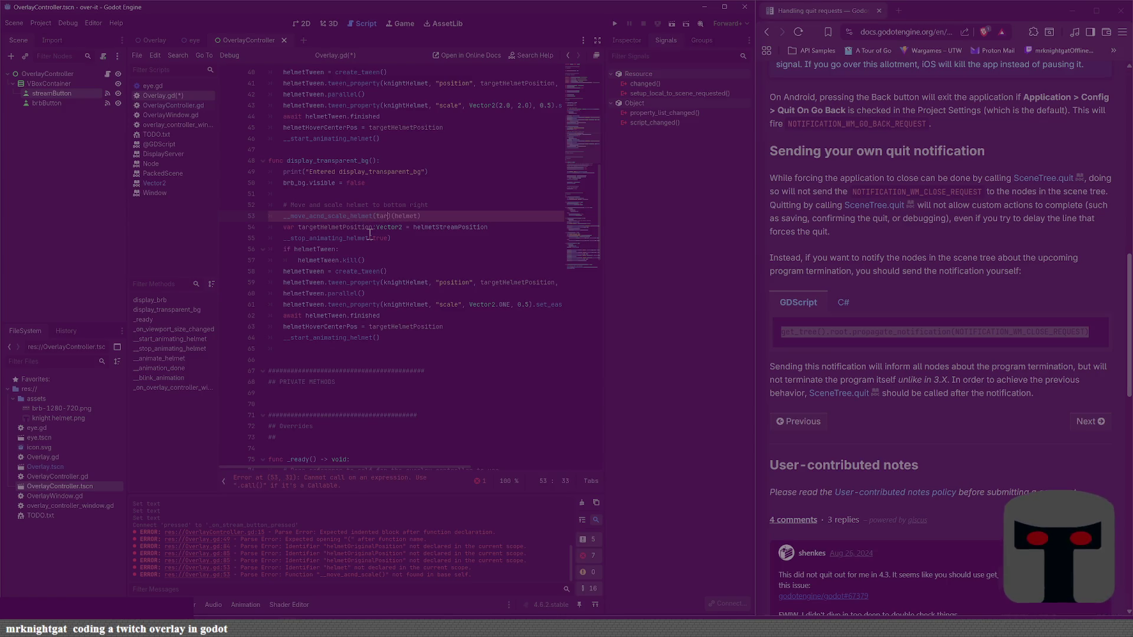
type("Pos")
type(":Vector21,")
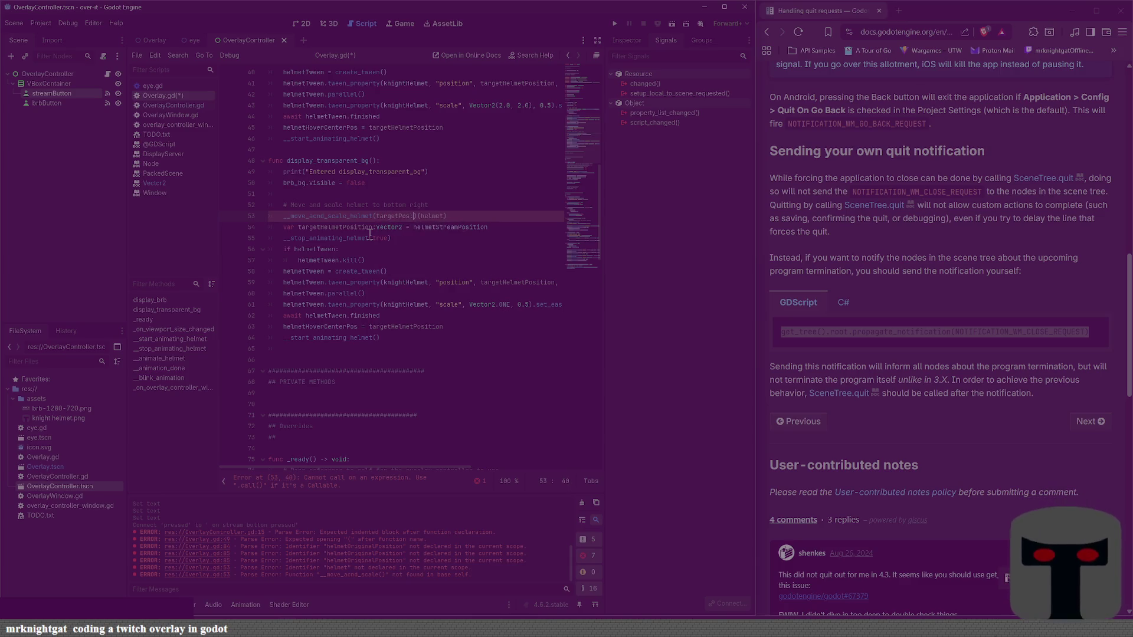
key("BackSpace")
key("BackSpace")
key("BackSpace")
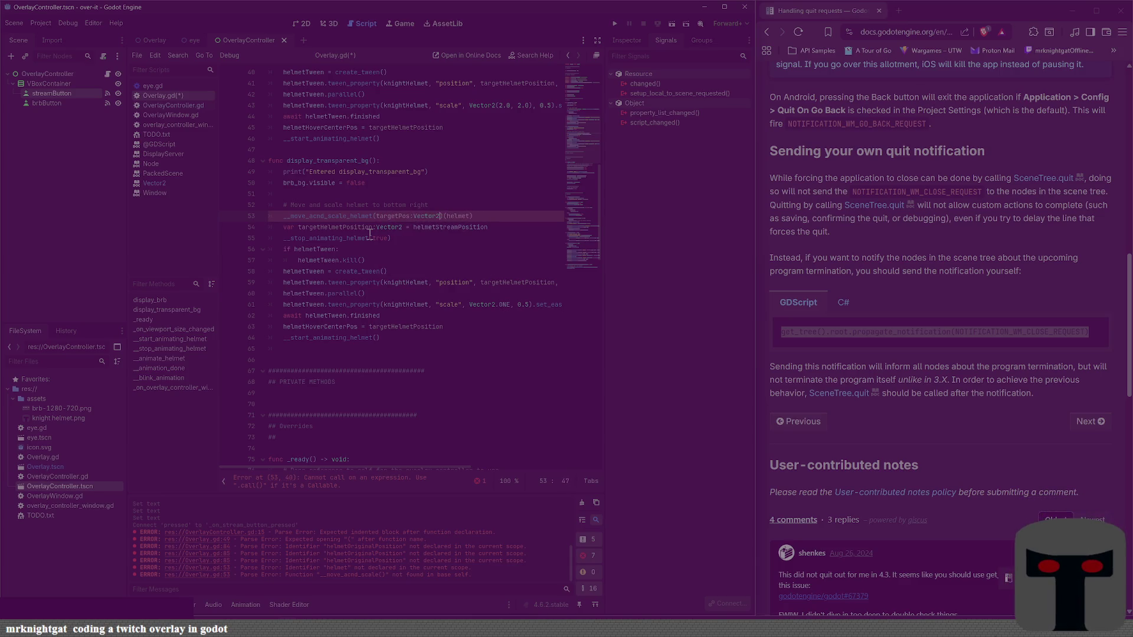
type(", Sc")
key("BackSpace")
key("BackSpace")
key("BackSpace")
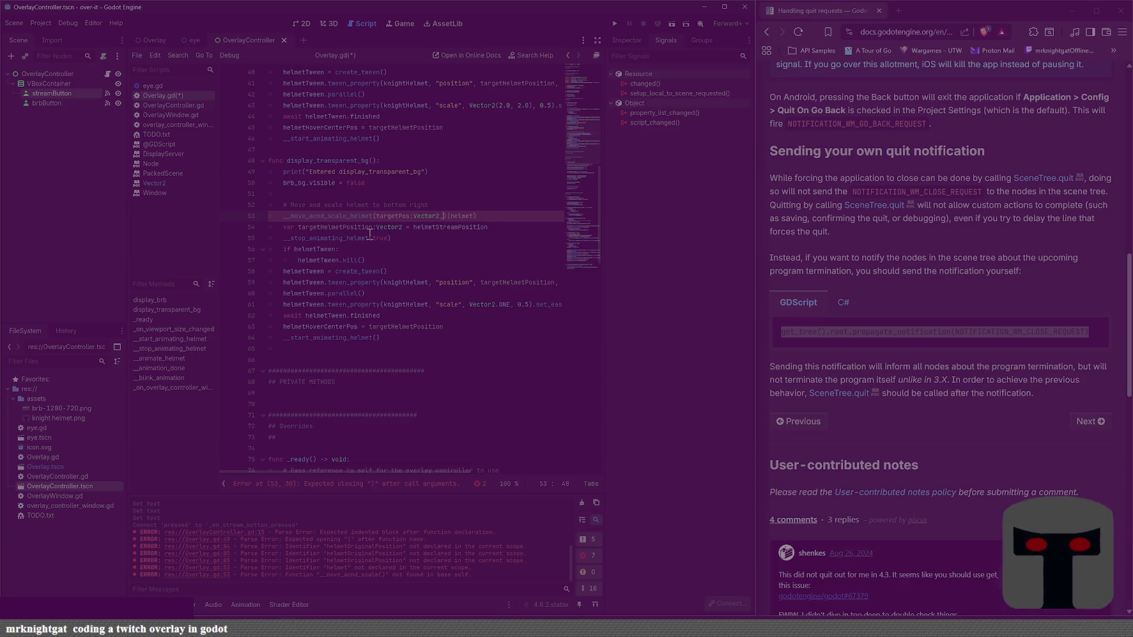
type("scale:Ve")
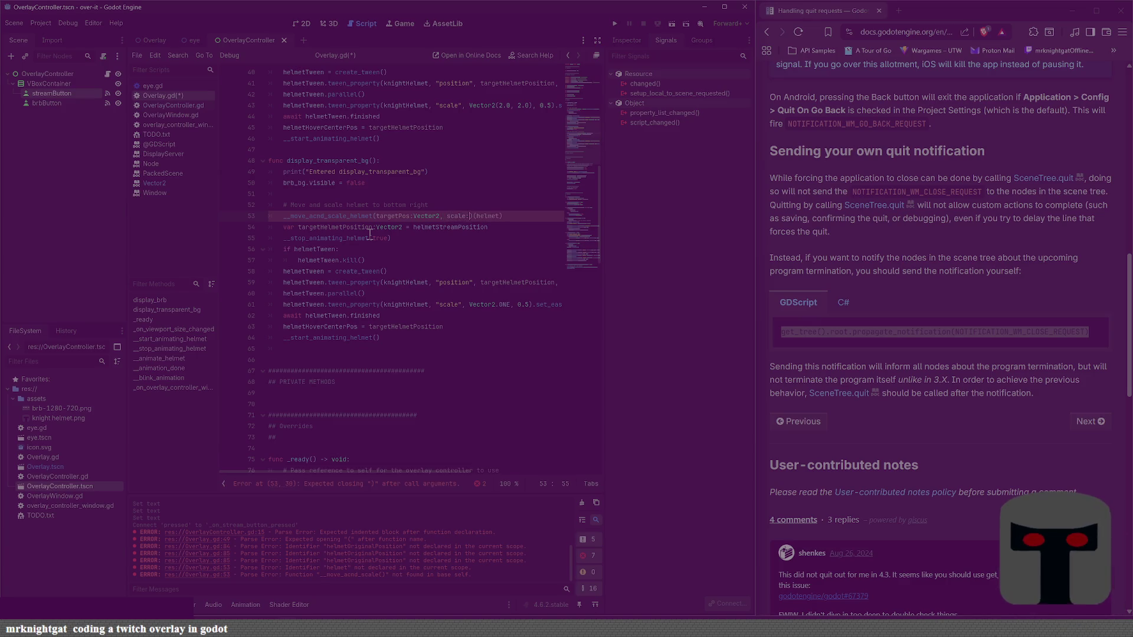
type("ctor2")
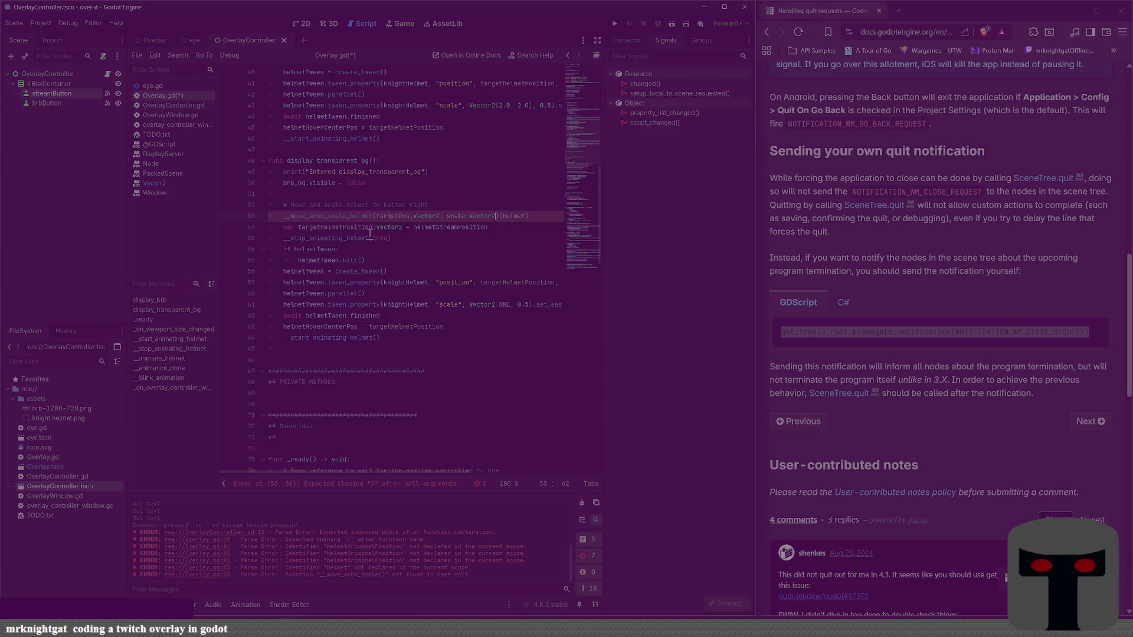
key("shift+End")
key("Delete")
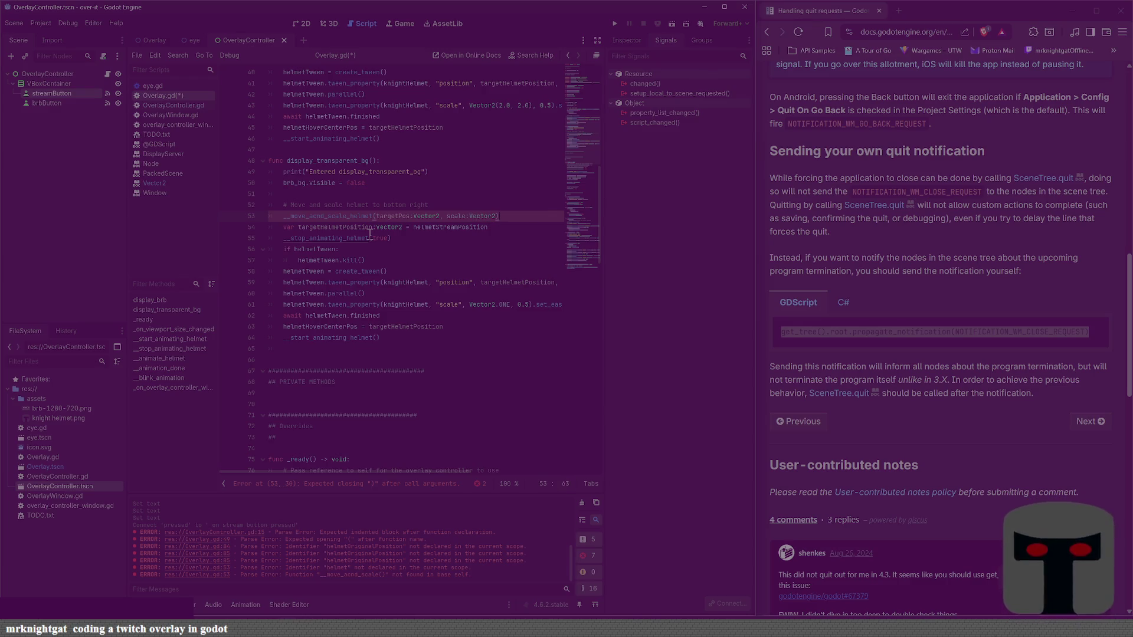
key("ctrl+s")
scroll(416, 393, "down", 3)
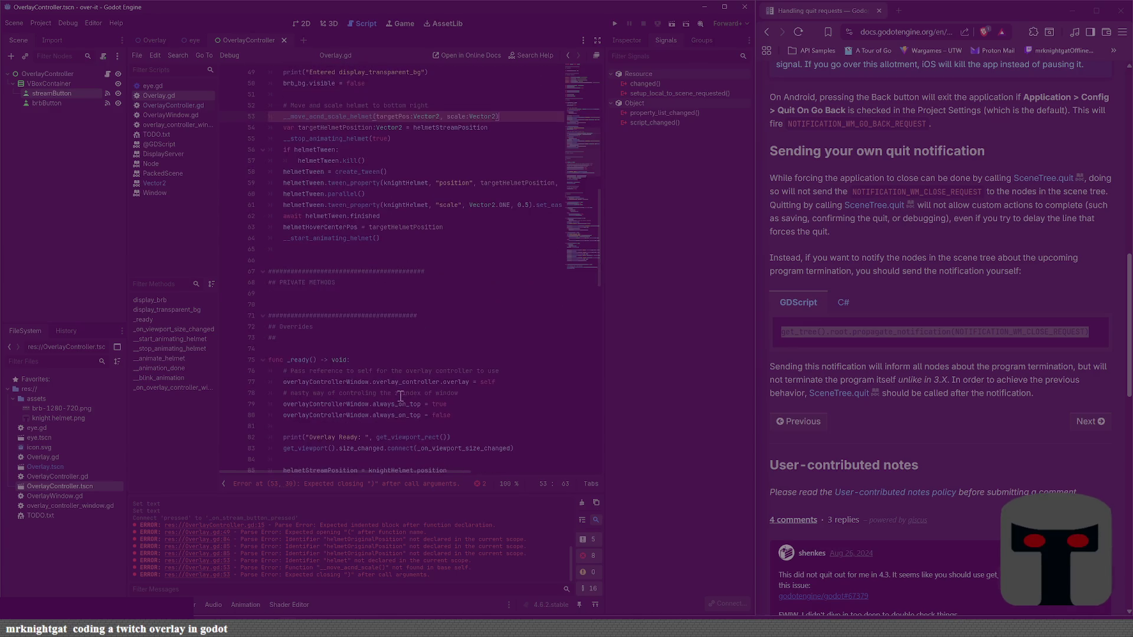
Step: Type the __move_and_scale_helmet(targetPos:Vector2, scale:Vector2): header on line 70 with an empty body line
left_click(313, 301)
type("__move_")
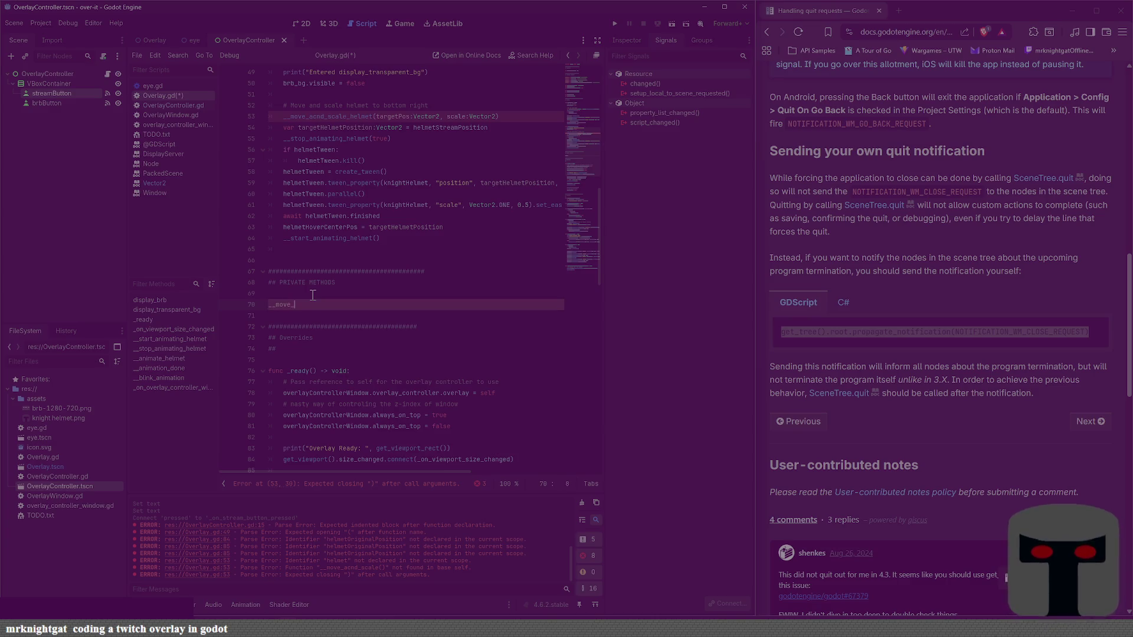
type("and_scale_hel")
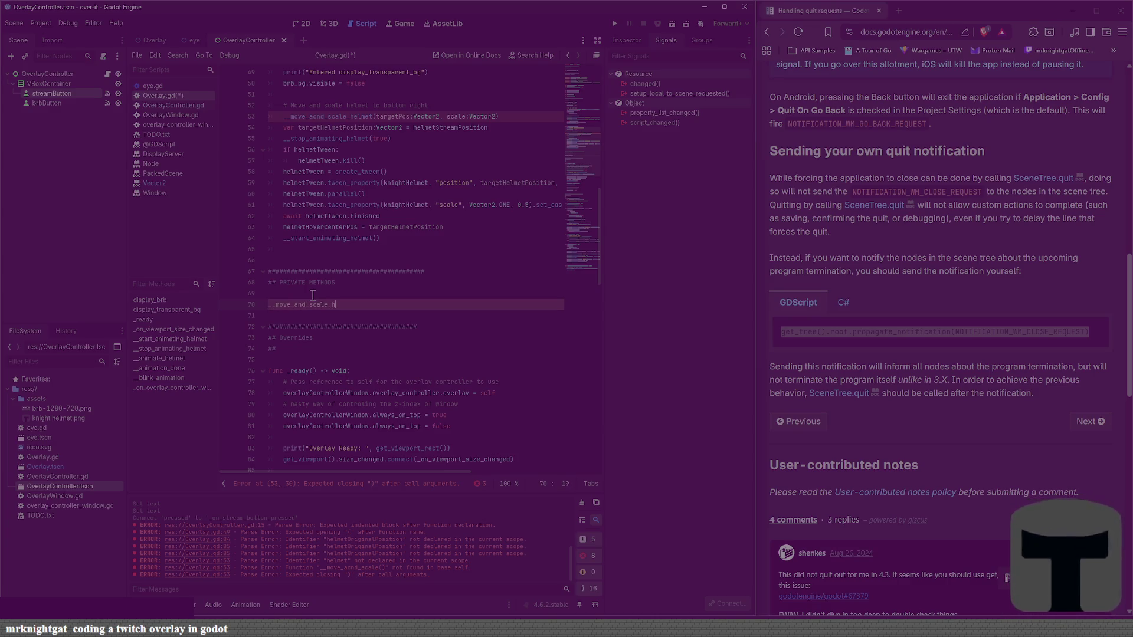
type("ment(ta")
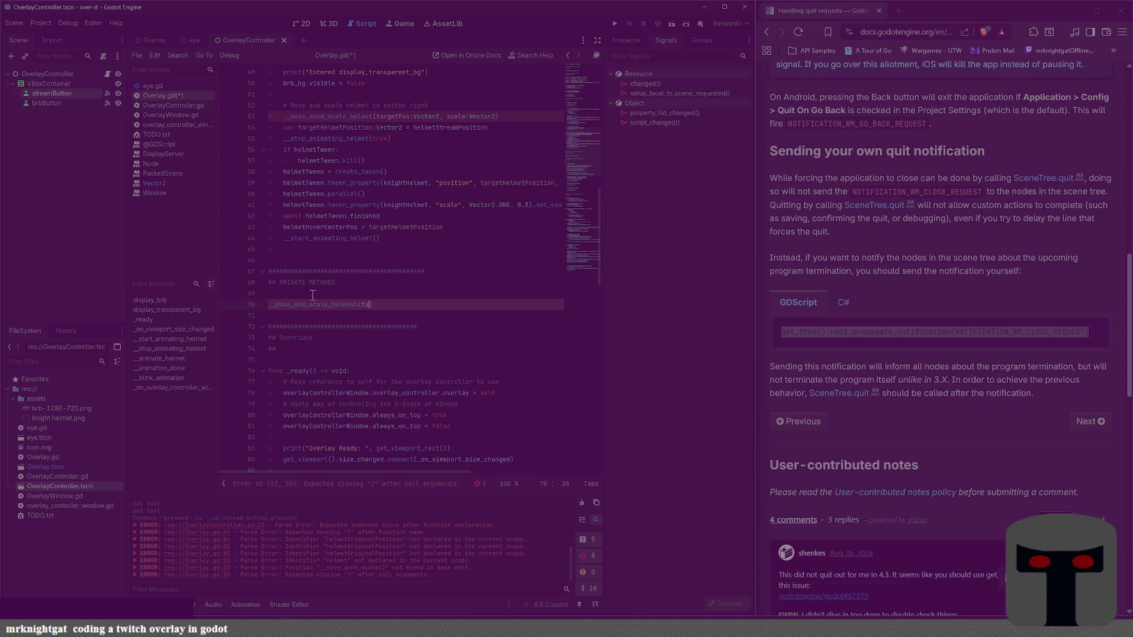
type("rgetPos:Vector")
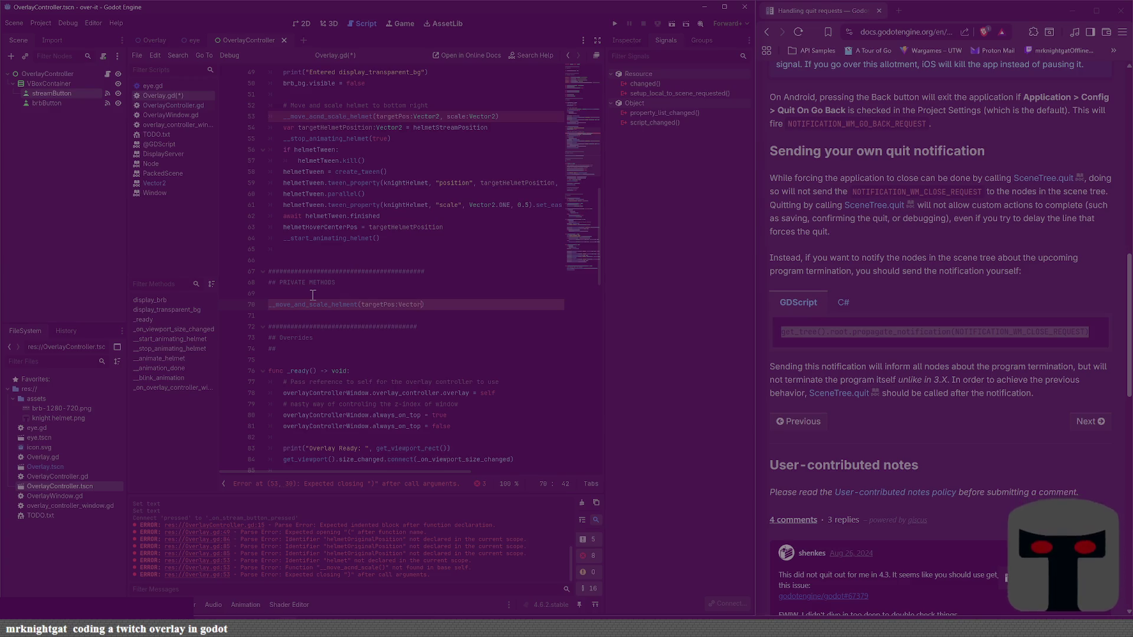
type("2, scaleVecto")
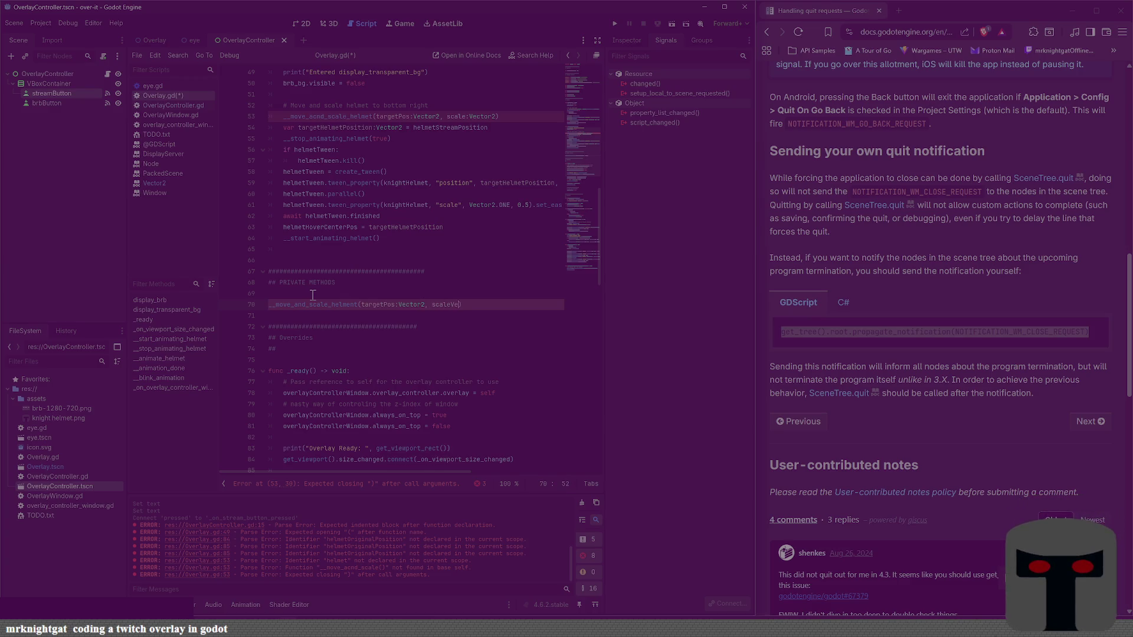
type("r2")
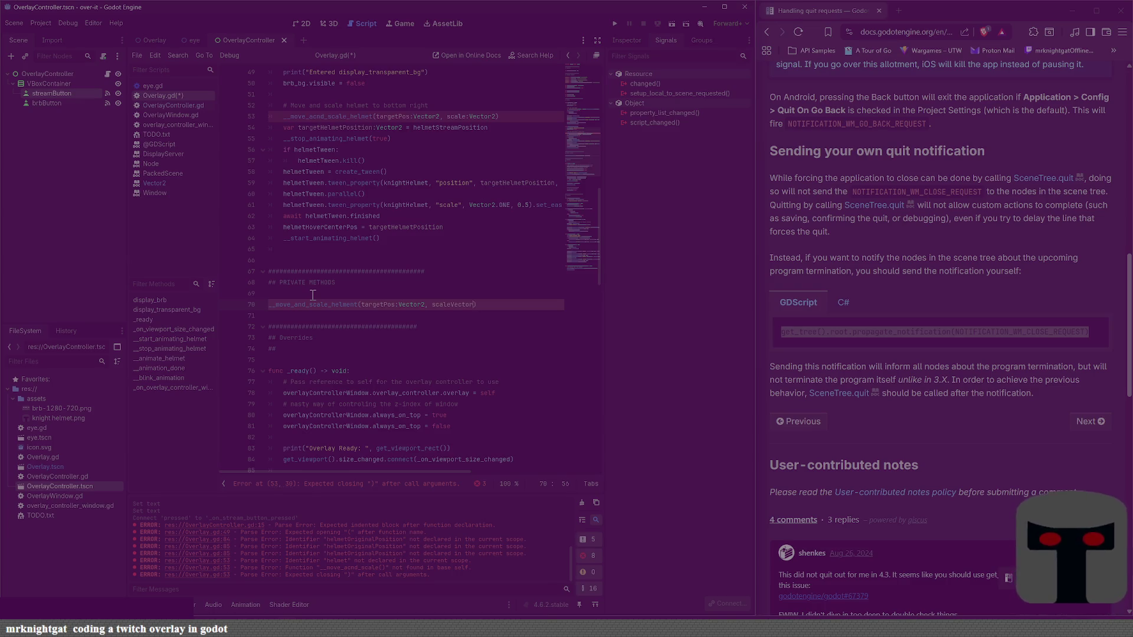
key("BackSpace")
key("BackSpace")
key("BackSpace")
type(":Ve")
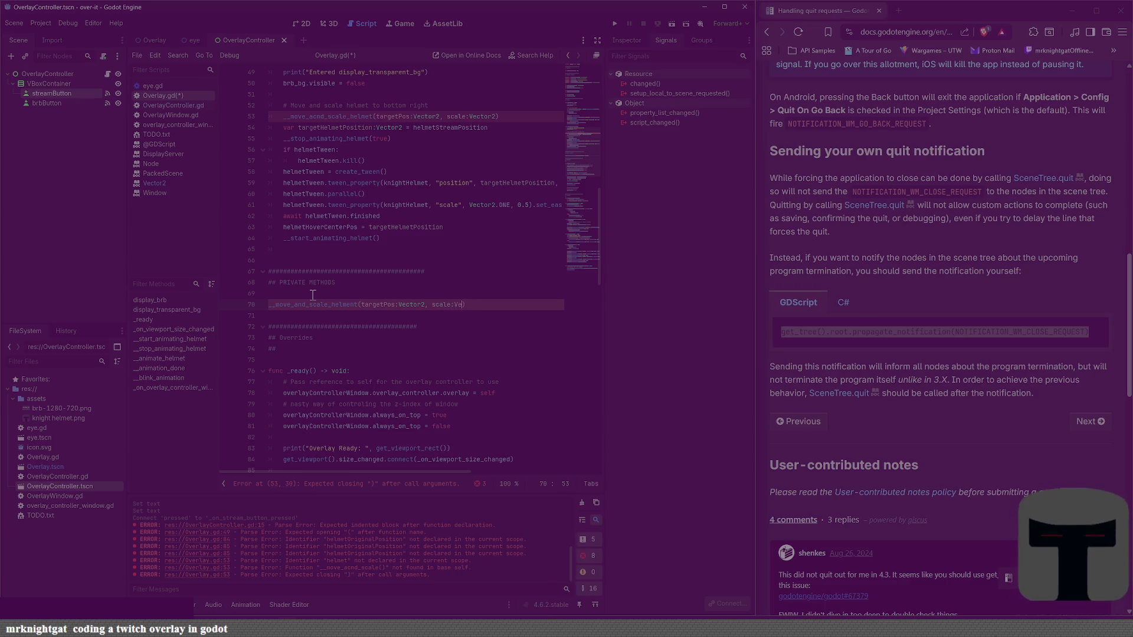
type("ctr")
key("BackSpace")
key("BackSpace")
key("BackSpace")
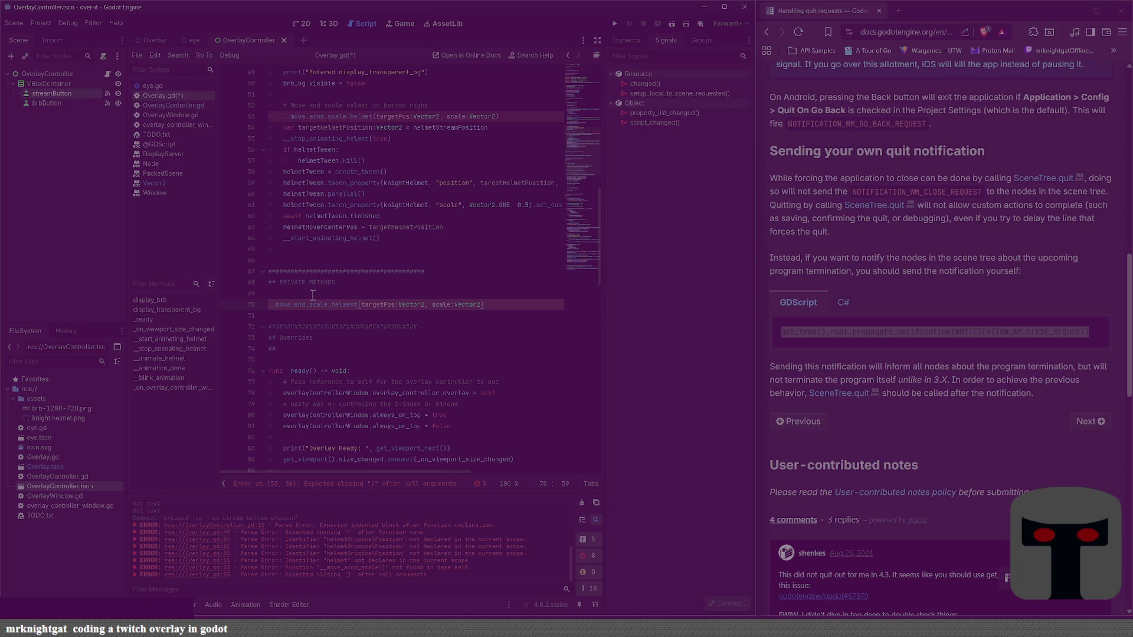
type(":")
key("Return")
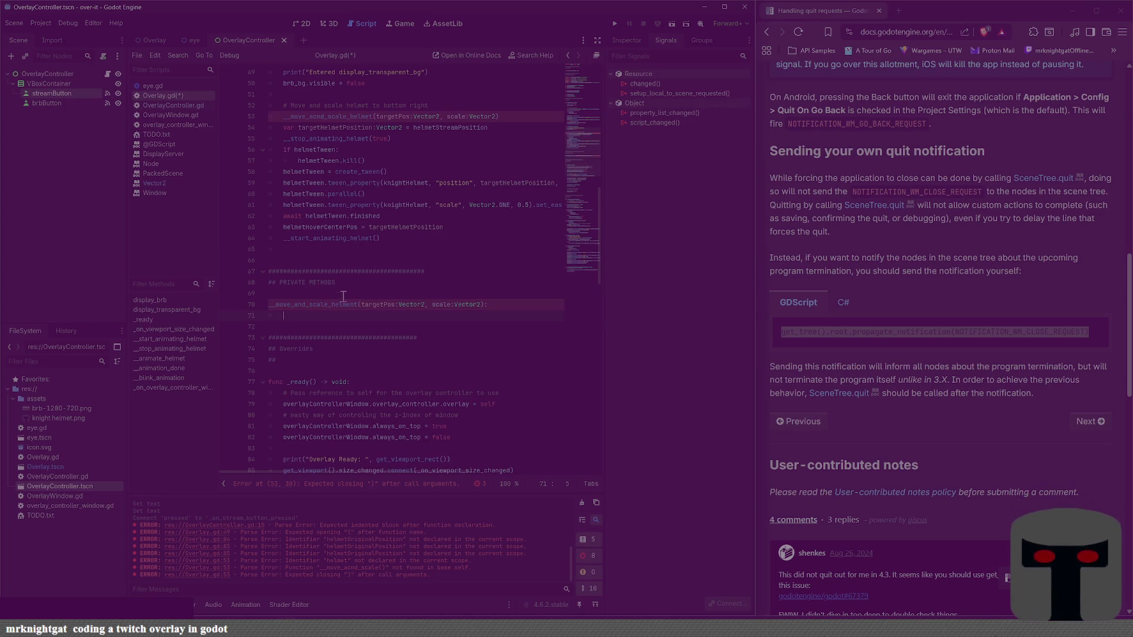
left_click(280, 127)
left_click(431, 228, "shift")
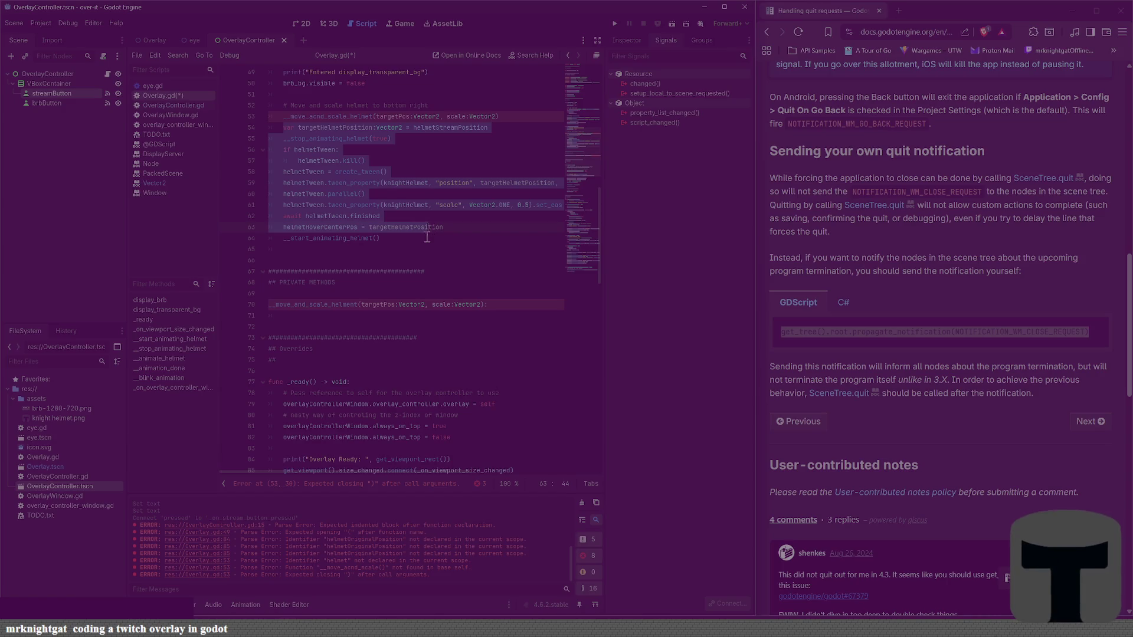
left_click(426, 240, "shift")
key("ctrl+x")
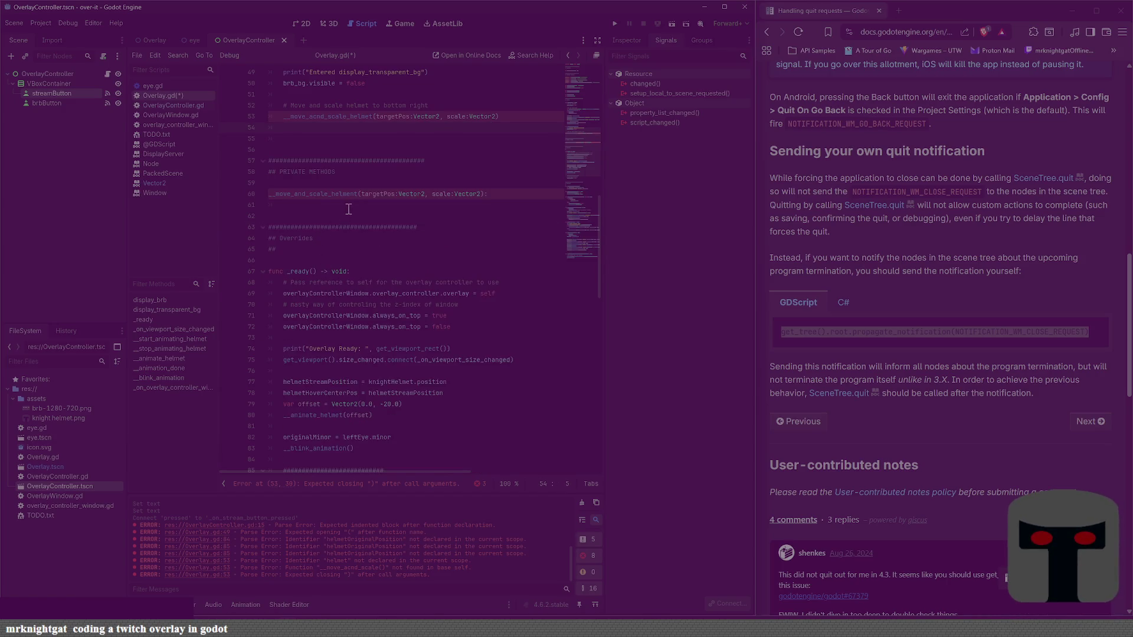
key("ctrl+v")
double_click(447, 204)
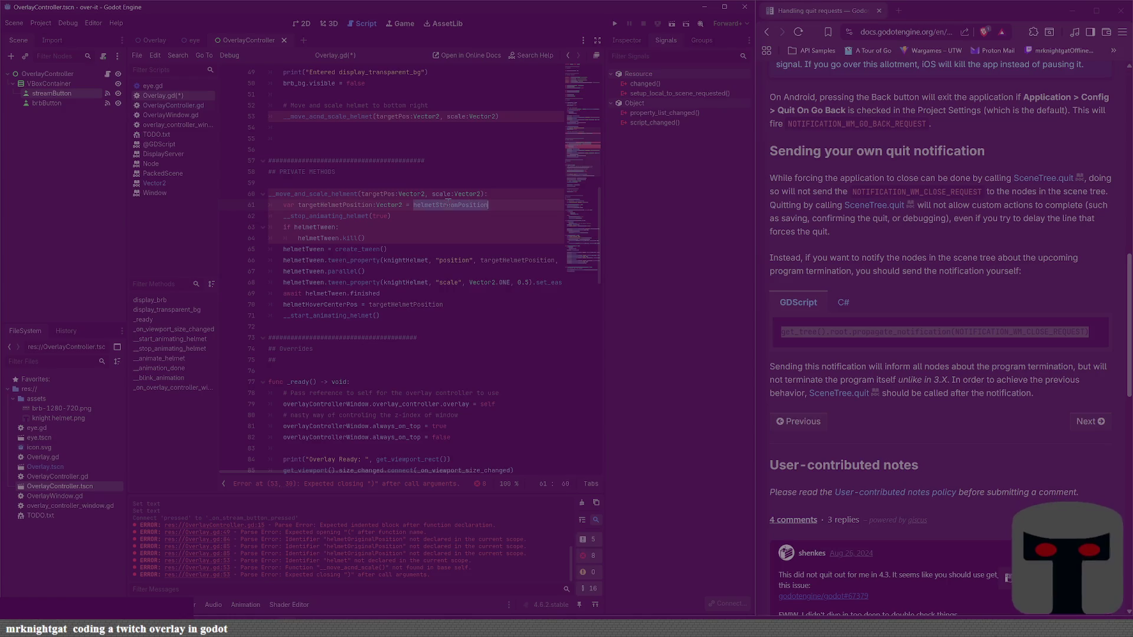
type("tar")
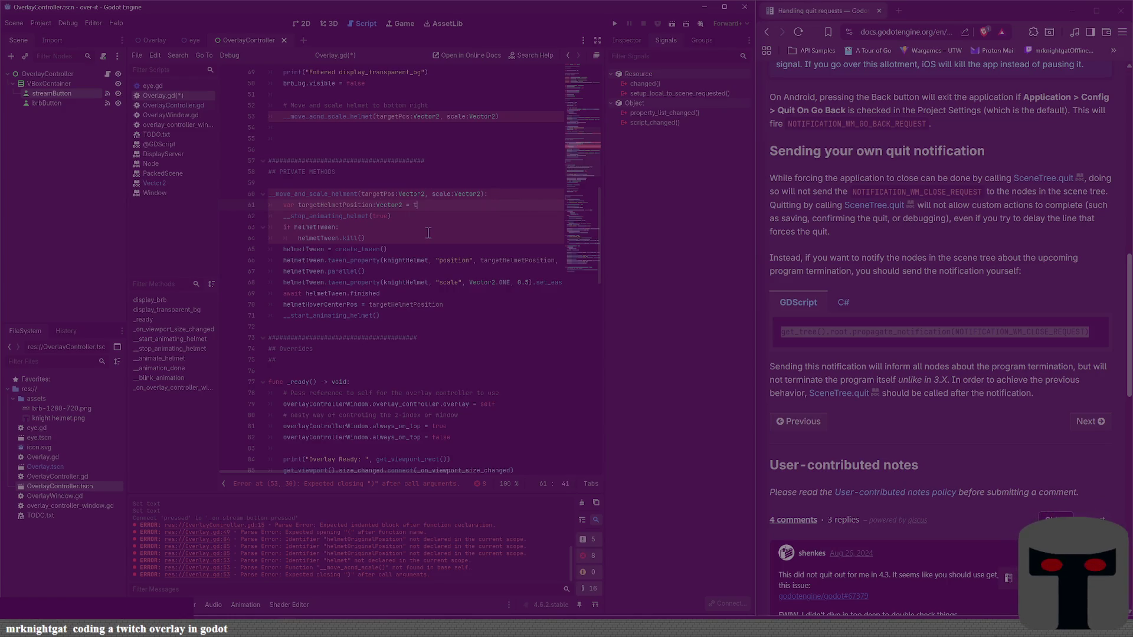
type("getPos")
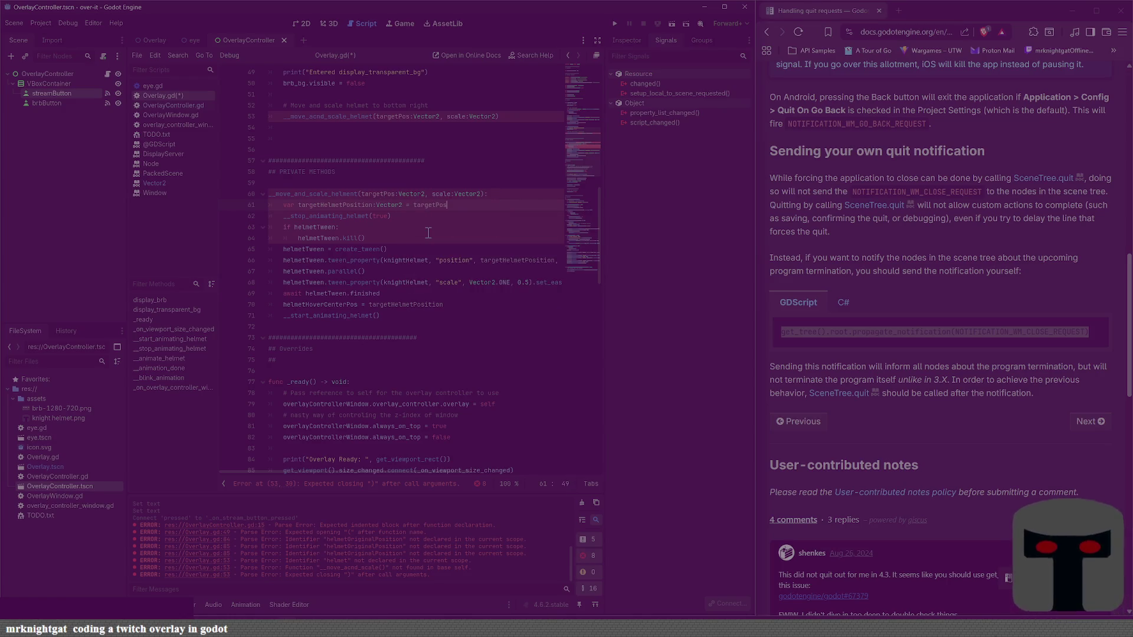
key("ctrl+s")
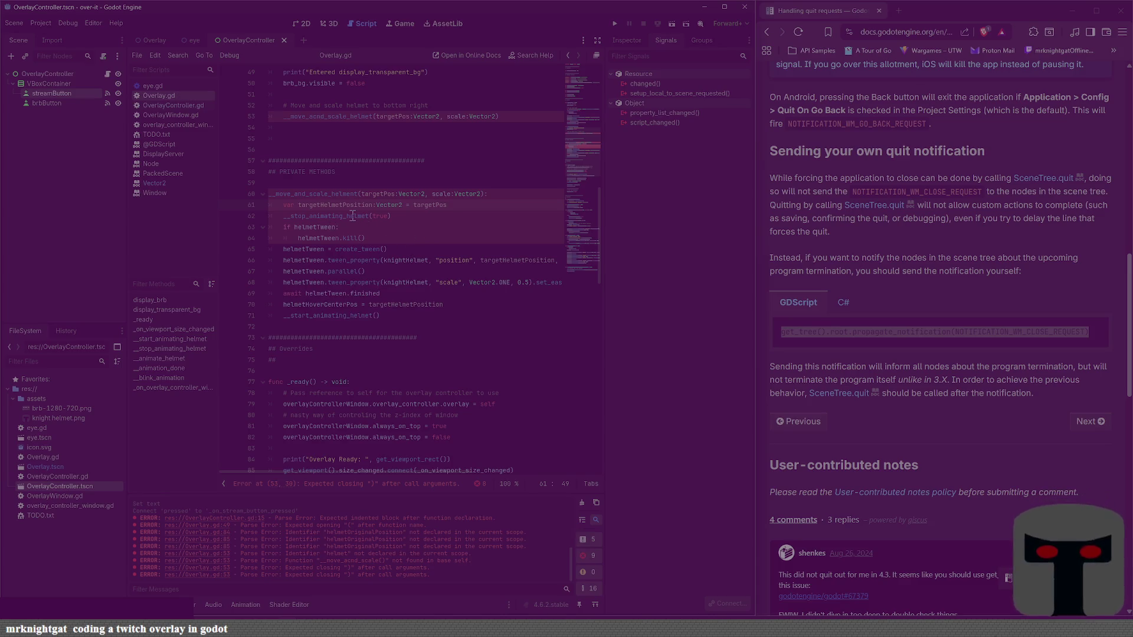
left_click(478, 282)
left_click(511, 286)
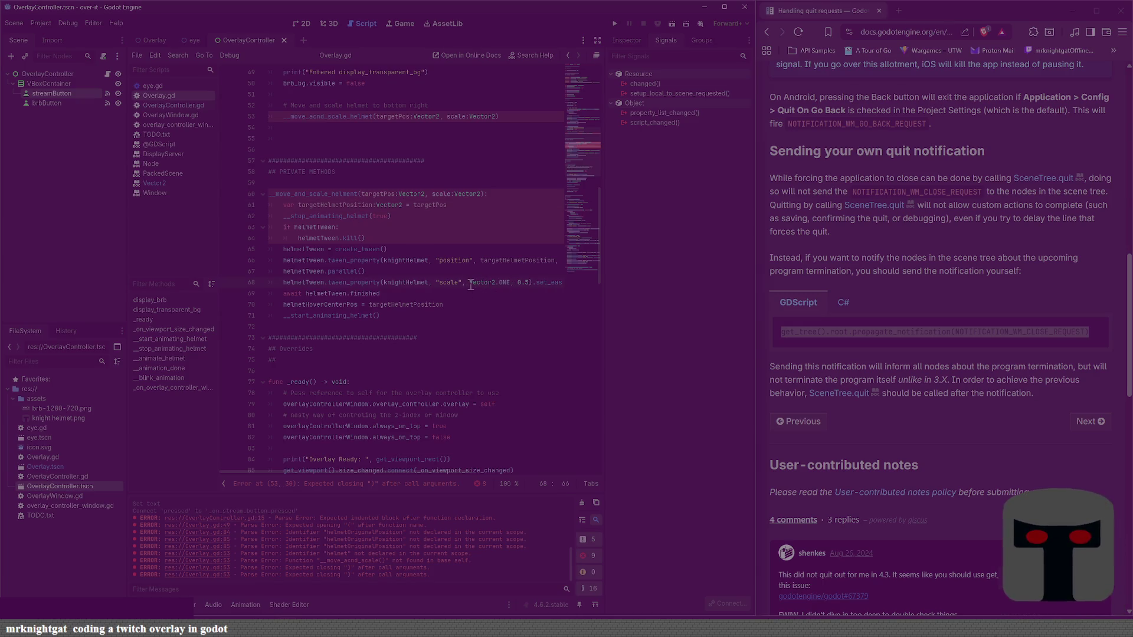
left_click(453, 228)
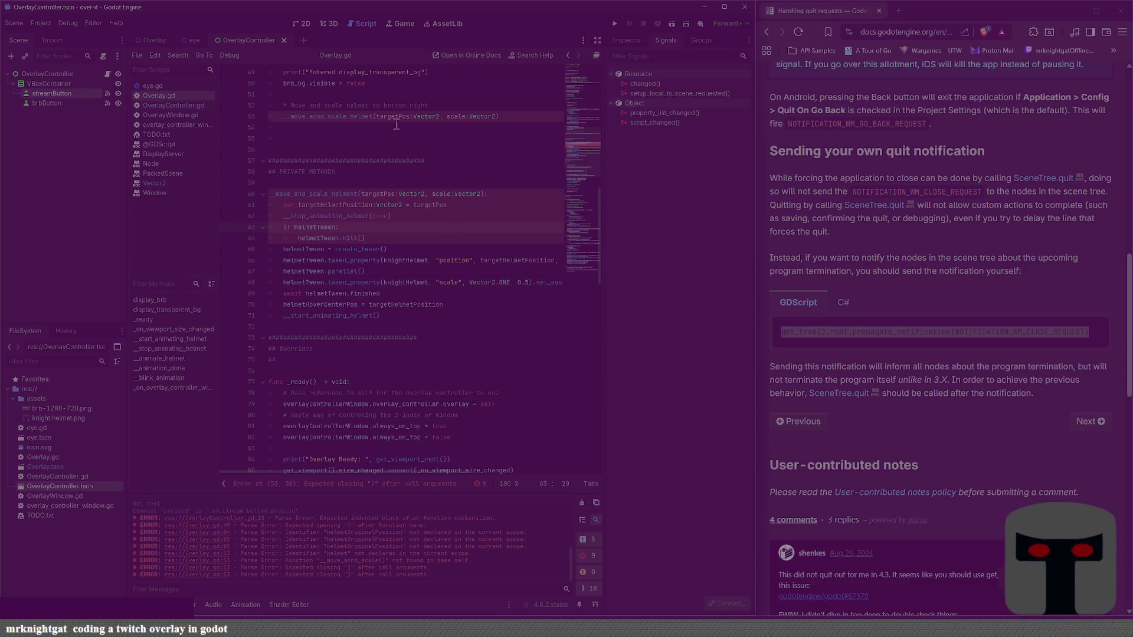
left_click(377, 116)
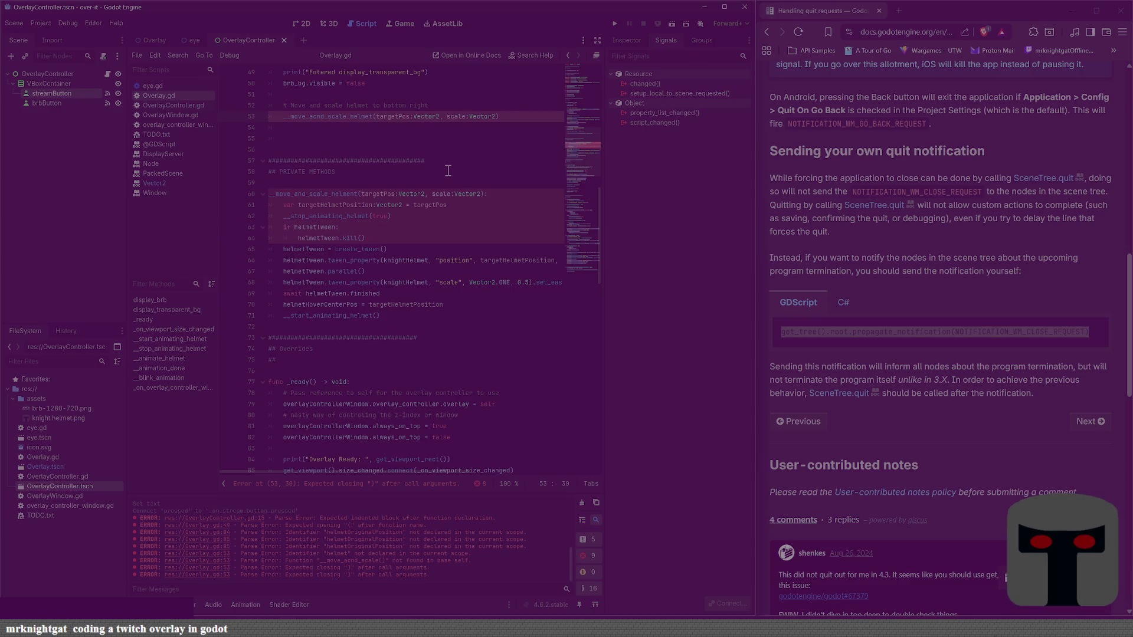
Step: Replace targetPos with helmetStreamPosition on line 61 of the helper
key("shift+End")
double_click(446, 207)
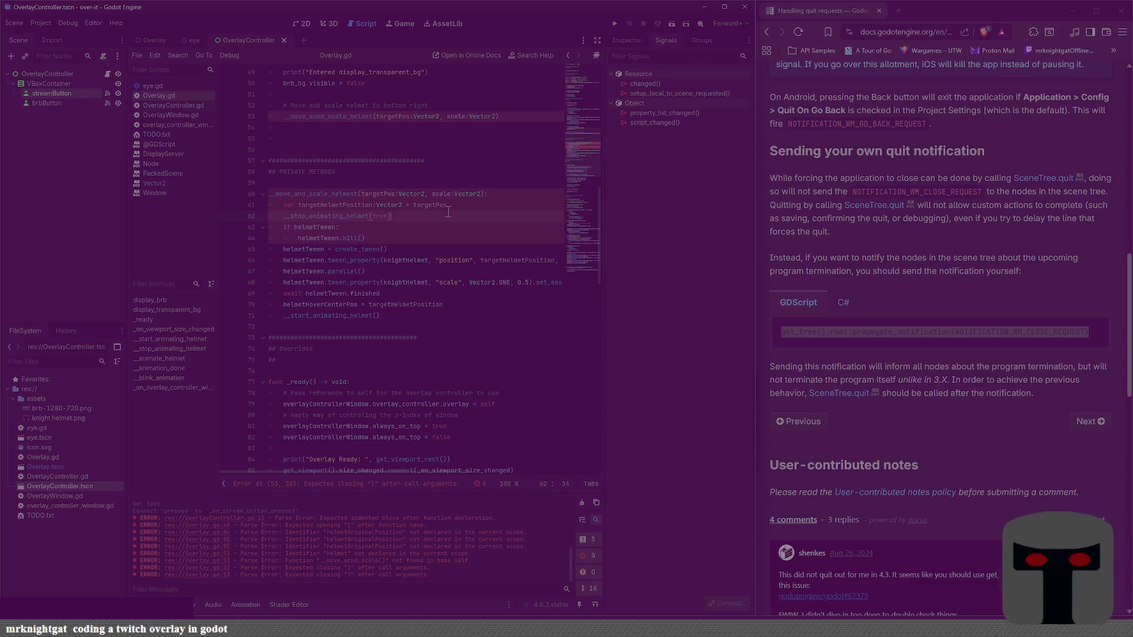
type("helmetStreamPosition")
key("shift+Home")
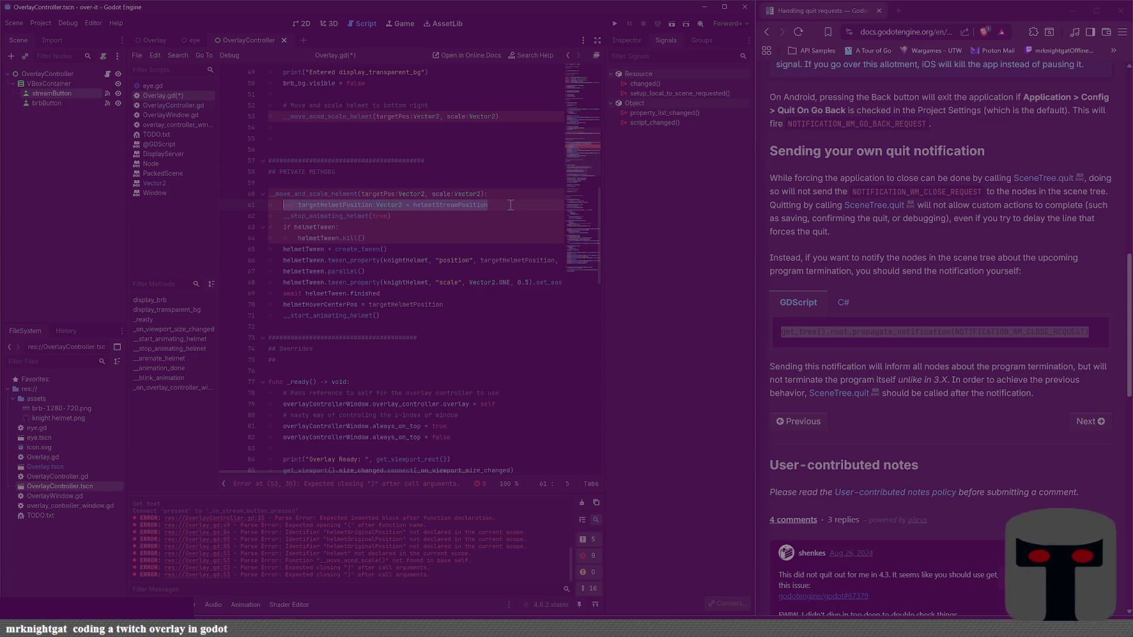
Step: Make the line 53 call pass helmetStreamPosition and Vector2.ONE, then save Overlay.gd
left_click(432, 116)
key("BackSpace")
key("BackSpace")
key("BackSpace")
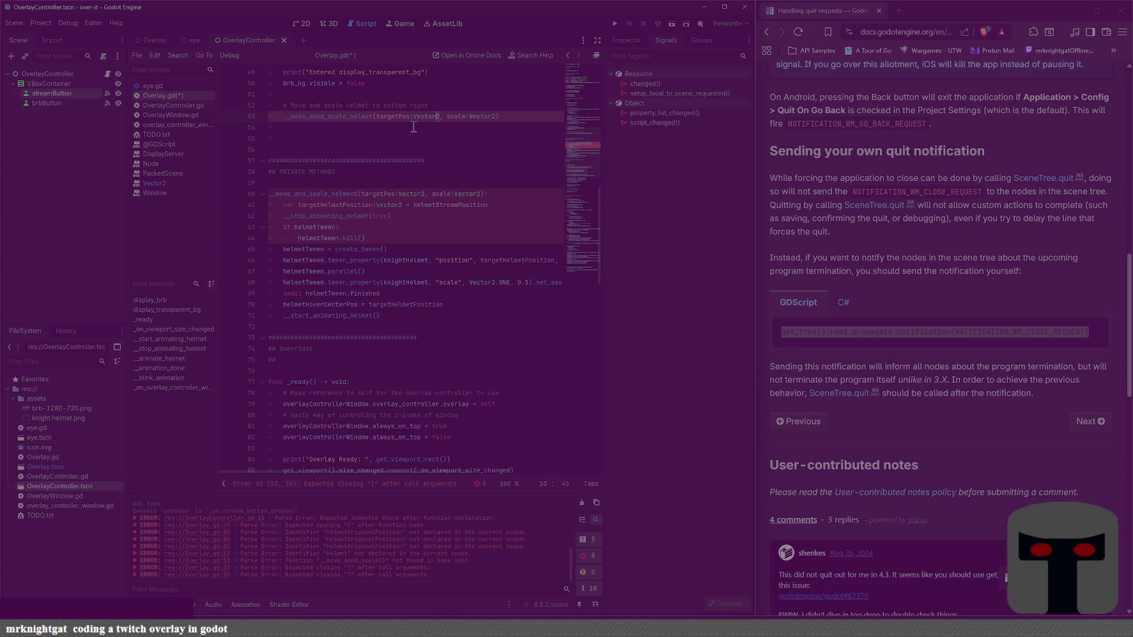
type("helmetS")
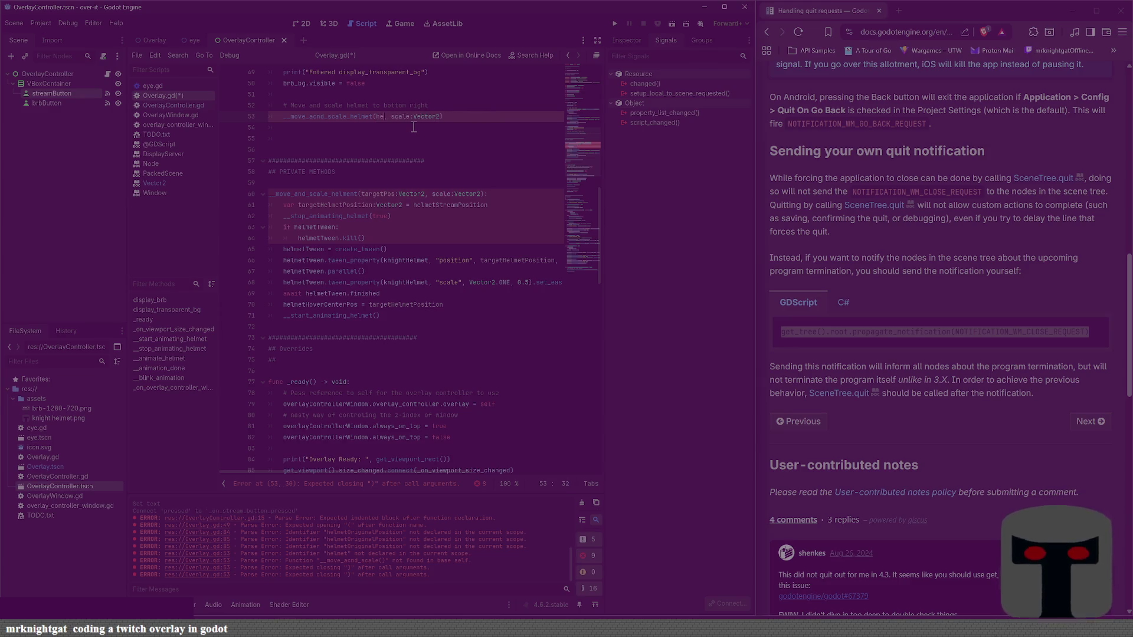
key("Return")
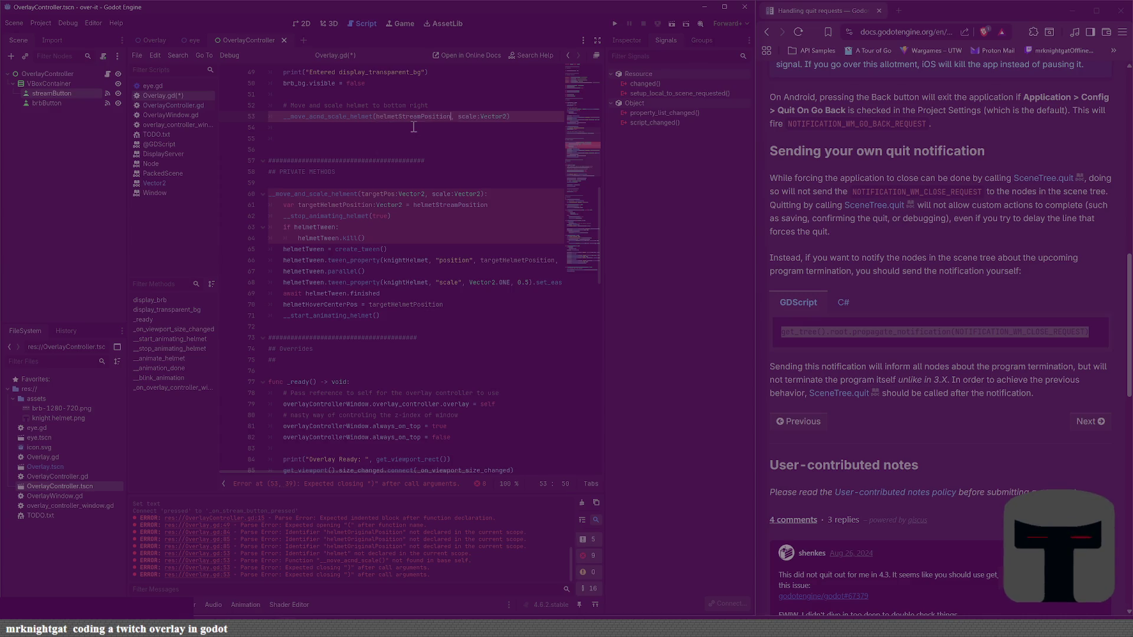
key("shift+End")
key("BackSpace")
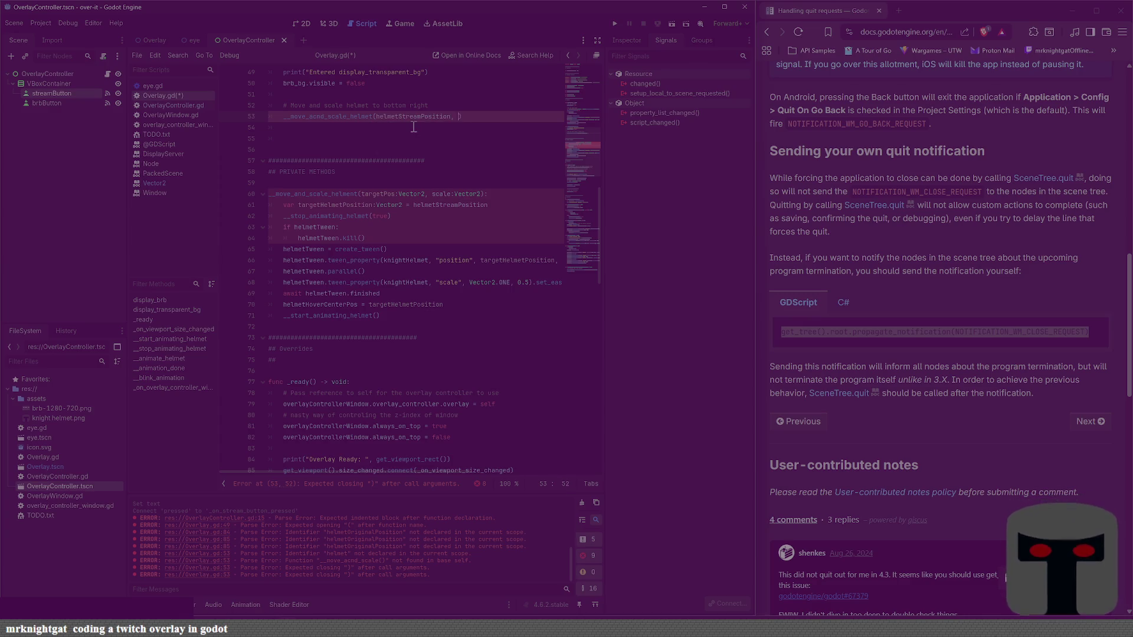
type("Vector")
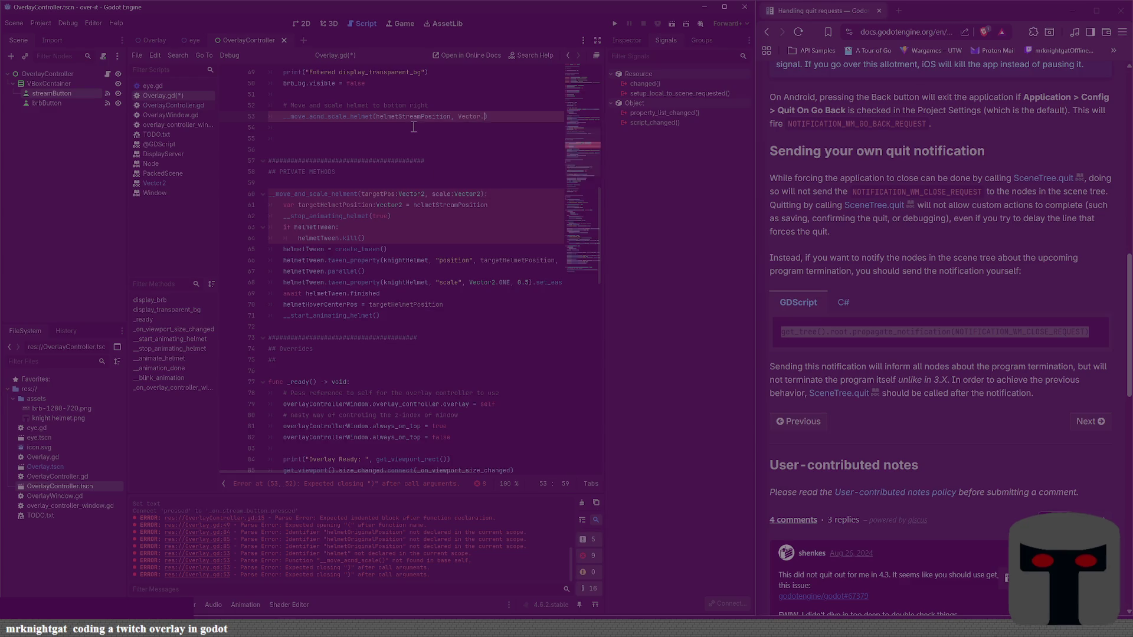
type("2.ONE")
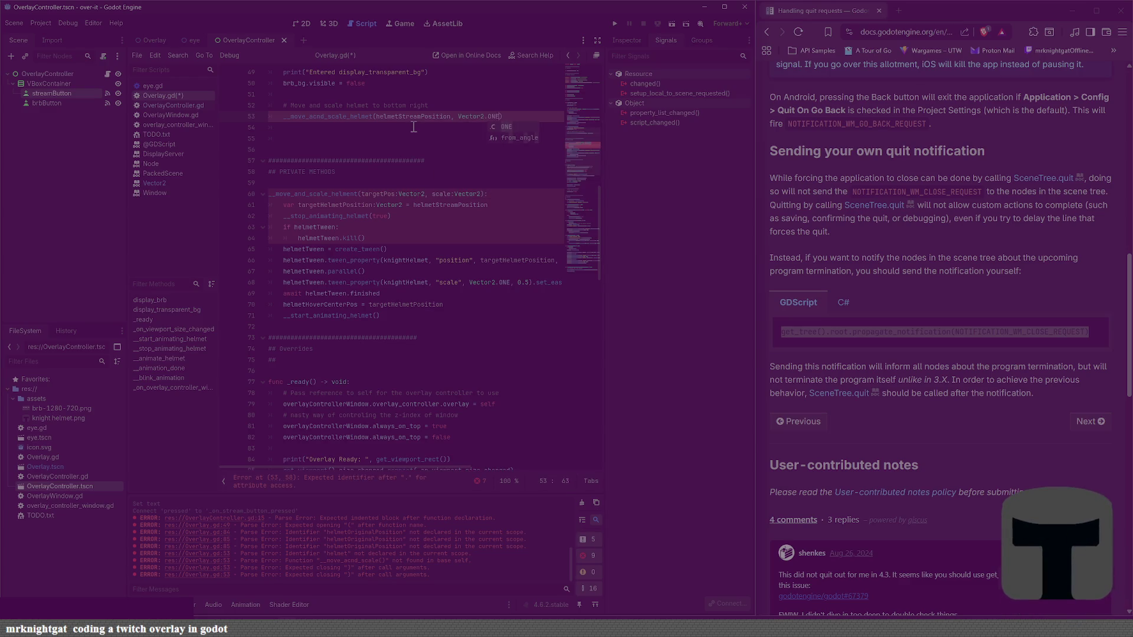
key("ctrl+s")
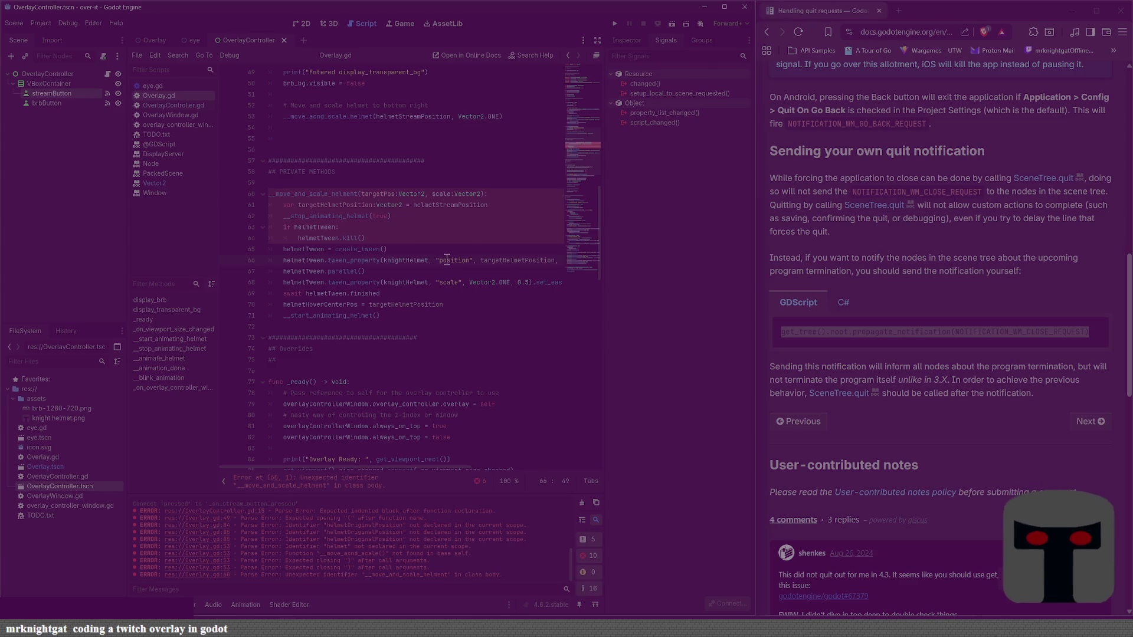
left_click(508, 215)
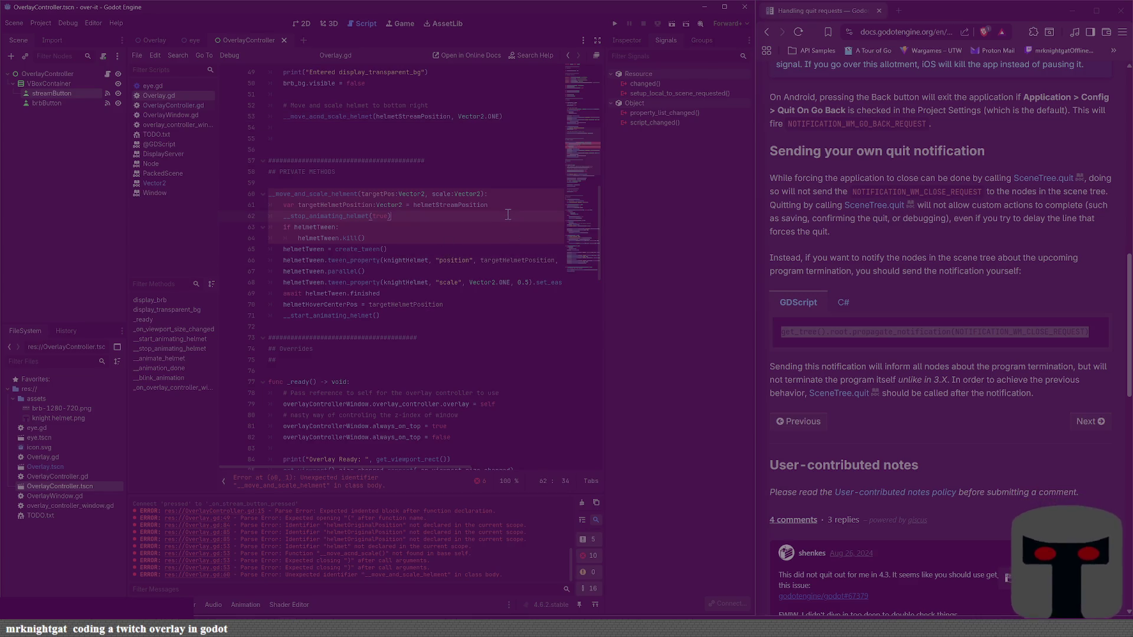
Step: Point the position tween at targetPos, save, and delete the targetHelmetPosition declaration line
double_click(434, 204)
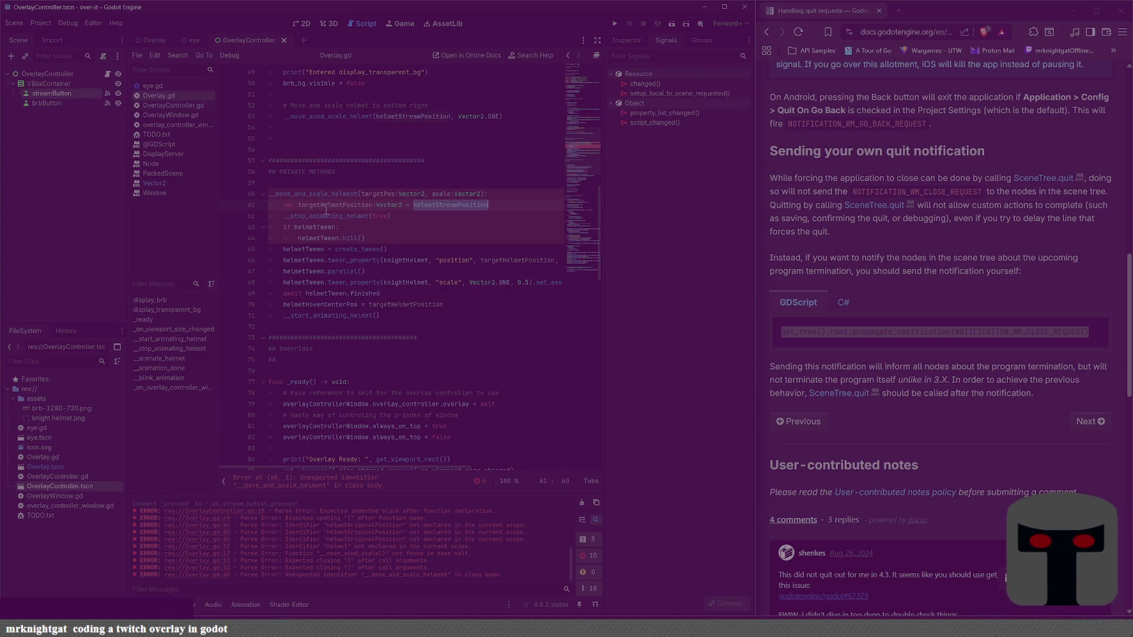
double_click(515, 262)
type("target")
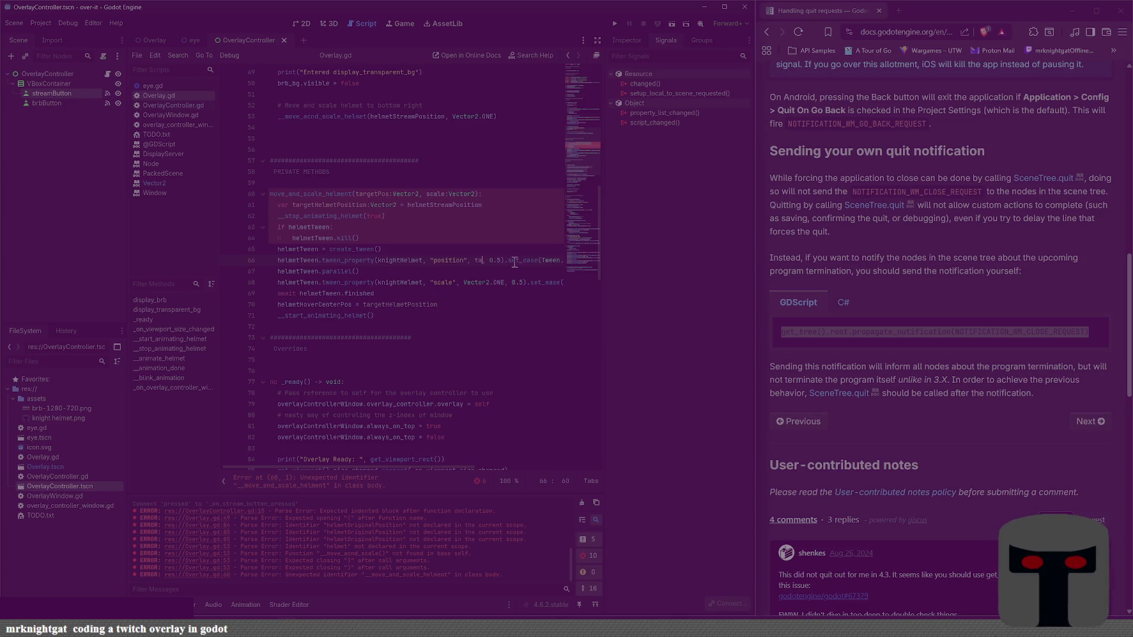
type("Pos")
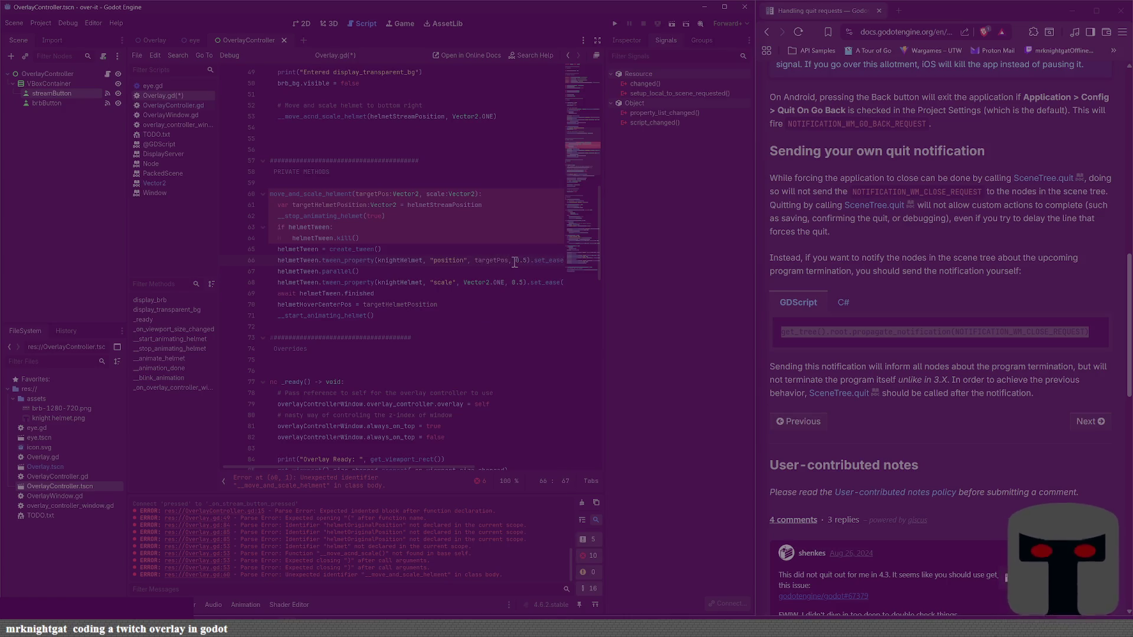
key("ctrl+s")
key("Up")
key("Up")
key("Up")
key("shift+Home")
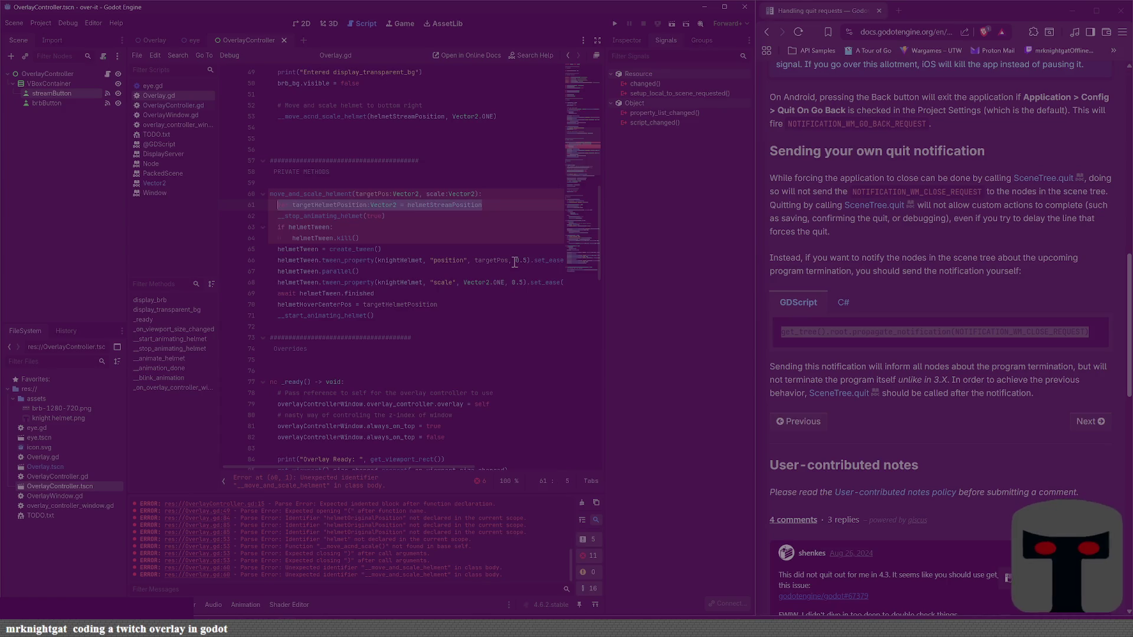
key("BackSpace")
key("BackSpace")
key("BackSpace")
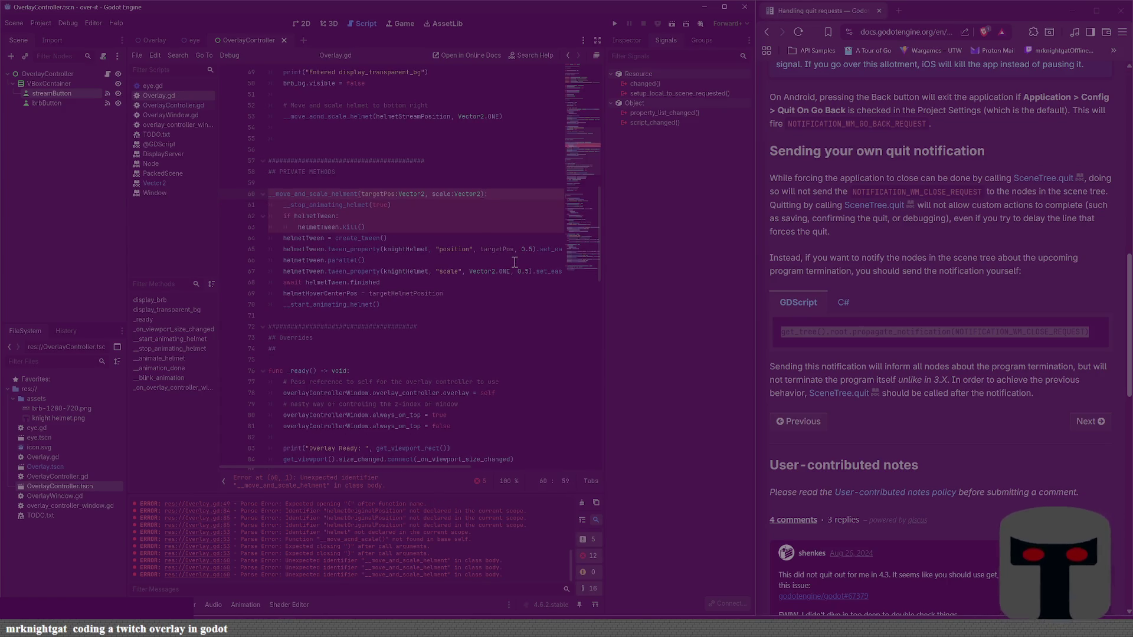
Step: Add 'func' before the __move_and_scale_helmet header, set helmetHoverCenterPos to targetPos, and save
key("Down")
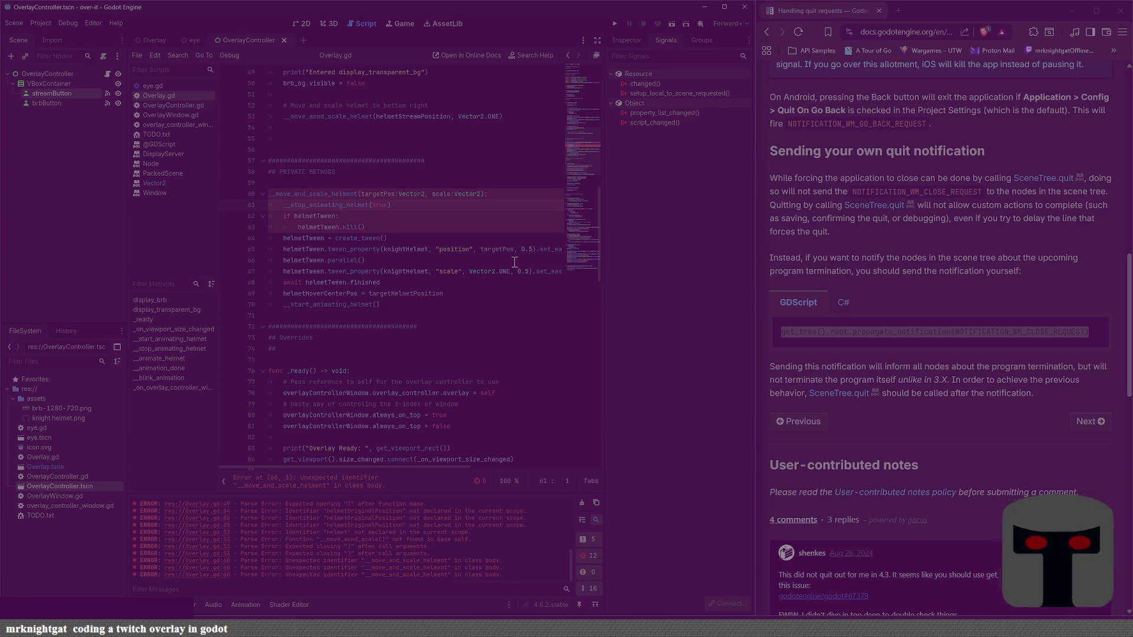
key("Return")
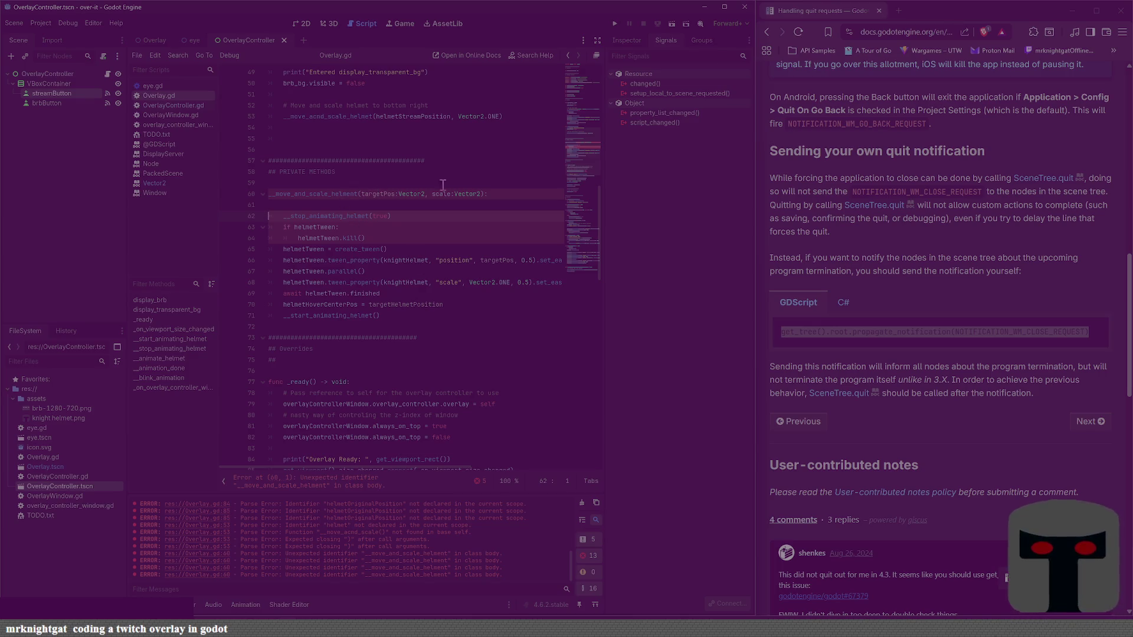
key("Up")
key("Up")
type("func")
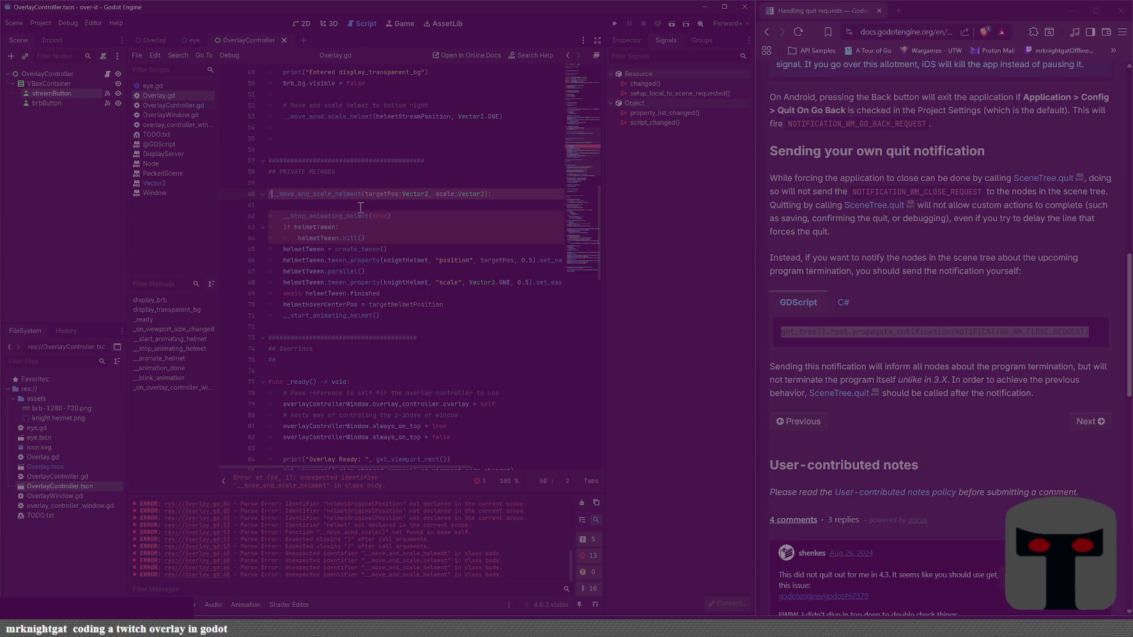
left_click(360, 208)
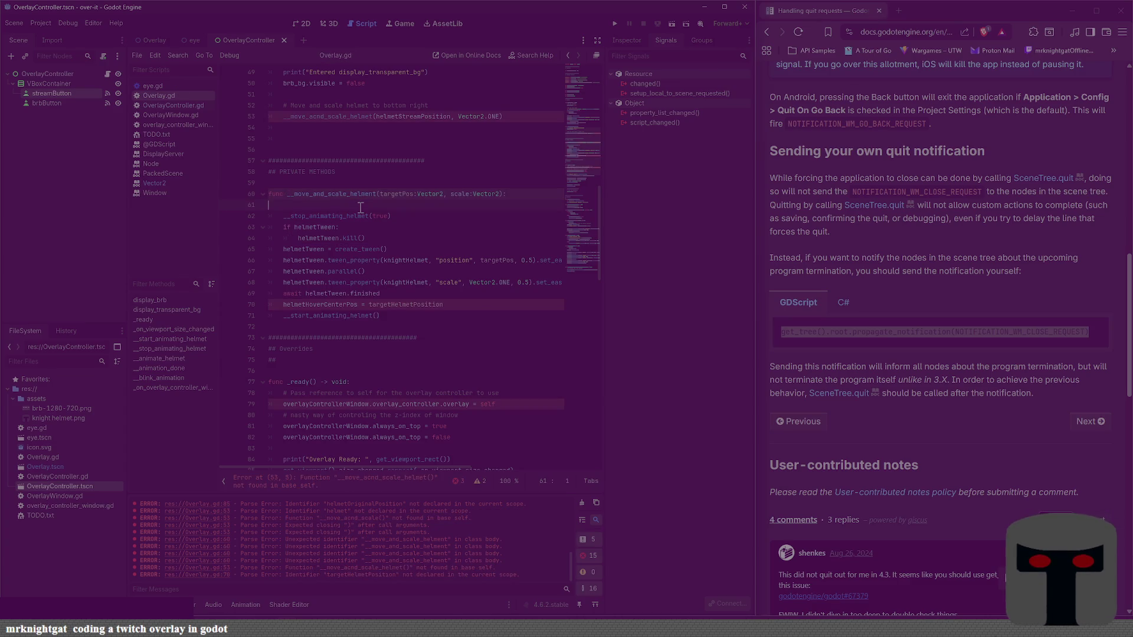
key("BackSpace")
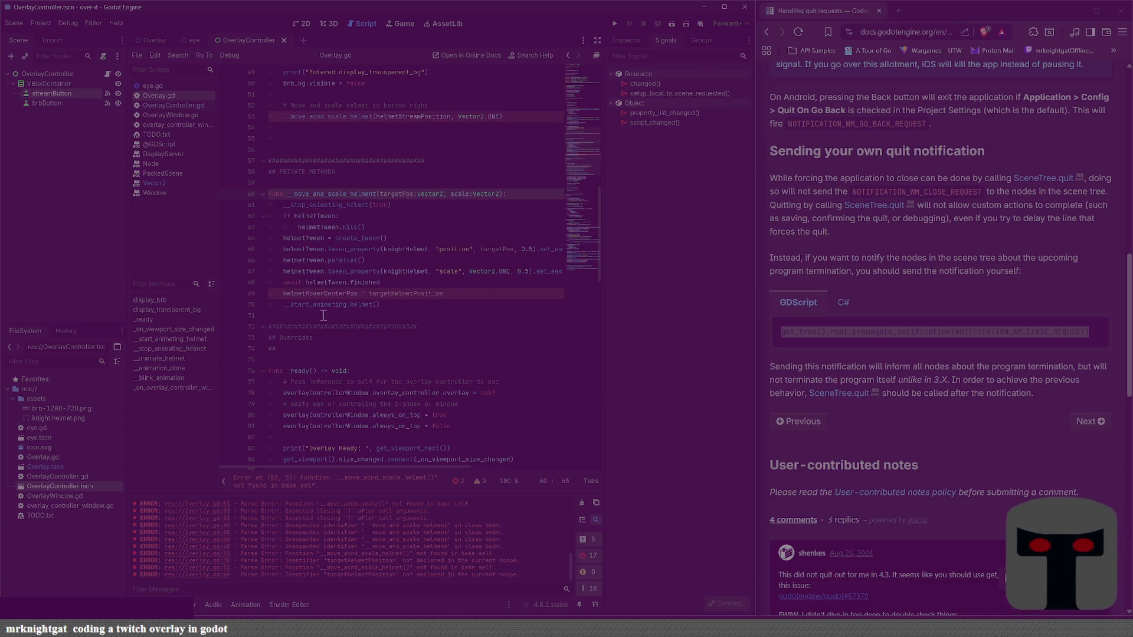
double_click(380, 292)
type("target")
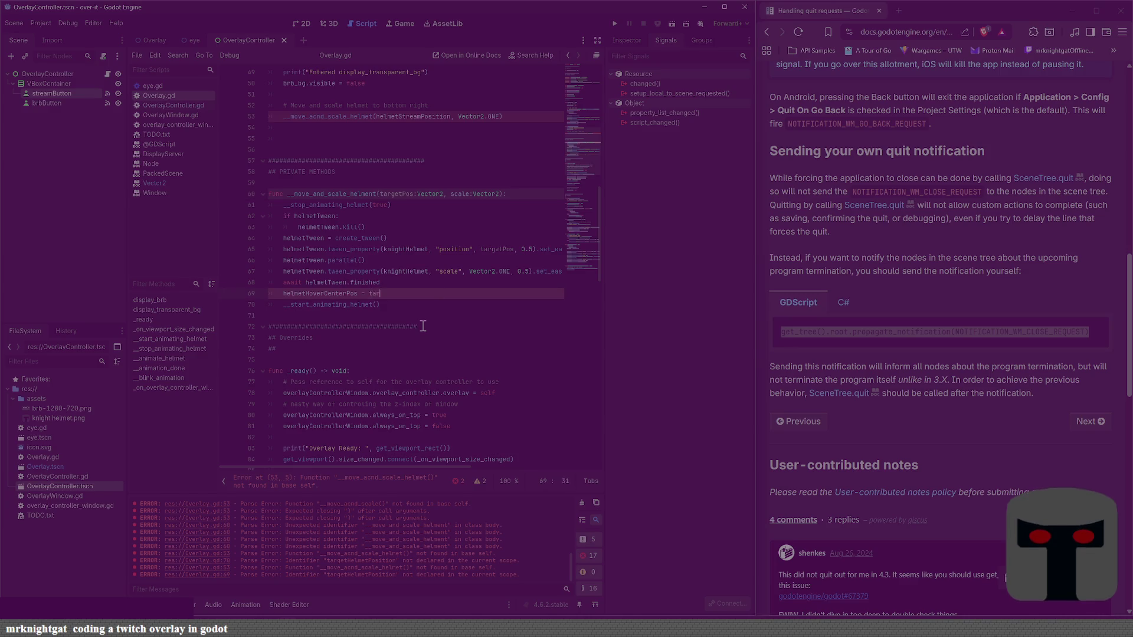
key("Return")
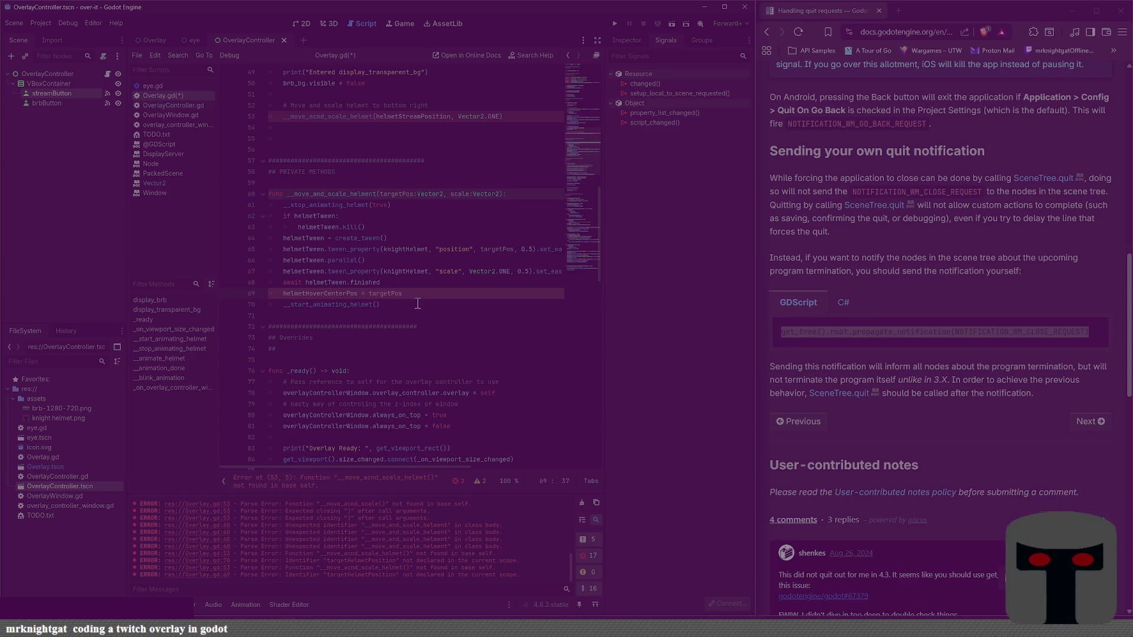
key("ctrl+s")
scroll(386, 310, "up", 1)
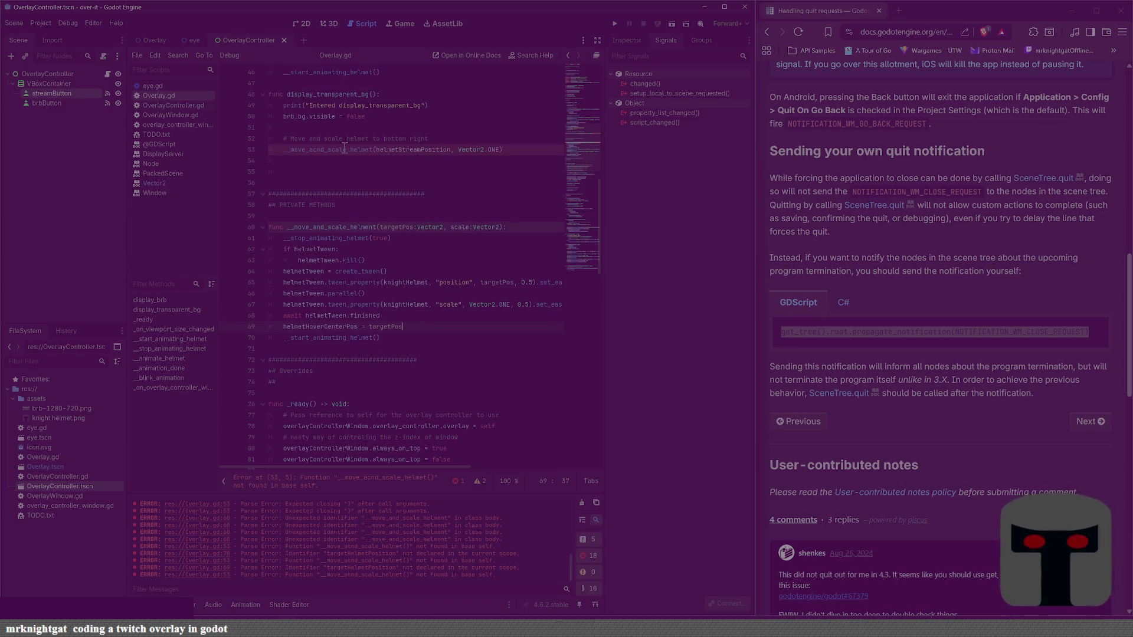
Step: Rewrite the line 52 comment as 'Move and scale helmet back to the stream position' and save
mouse_move(400, 153)
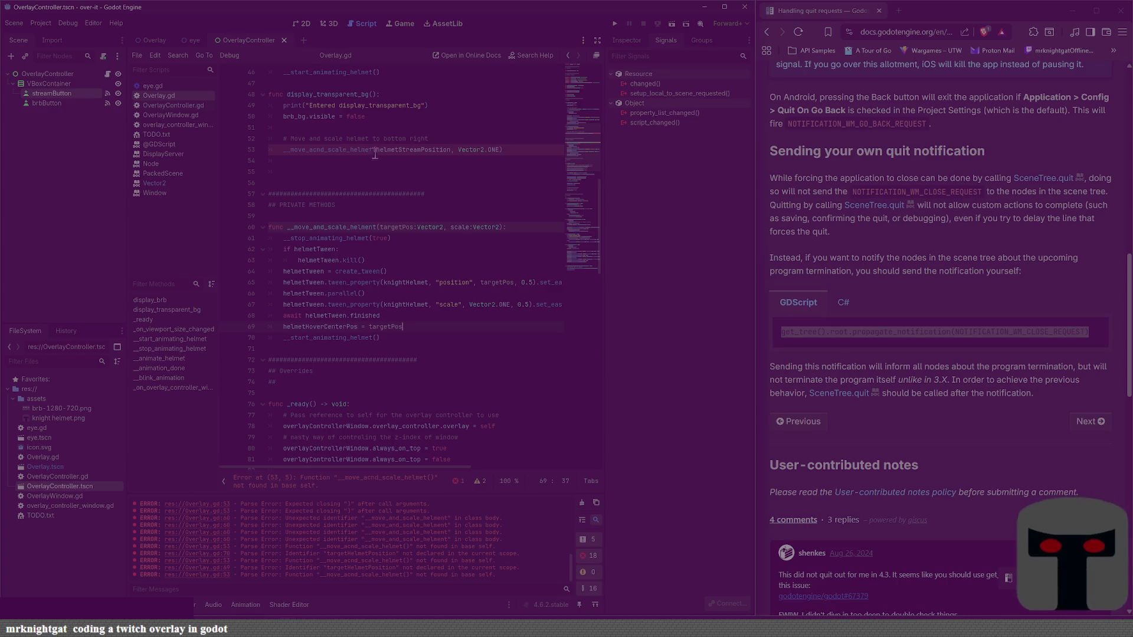
left_click(448, 142)
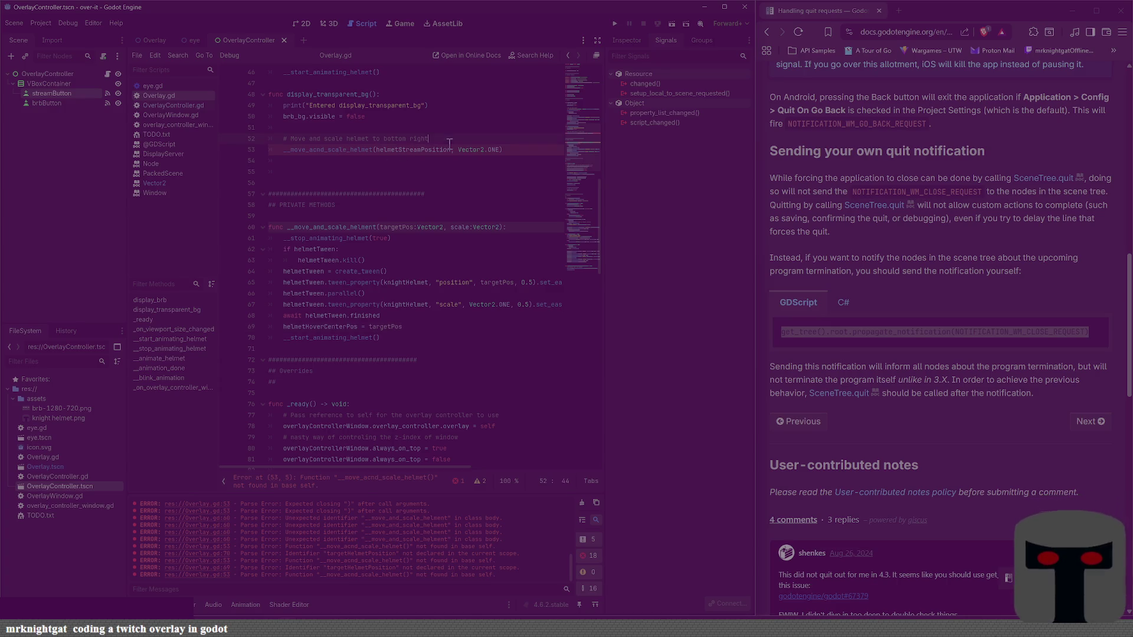
left_click(345, 141, "shift")
type("helemet b")
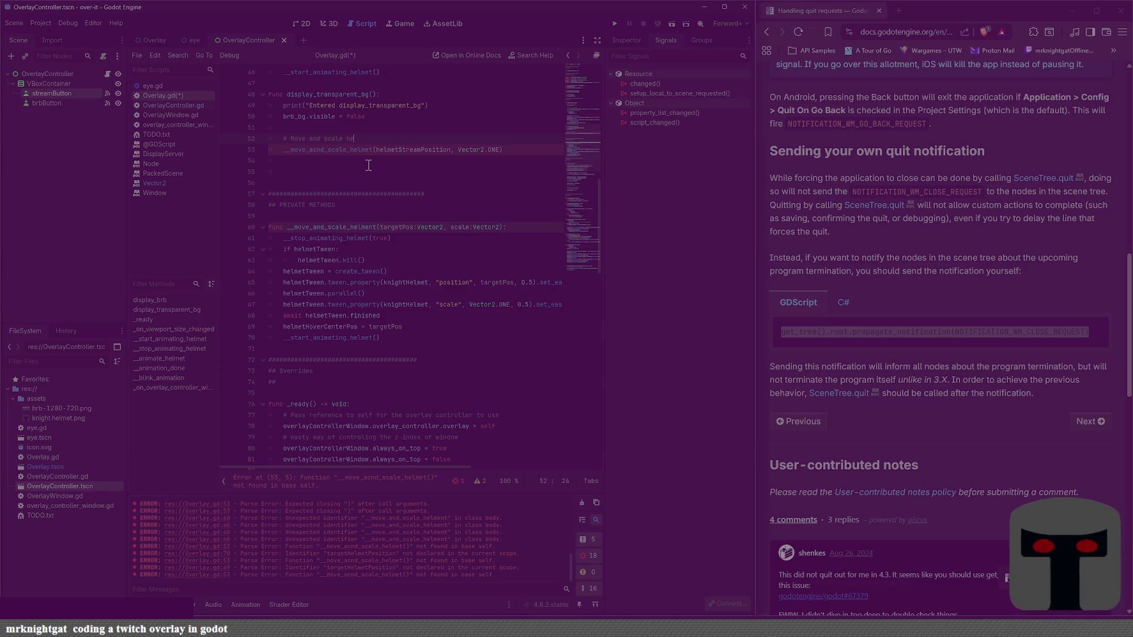
type("ack tot he s")
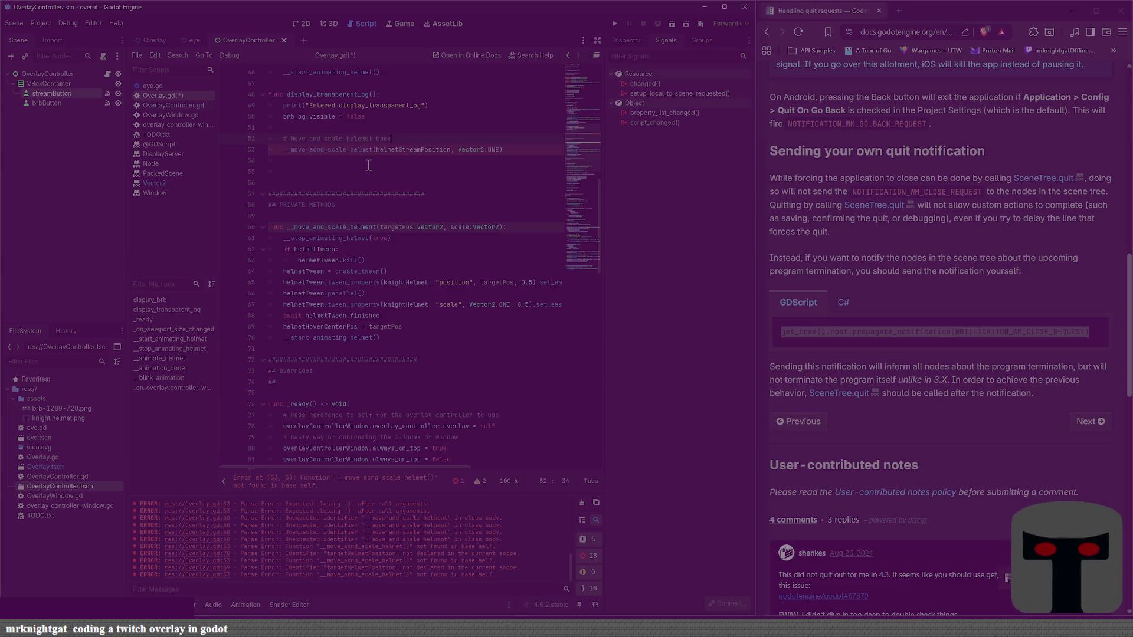
key("BackSpace")
key("BackSpace")
key("BackSpace")
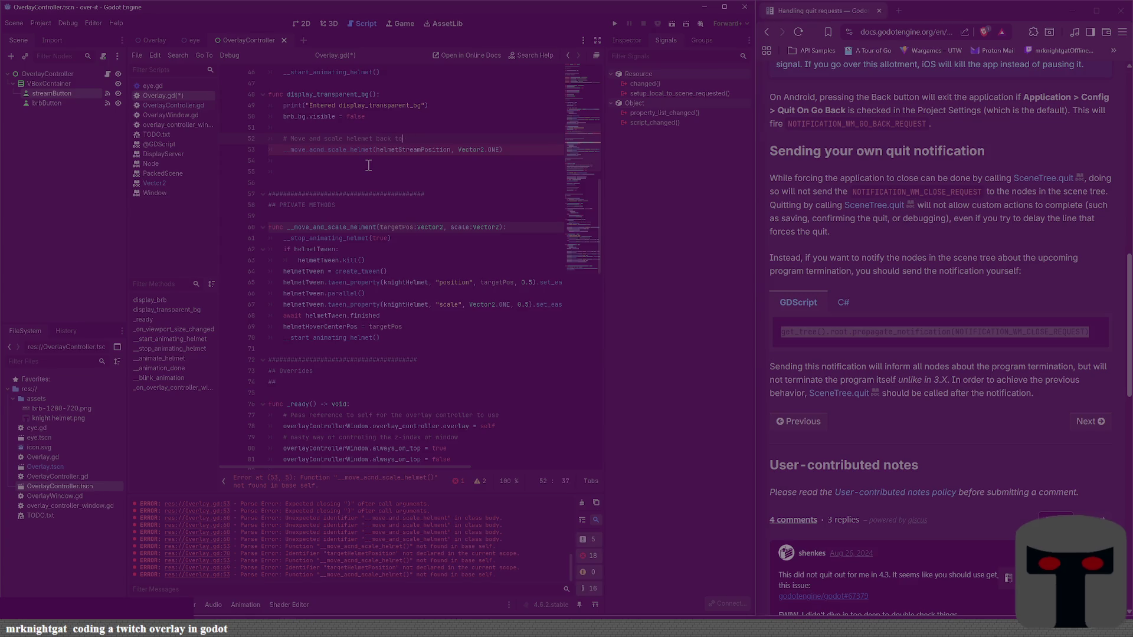
type(" the stream posit")
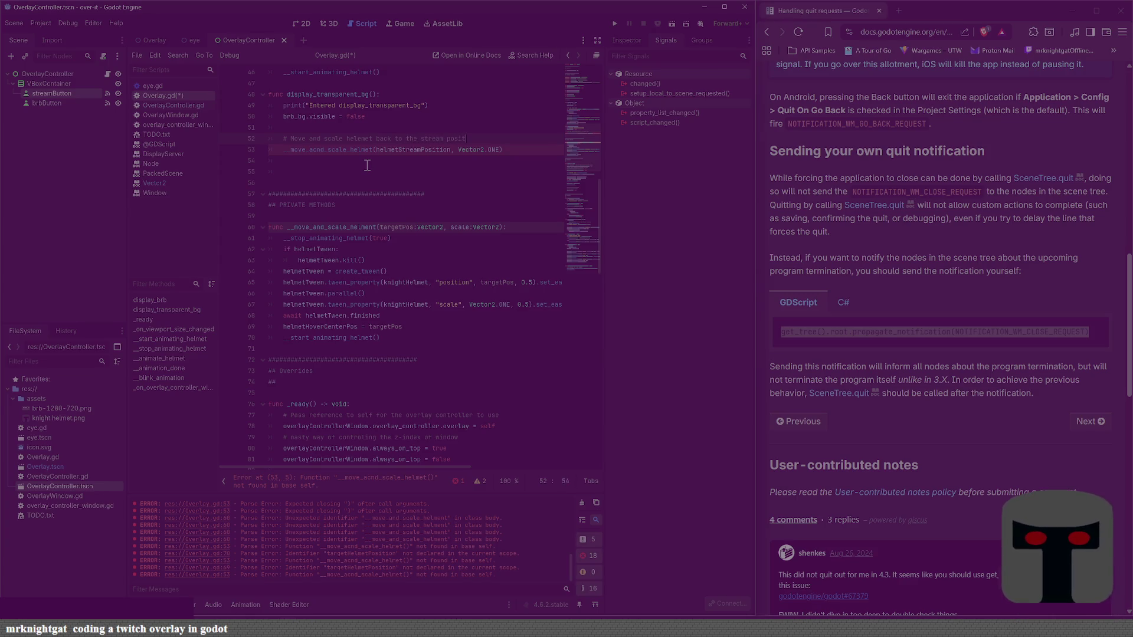
type("ion")
key("ctrl+s")
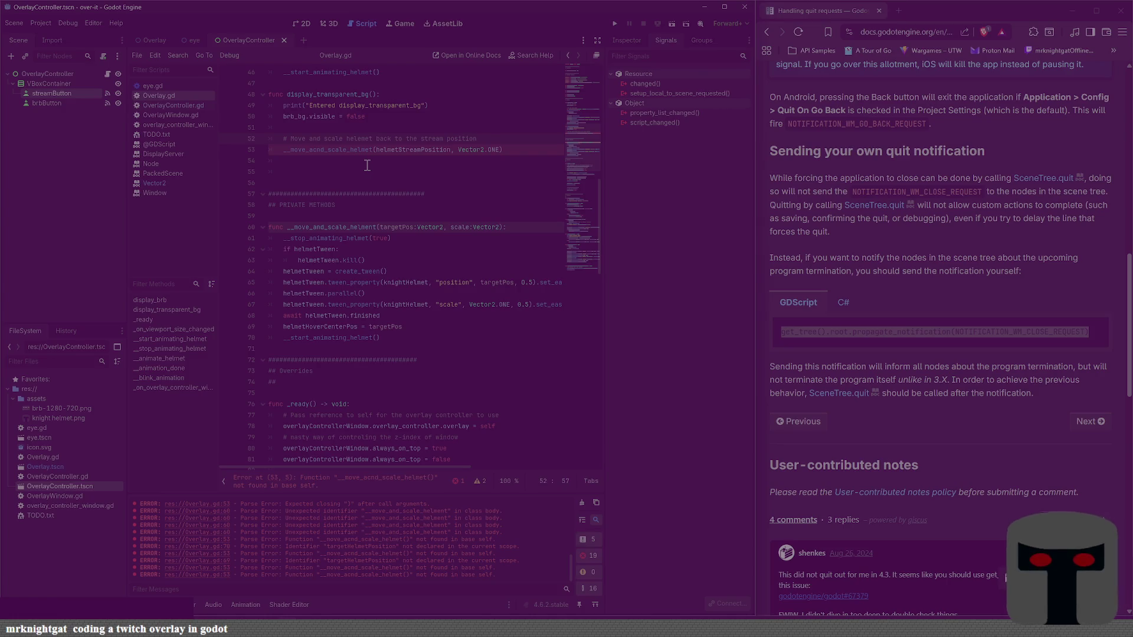
Step: Move to the misspelled helper call on line 53 and start selecting the comment line above it
left_click(367, 165)
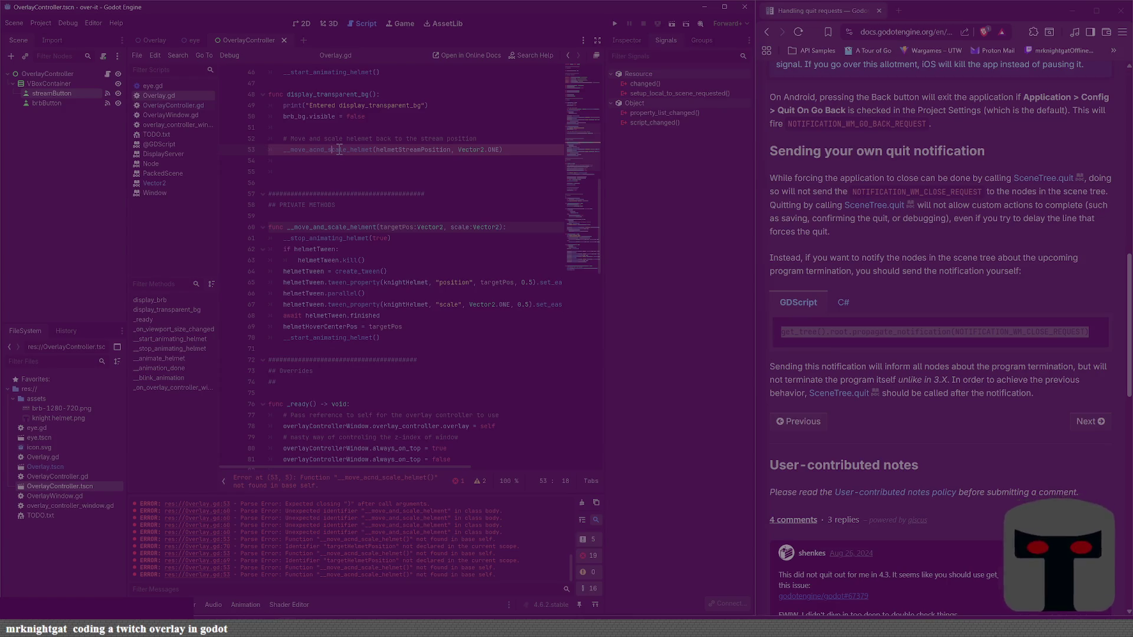
left_click(339, 149)
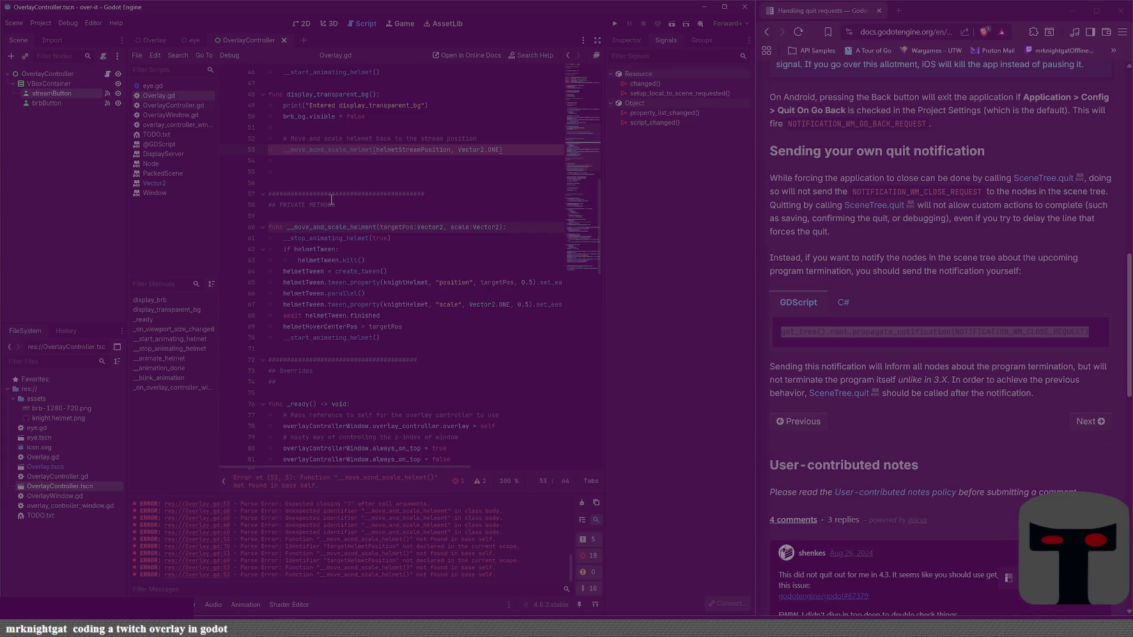
key("shift+Home")
Step: Delete the comment line, join the helper call up, and save
key("BackSpace")
key("BackSpace")
key("BackSpace")
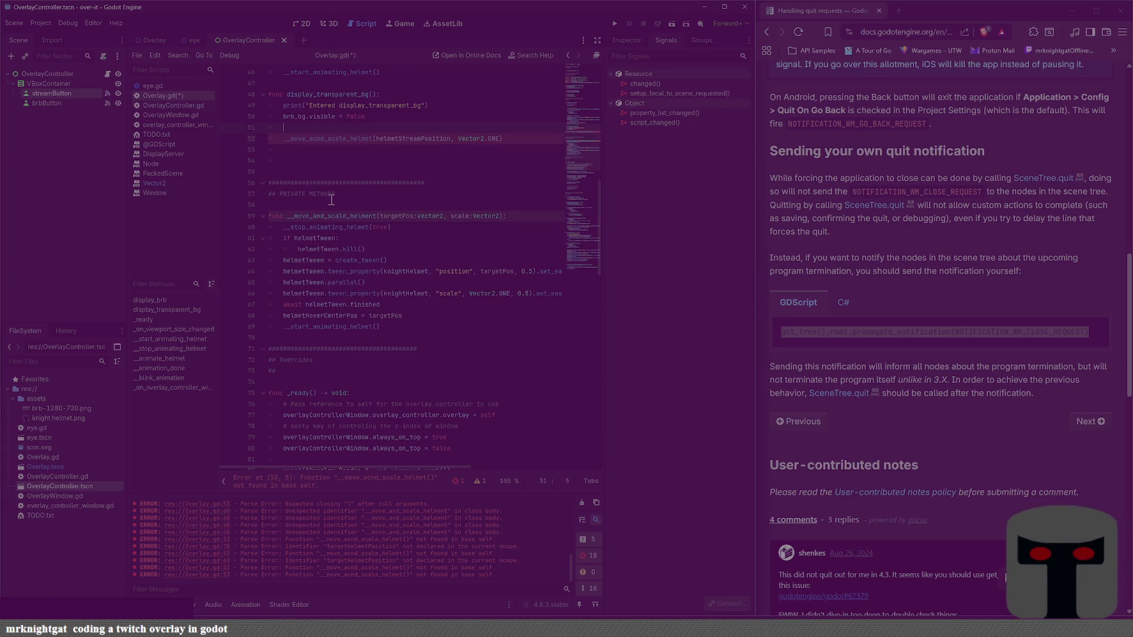
key("BackSpace")
key("BackSpace")
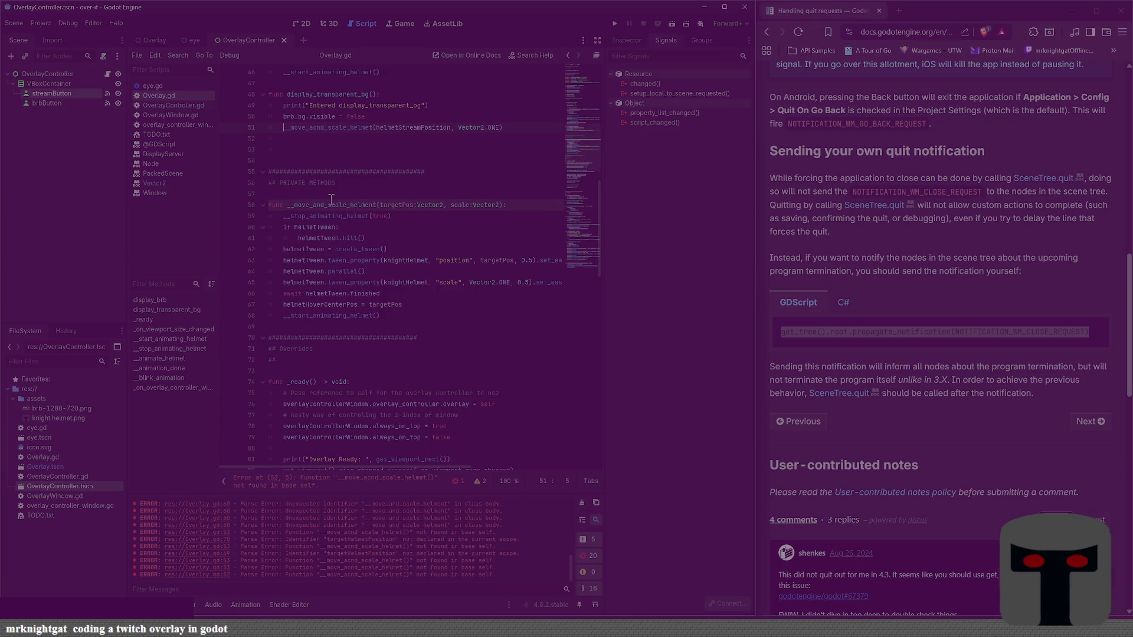
key("ctrl+s")
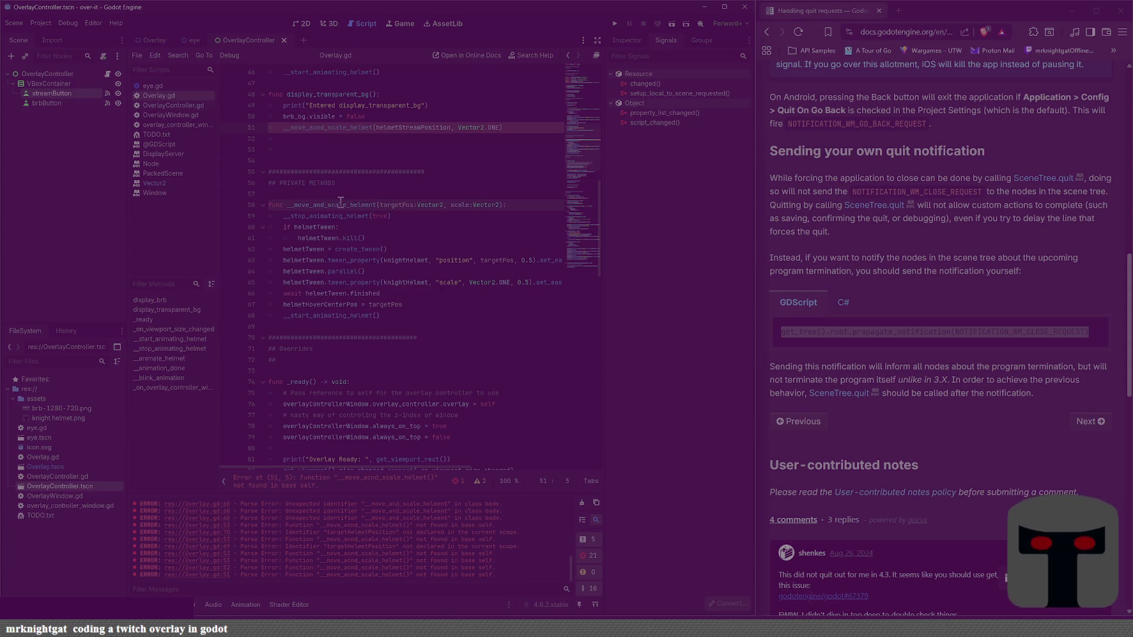
Step: Copy the function name from its definition over the misspelled call and remove the extra blank line
double_click(340, 205)
key("ctrl+c")
double_click(333, 127)
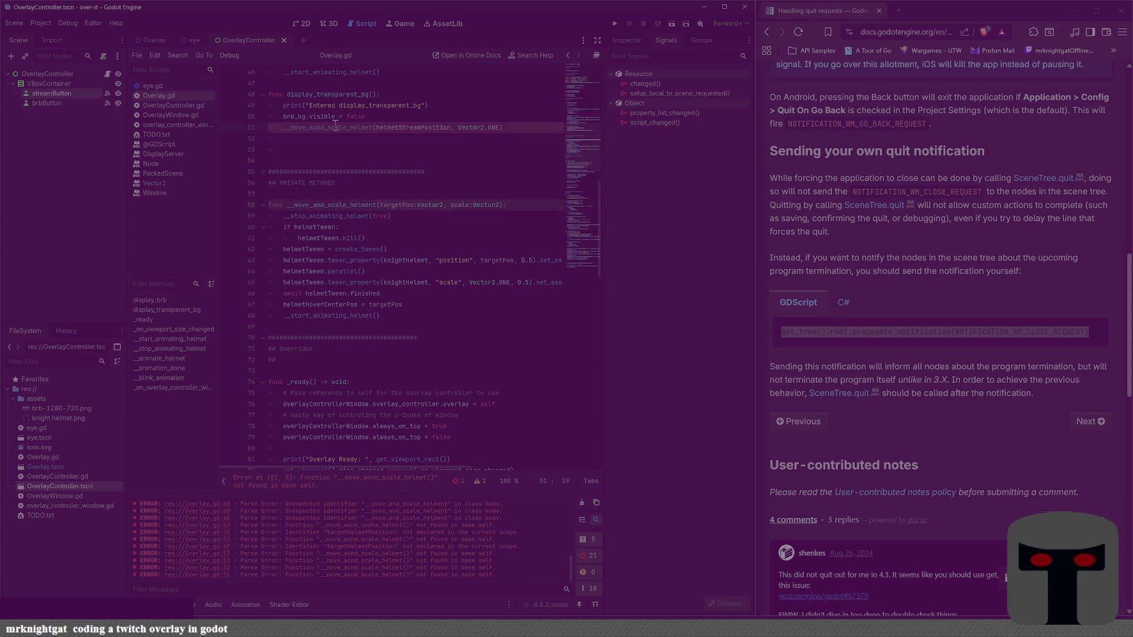
key("ctrl+v")
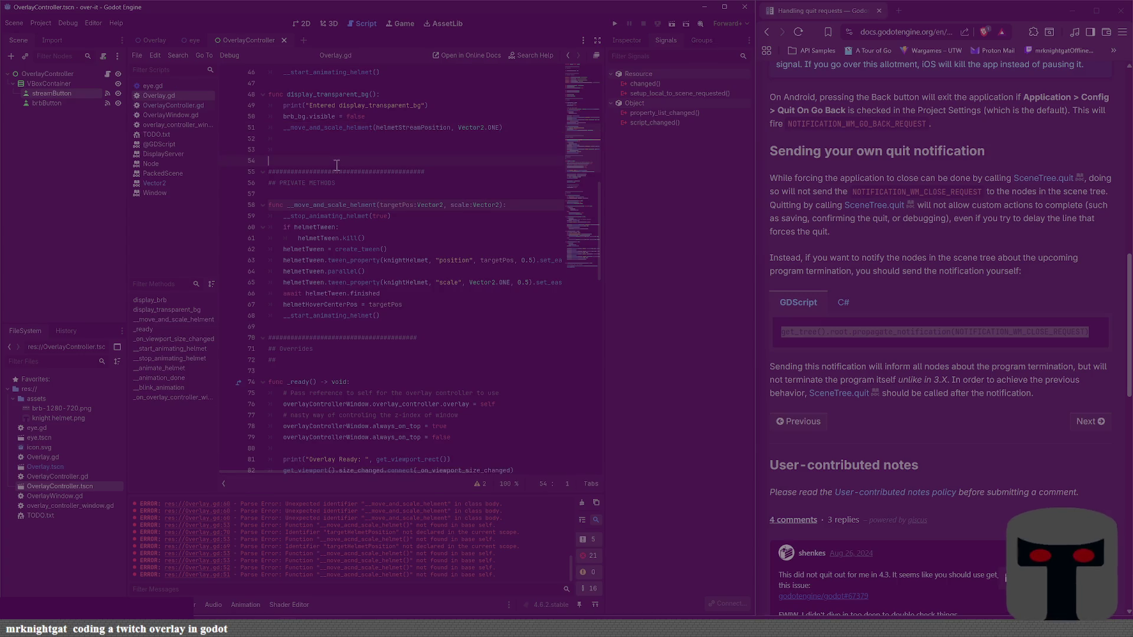
key("BackSpace")
key("BackSpace")
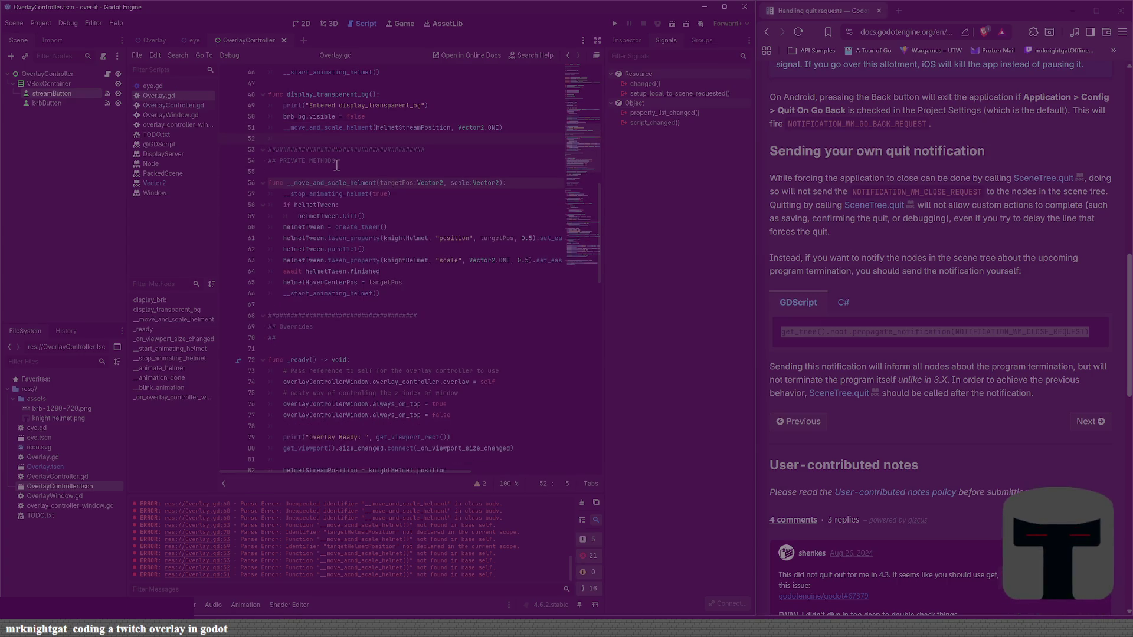
scroll(336, 165, "up", 6)
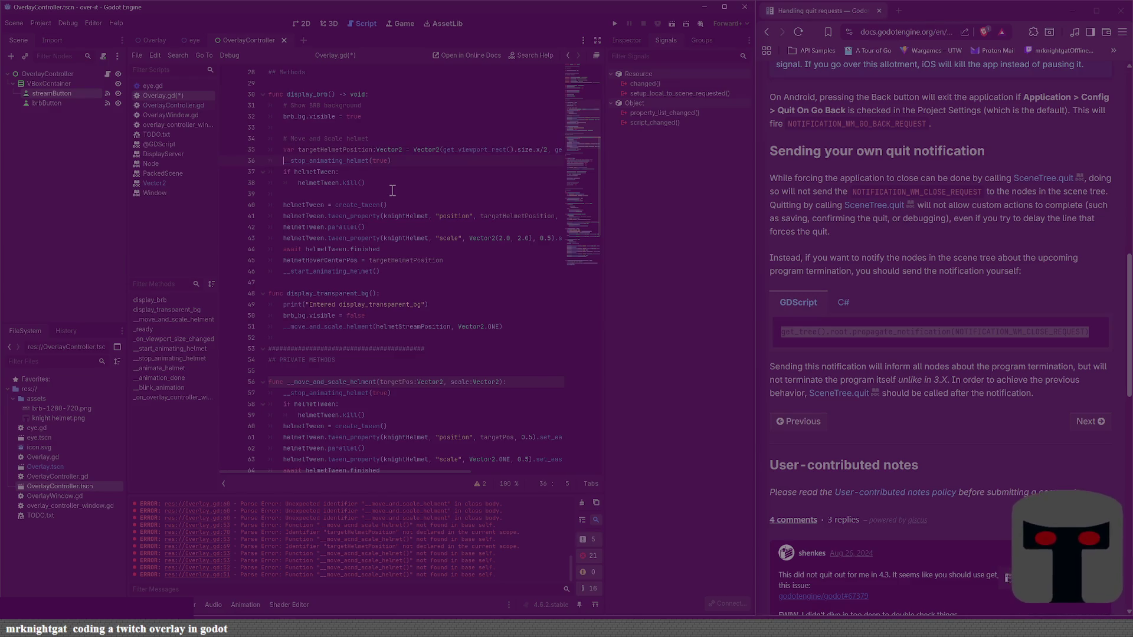
Step: Add a __move_and_scale_helment(targetHelmetPosition, Vector2.ONE*2) call in display_brb and save
key("Return")
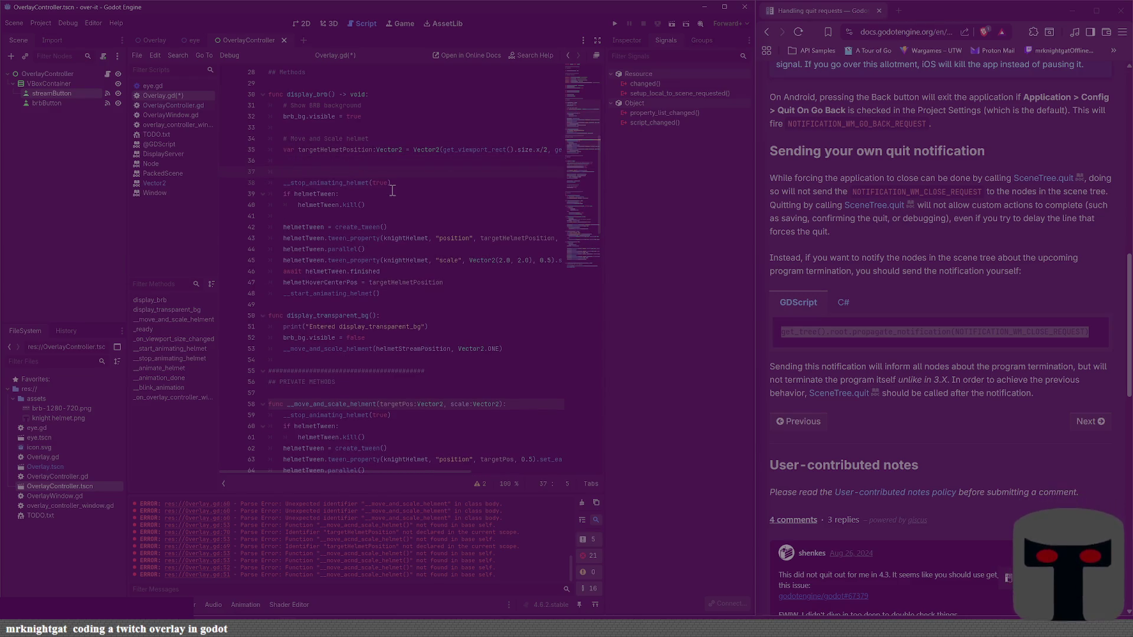
type("move_")
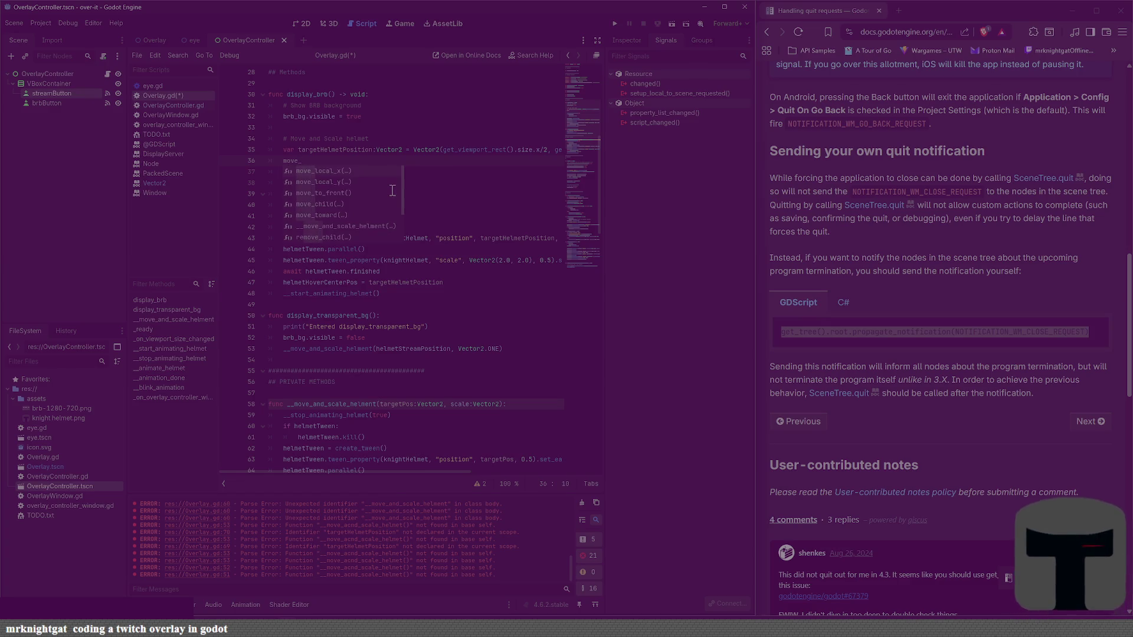
type("and_sc")
key("Return")
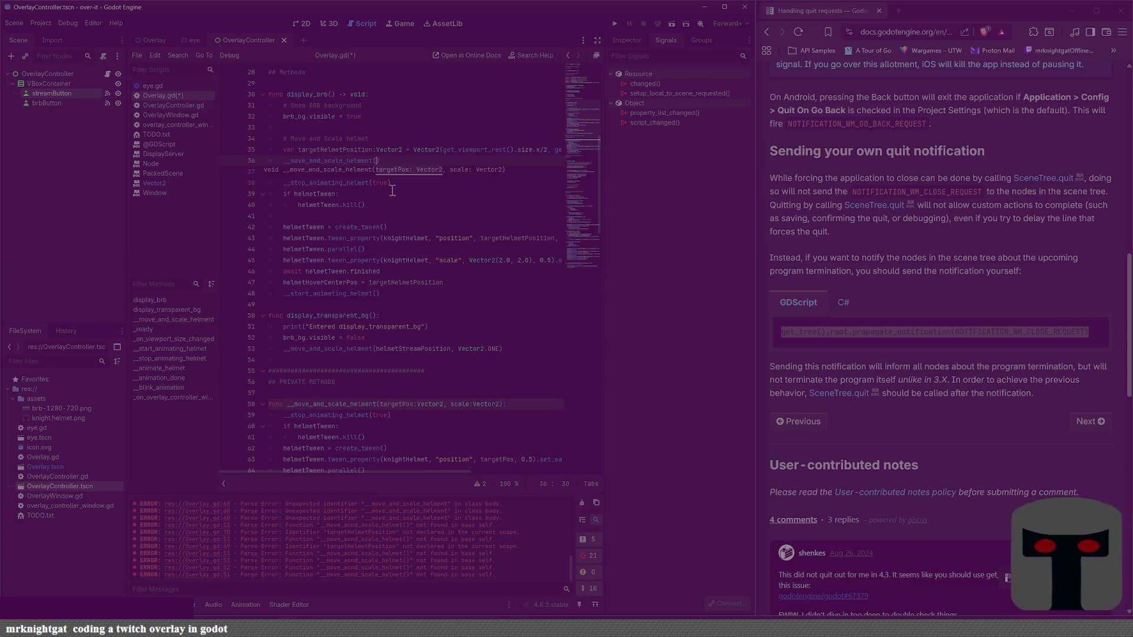
type("targetPos")
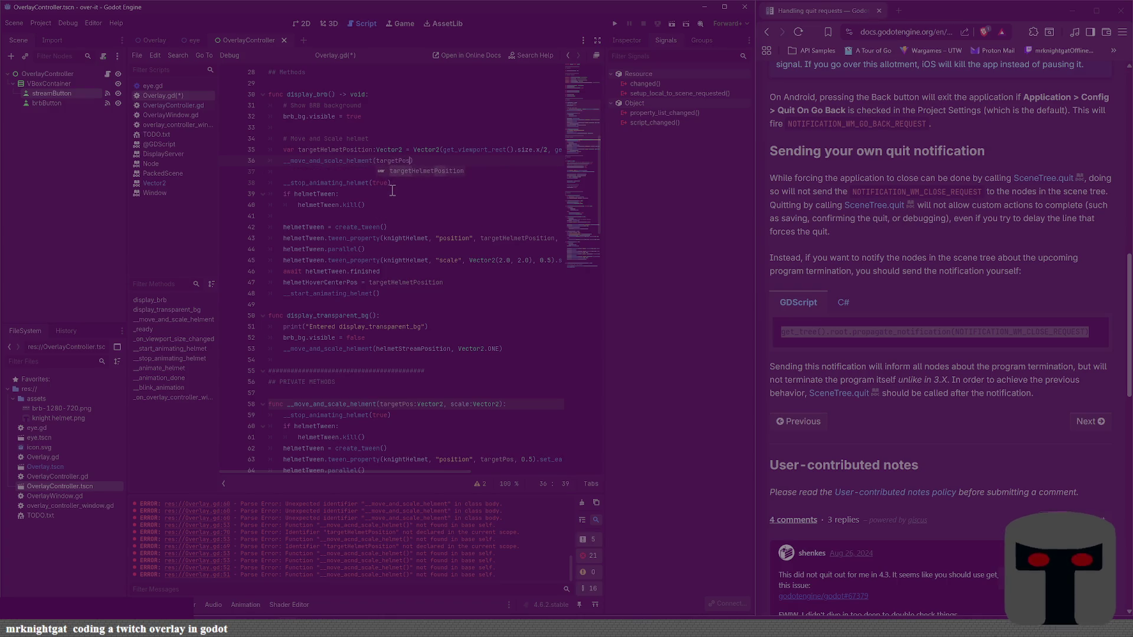
key("BackSpace")
key("BackSpace")
key("BackSpace")
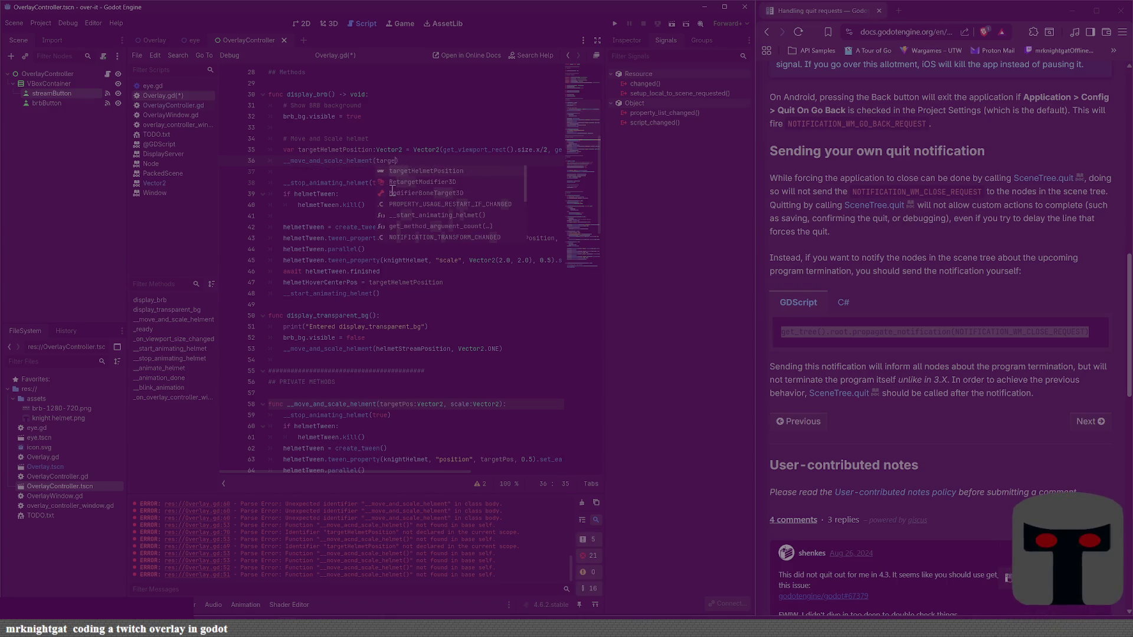
key("Return")
type(", ")
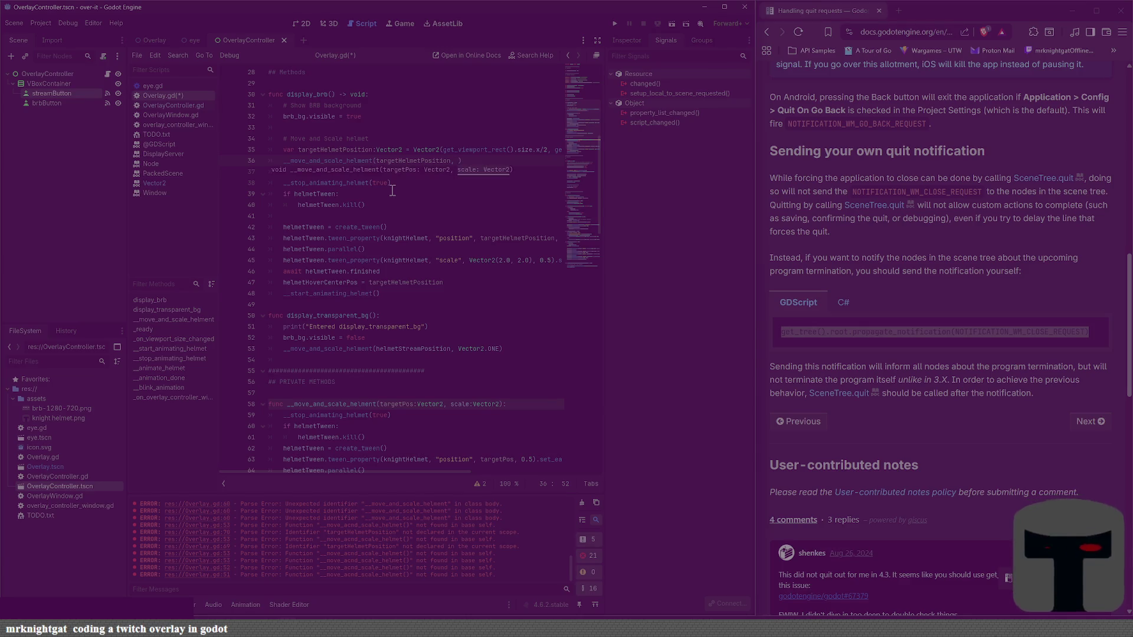
type("Vector.")
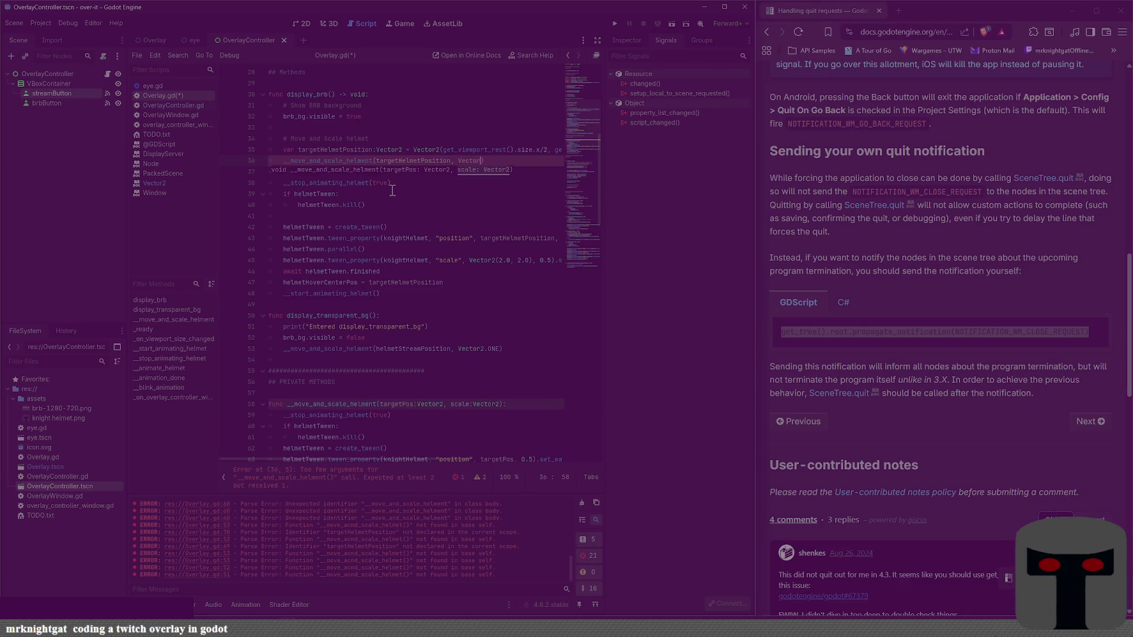
type("ON E")
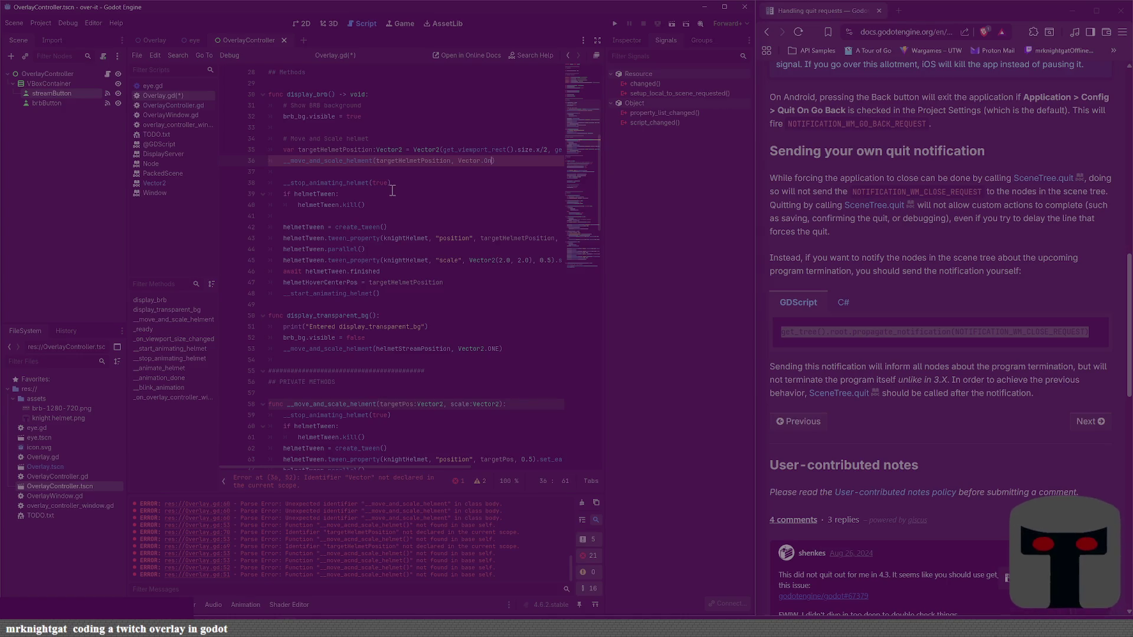
key("BackSpace")
key("BackSpace")
type("E*2")
key("Left")
key("Left")
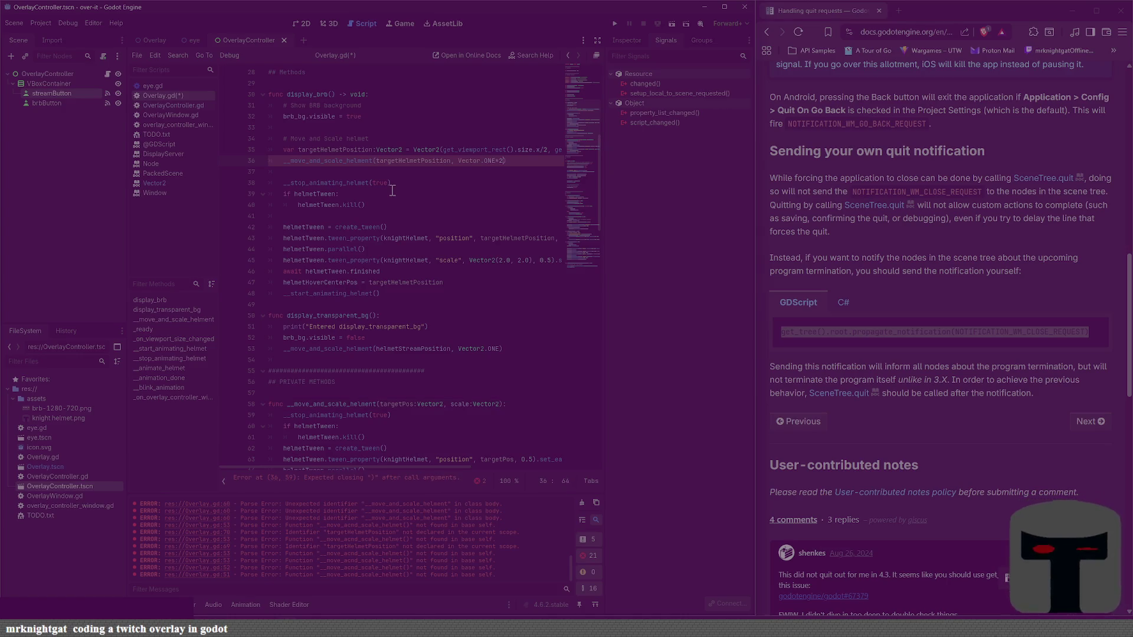
type("2")
key("Right")
key("Right")
key("Right")
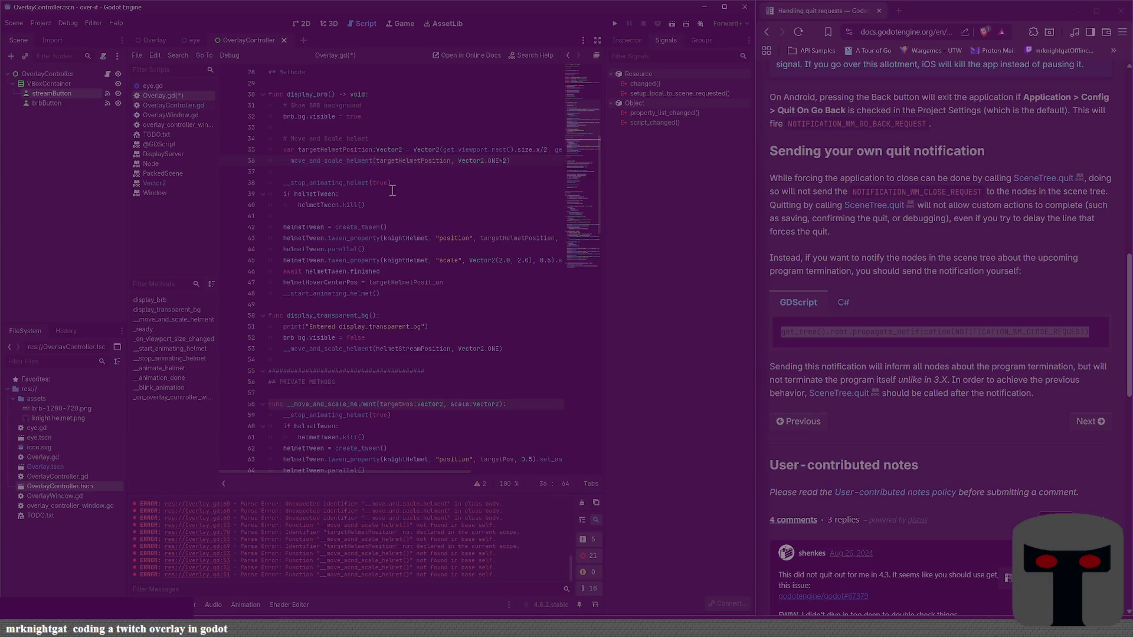
key("ctrl+s")
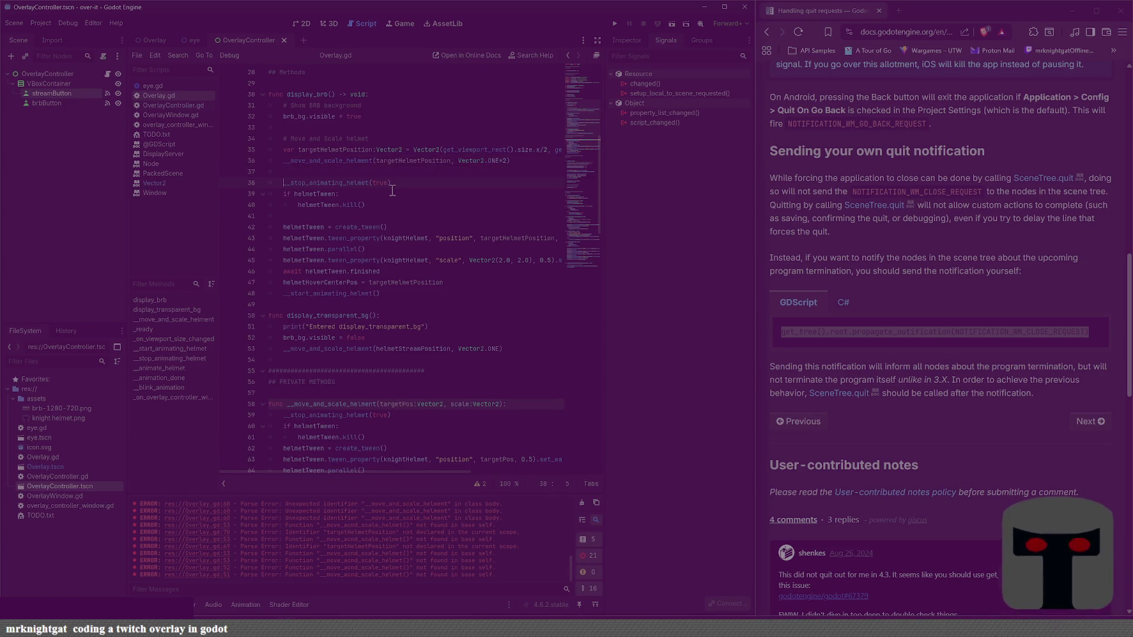
Step: Delete the old inline helmet tween lines below the new call
key("shift+Down")
key("shift+Down")
key("shift+Down")
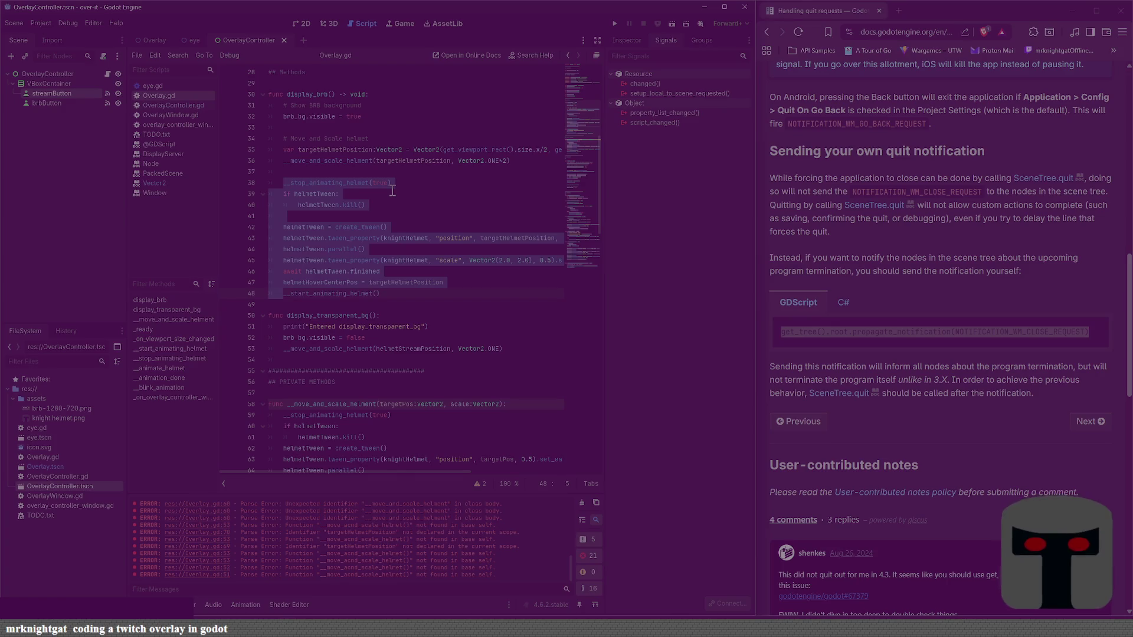
key("Delete")
key("ctrl+shift+k")
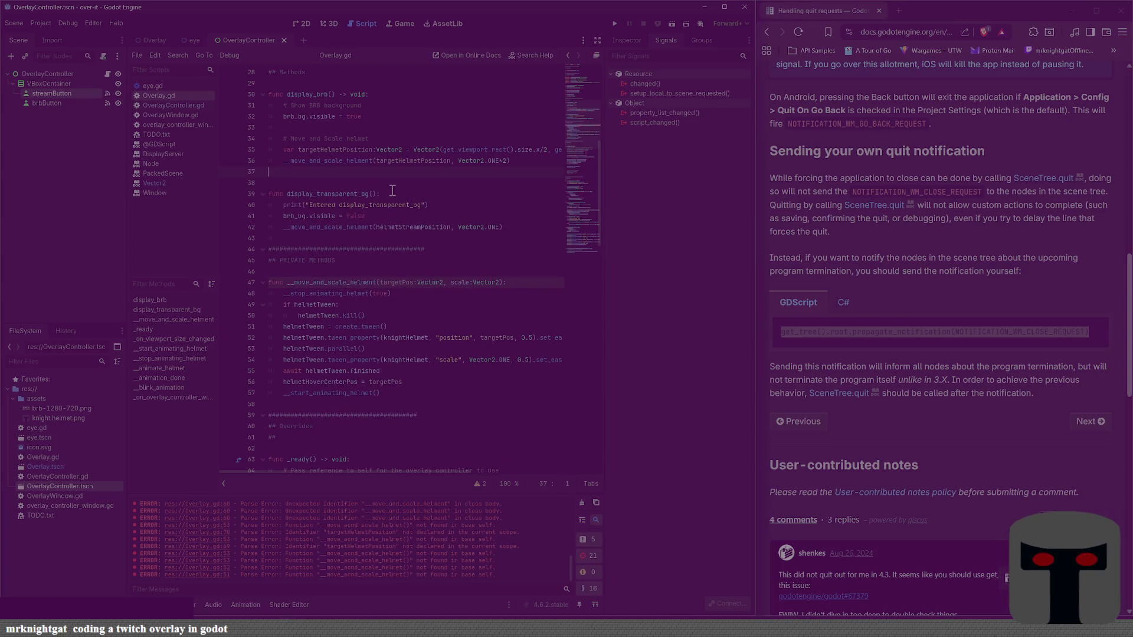
key("BackSpace")
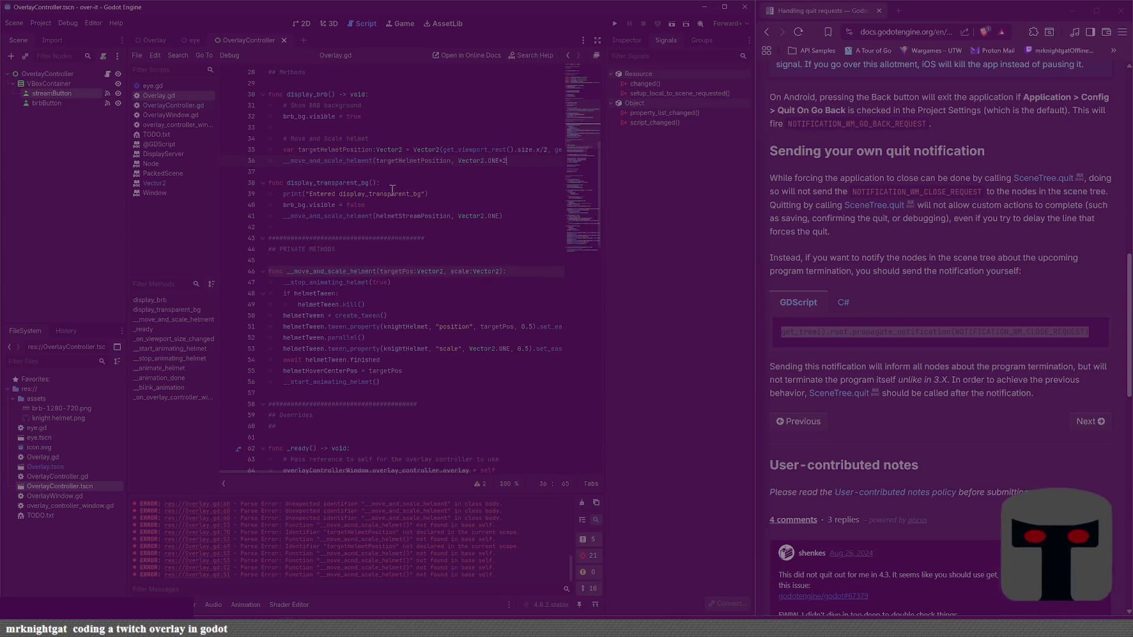
type(")")
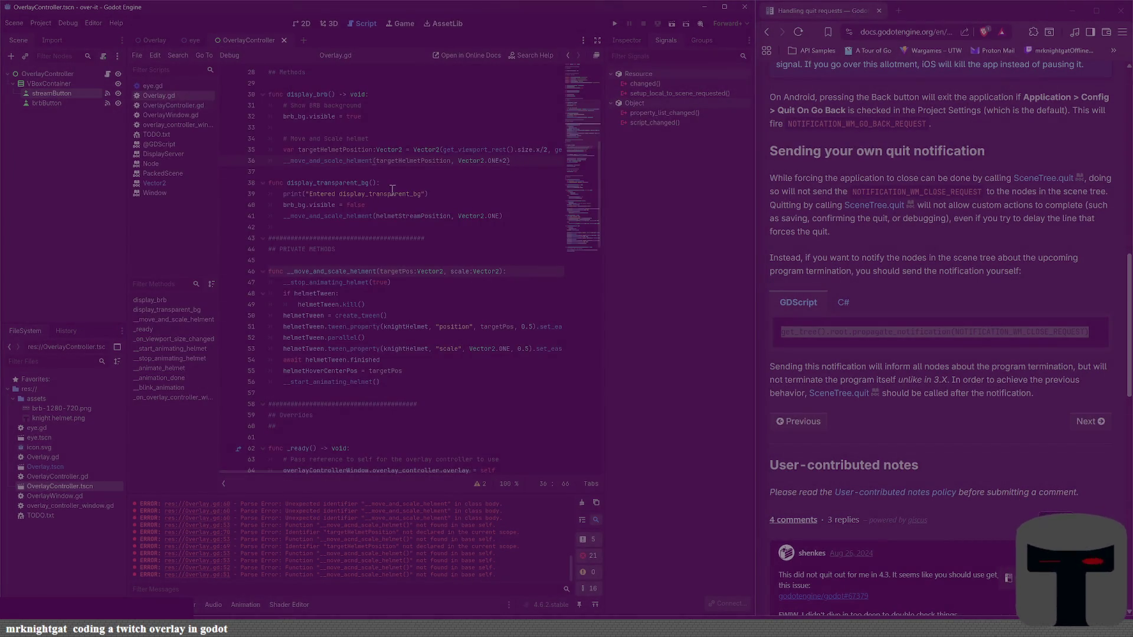
Step: Run the project, toggle between Activate BRB and Return to Stream several times, then stop the game
key("F5")
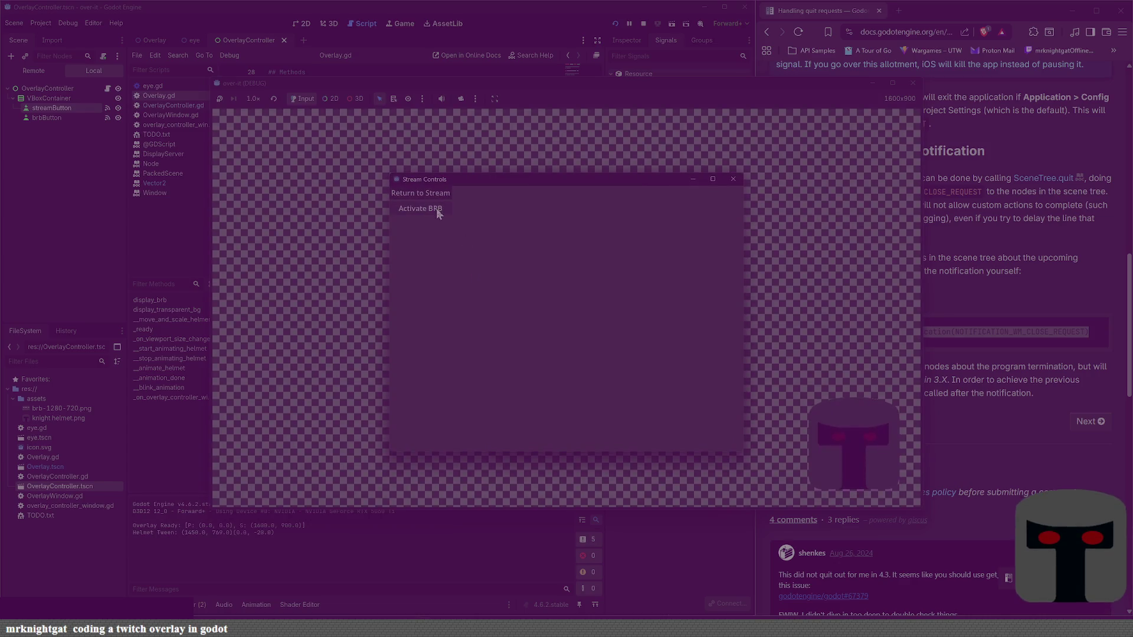
left_click(437, 206)
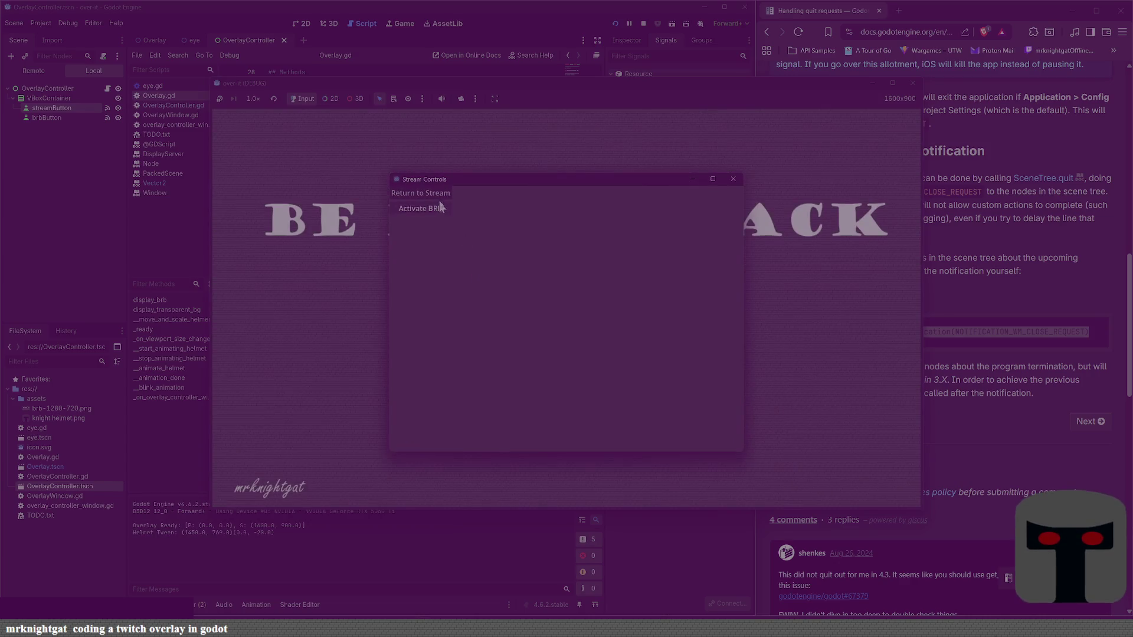
left_click(441, 206)
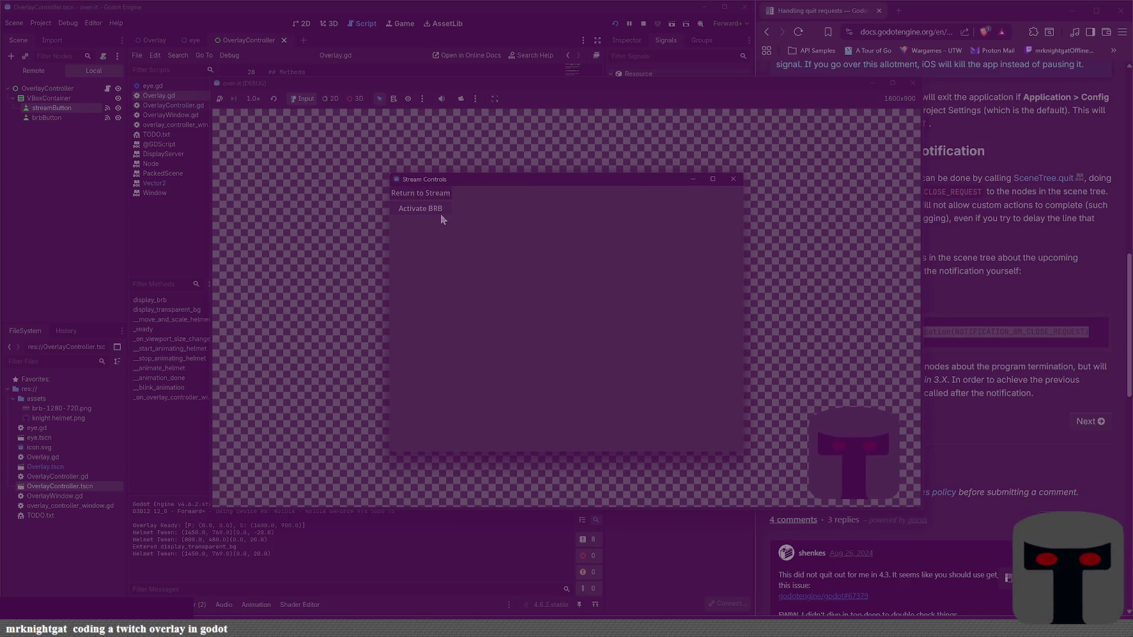
left_click(440, 213)
left_click(442, 196)
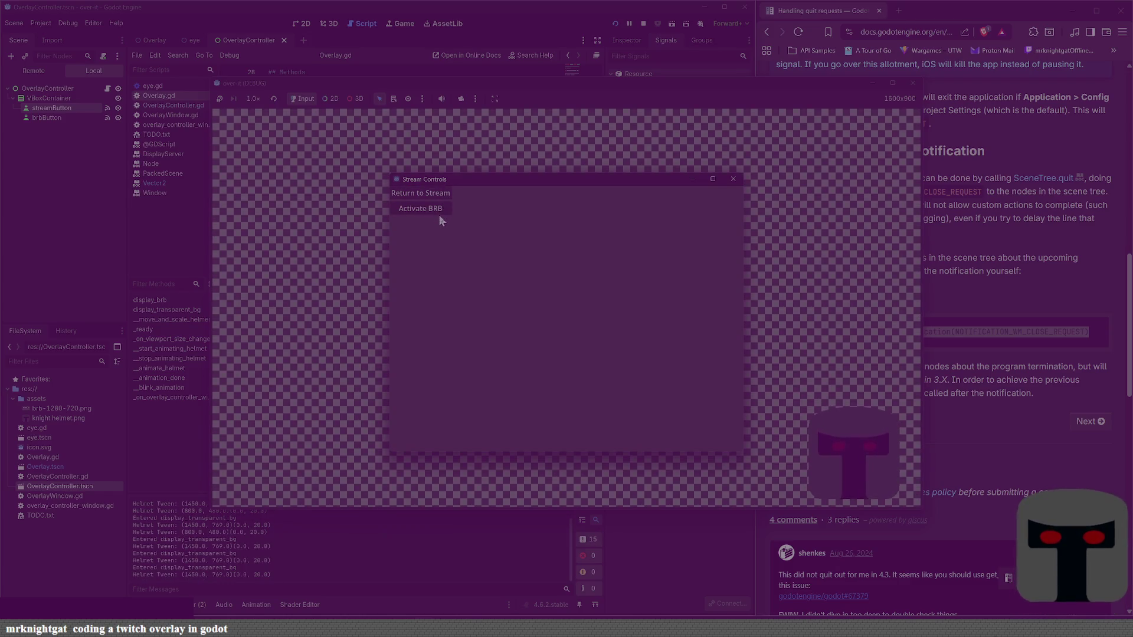
left_click(439, 210)
left_click(437, 196)
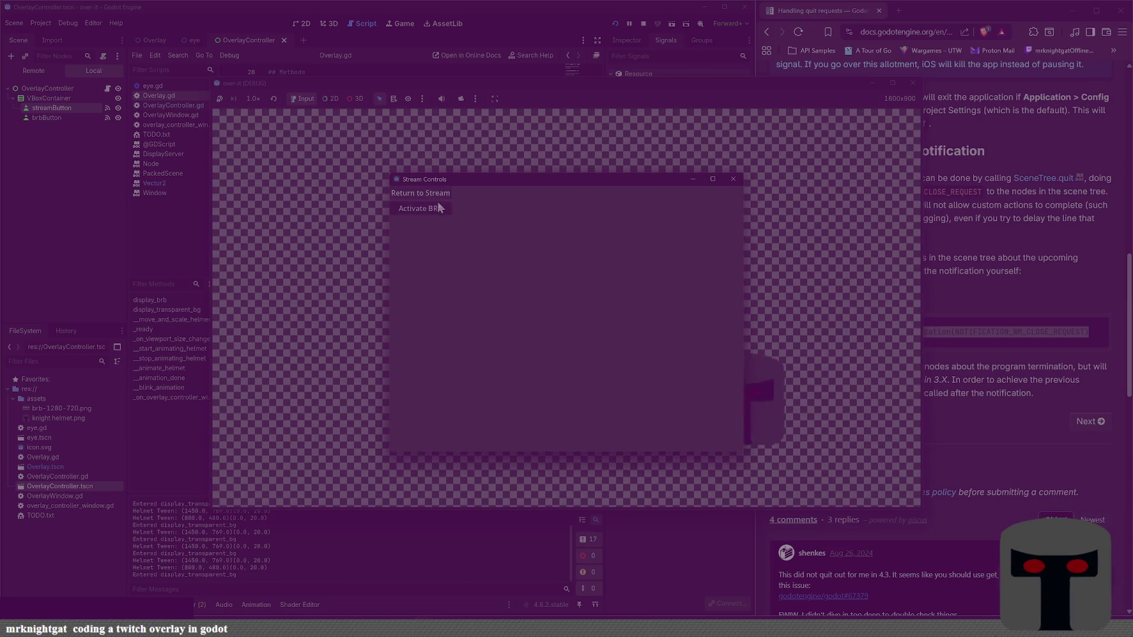
left_click(437, 210)
left_click(437, 195)
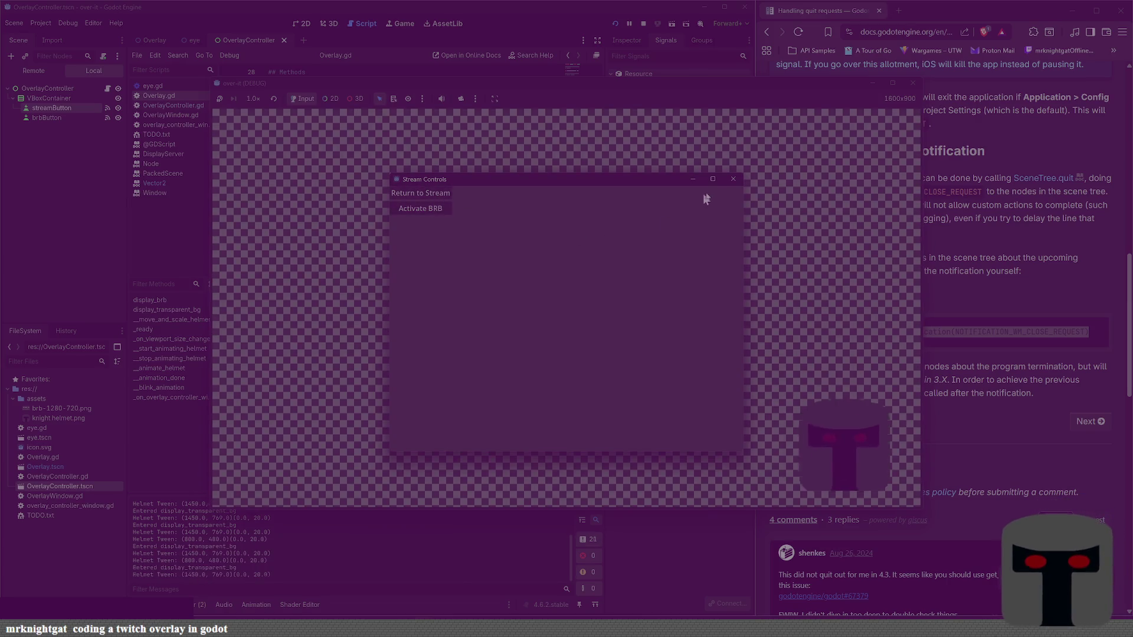
left_click(733, 178)
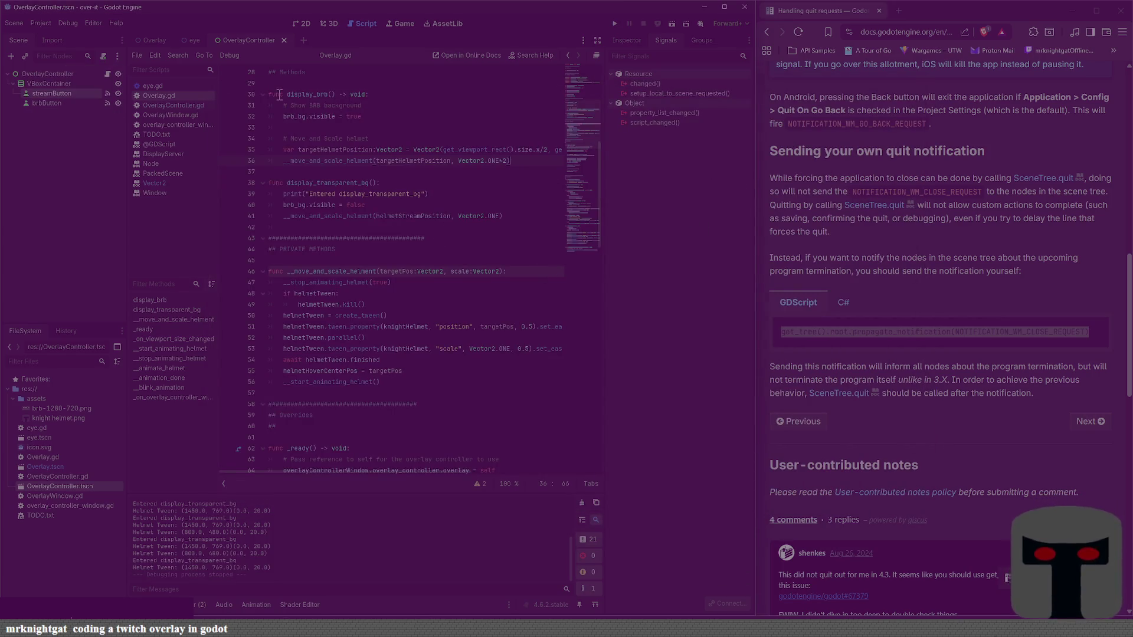
Step: In TODO.txt, move the three open items from lines 6–8 under DAY 2 DONE with a '45 mins' entry, and save
left_click(177, 134)
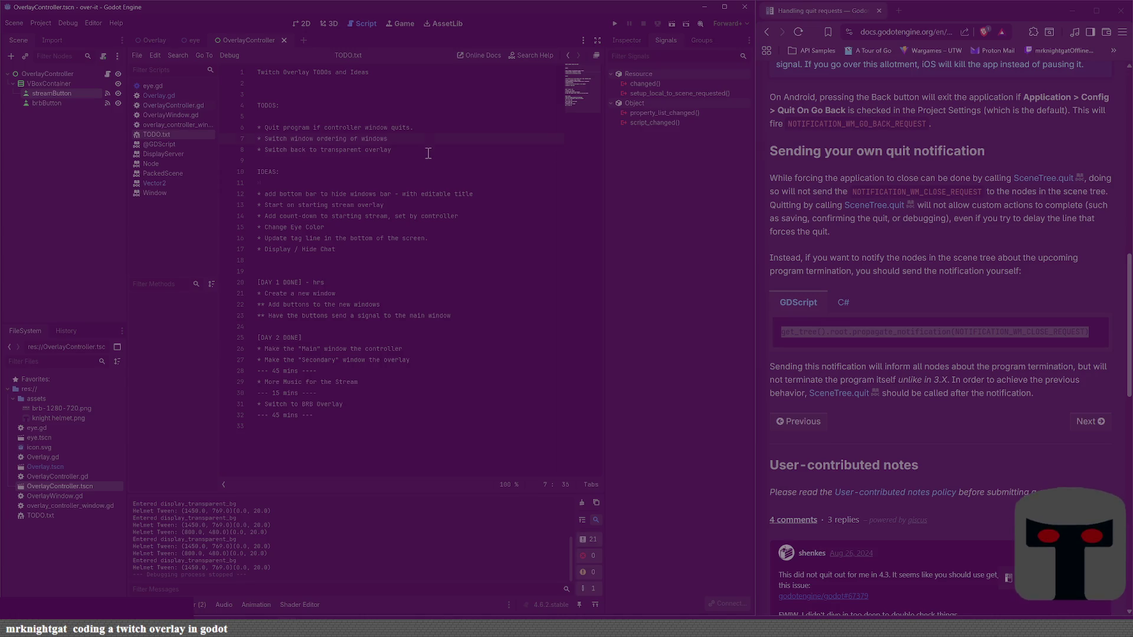
left_click_drag(428, 152, 260, 123)
key("ctrl+c")
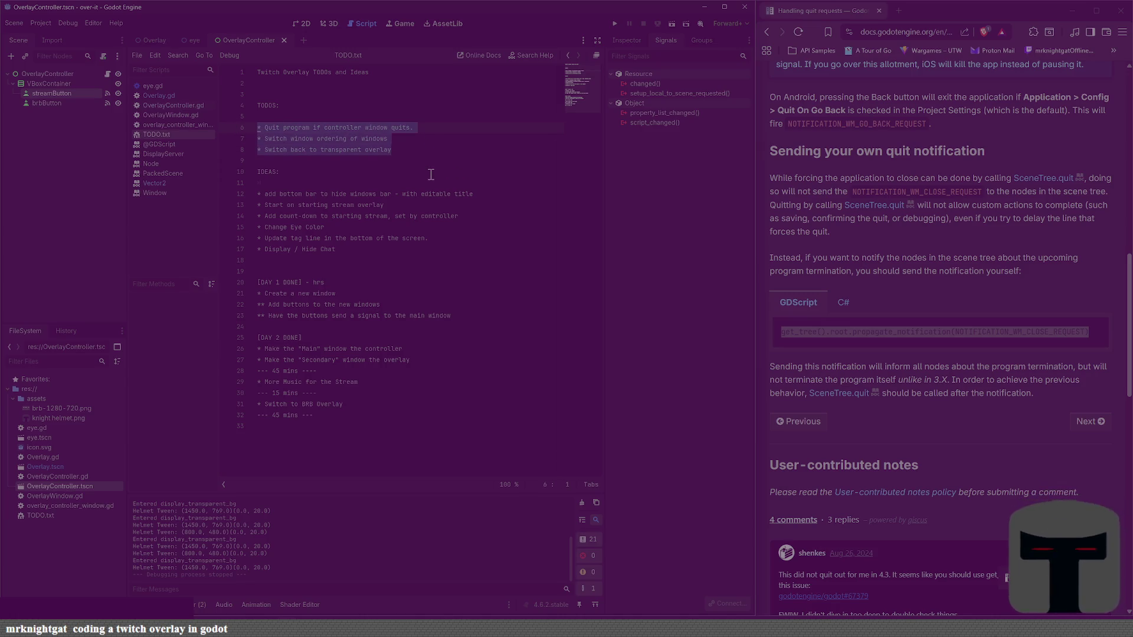
key("BackSpace")
left_click(330, 415)
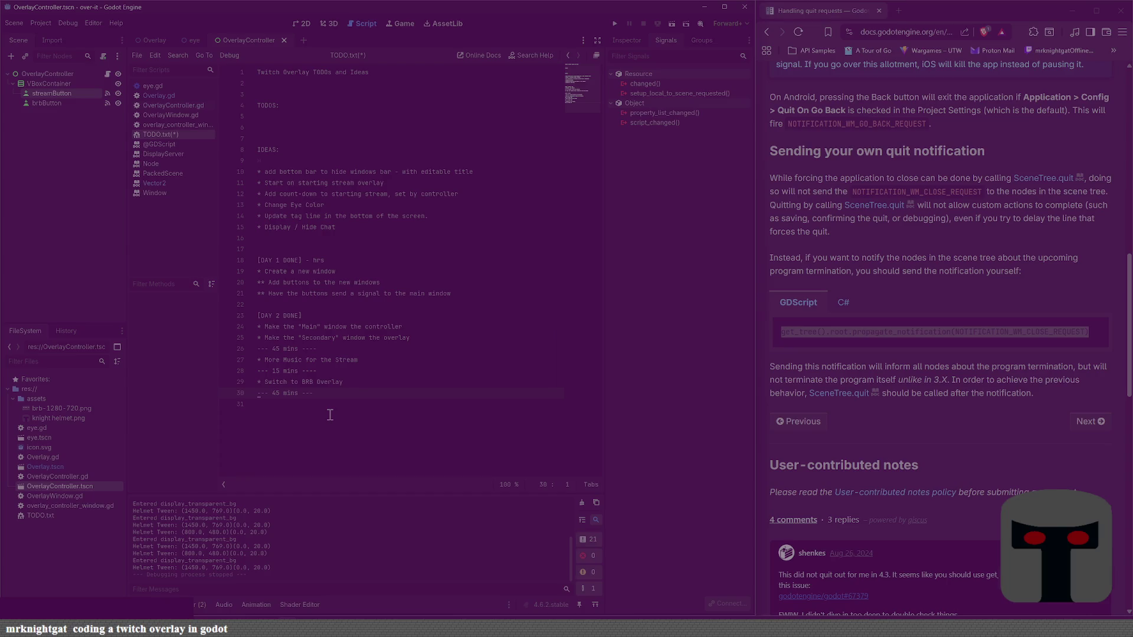
key("ctrl+v")
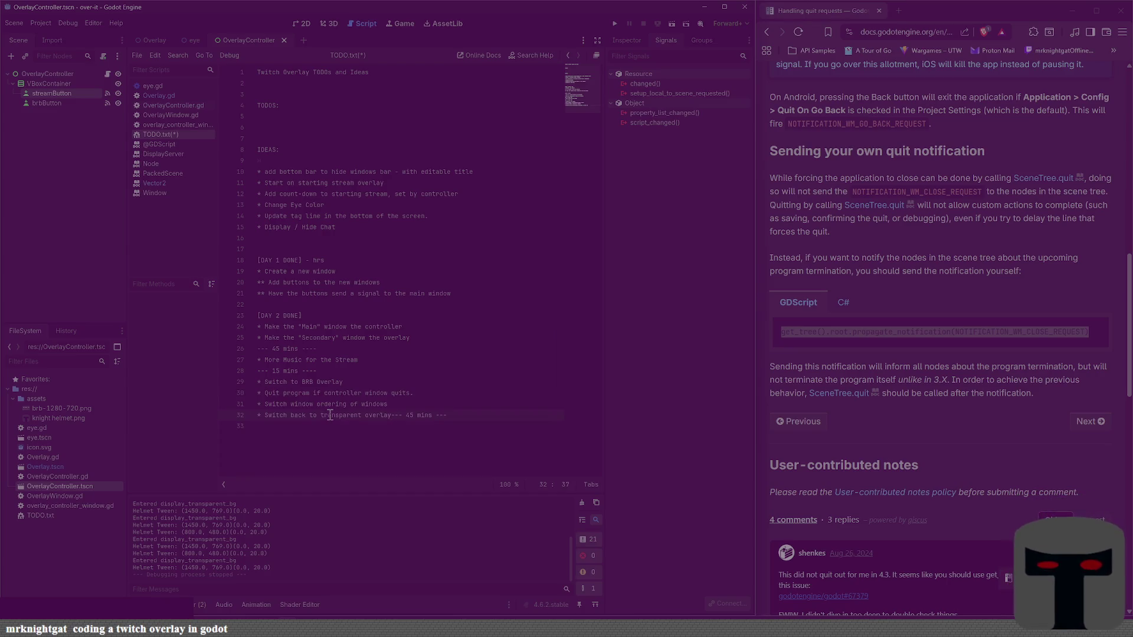
key("ctrl+z")
key("ctrl+v")
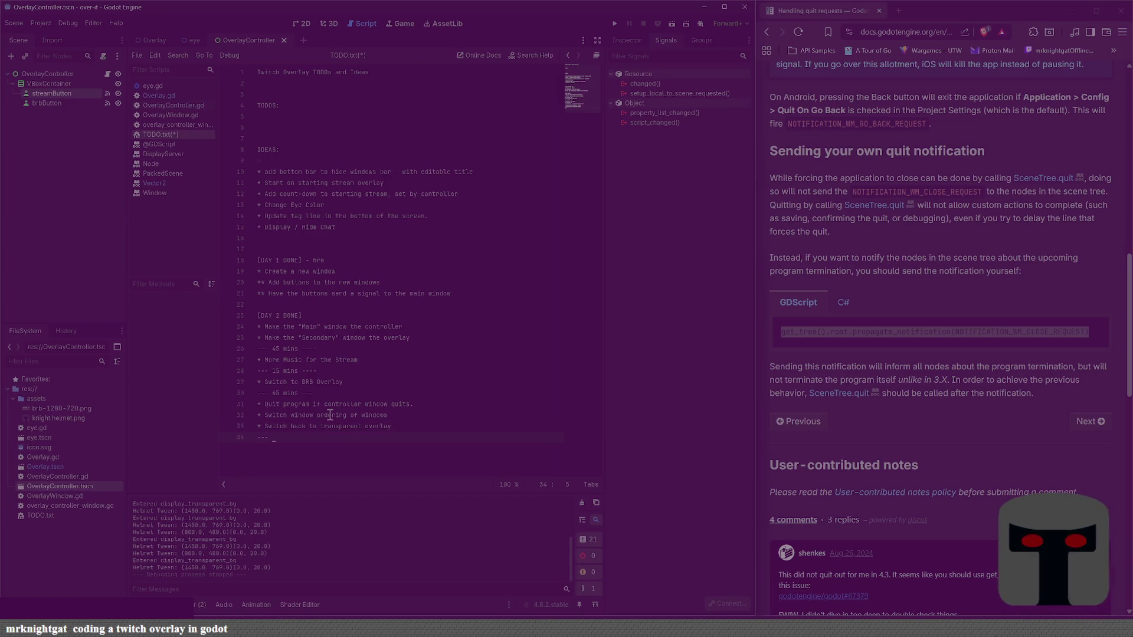
type("45 MINS")
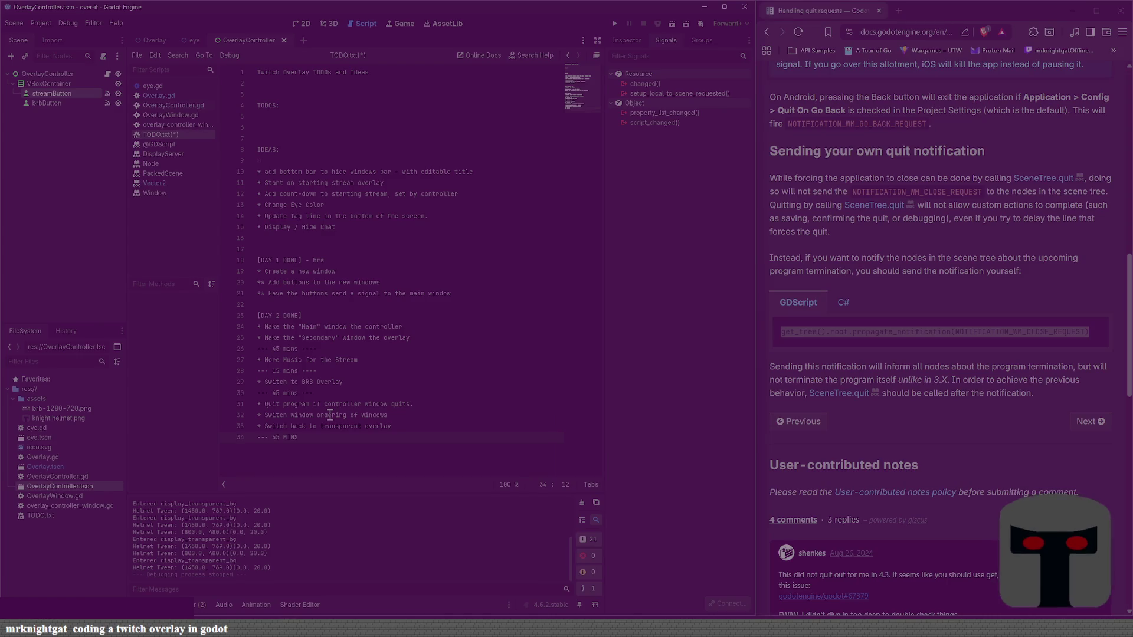
key("BackSpace")
key("BackSpace")
key("BackSpace")
type("ins ---")
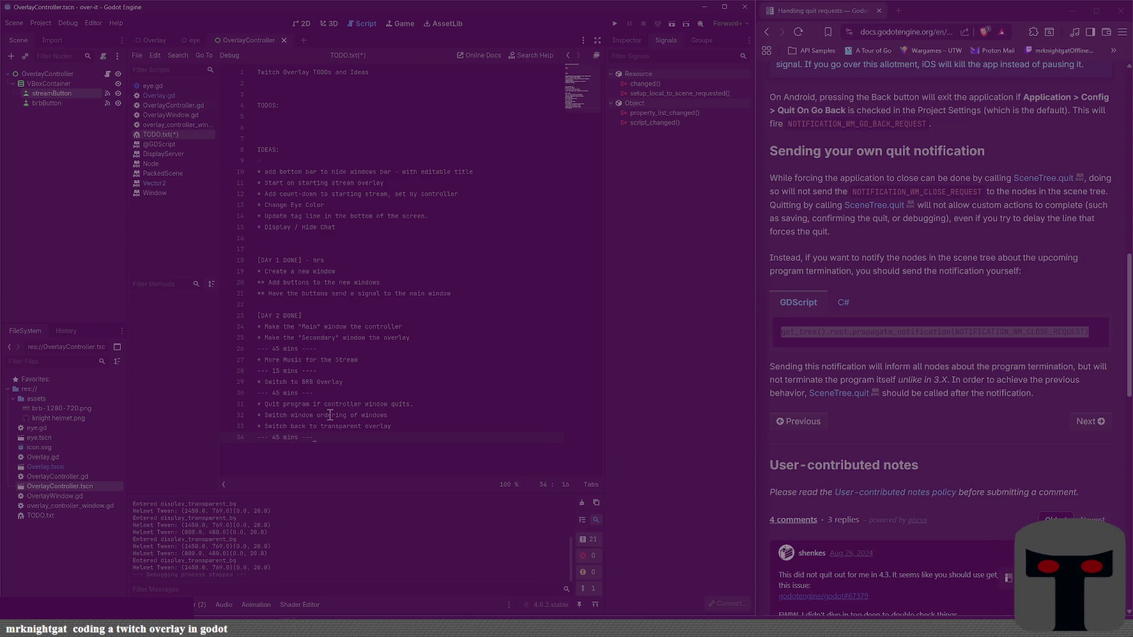
key("Return")
key("ctrl+s")
Step: Add the TODO task '- Switch to Starting Stream soon', save, and show the 2D scene view
left_click(316, 116)
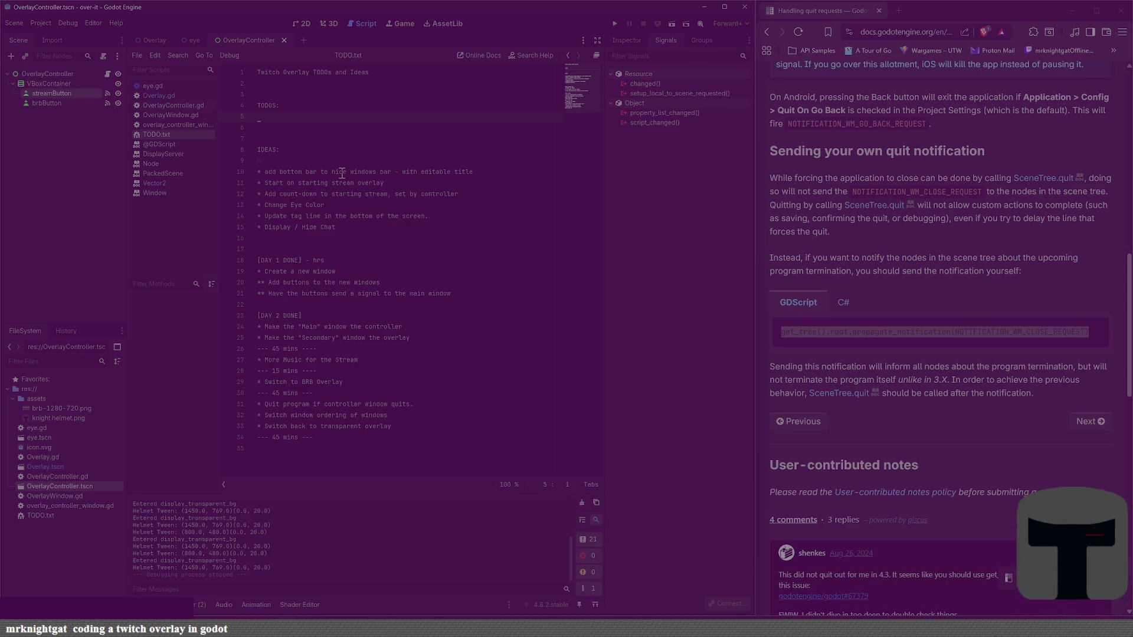
key("Return")
type("-")
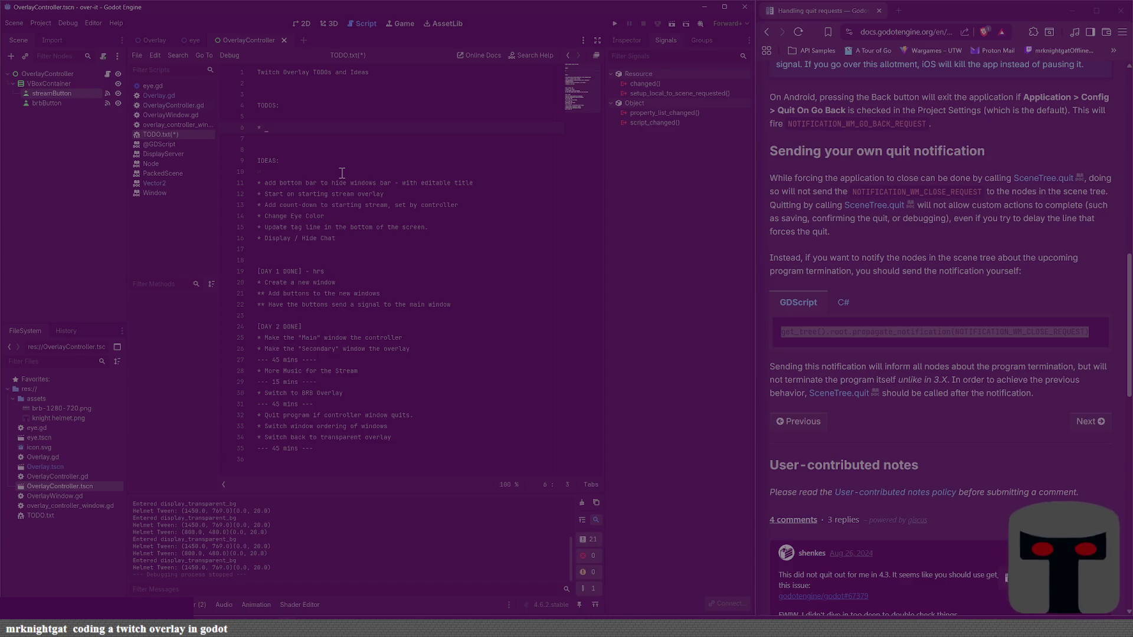
type("Switch to")
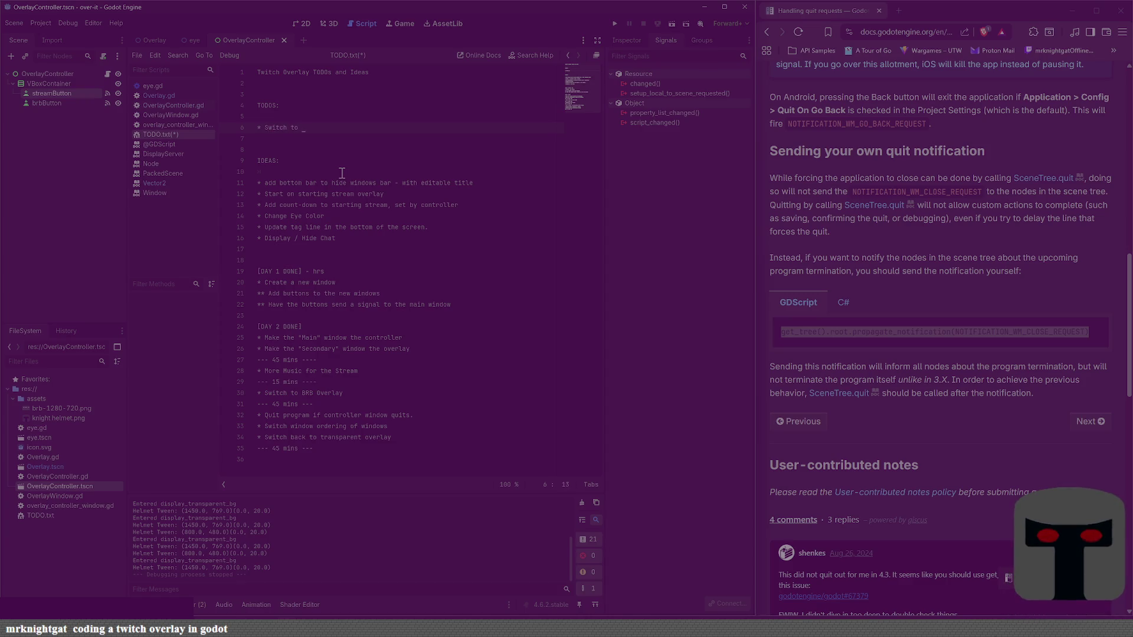
type(" Start")
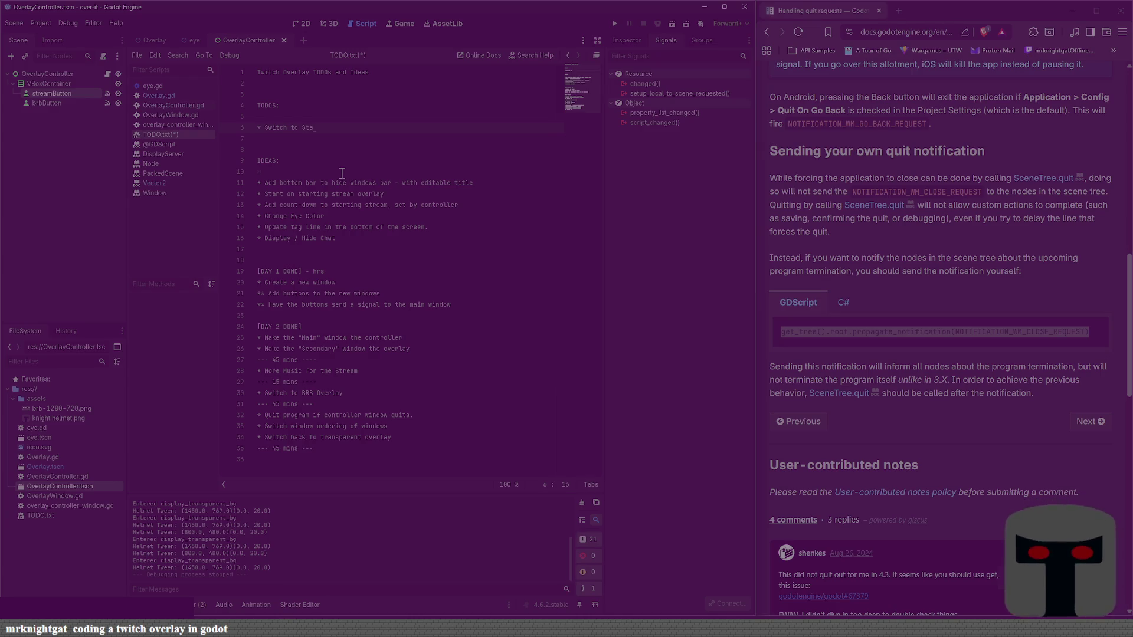
type("ing ")
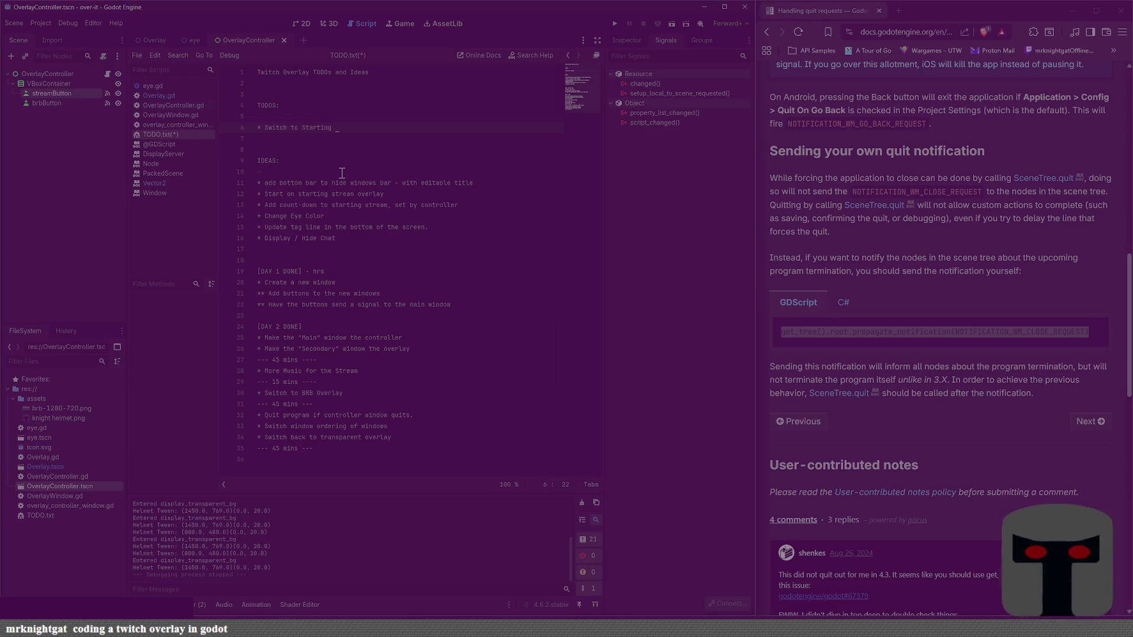
type("Stream soon")
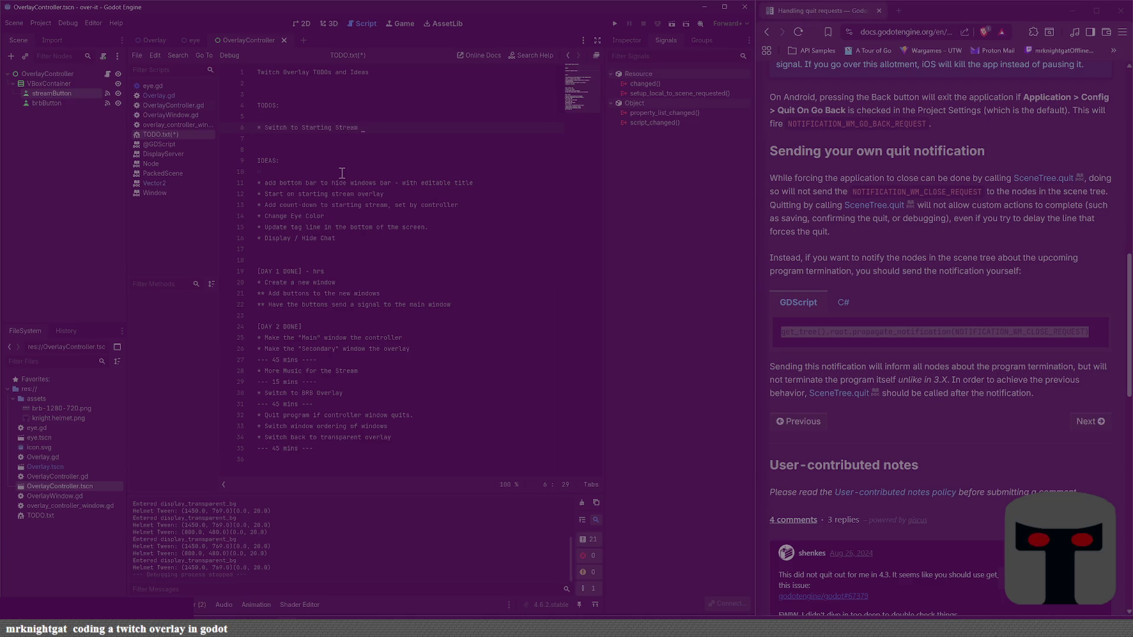
key("ctrl+s")
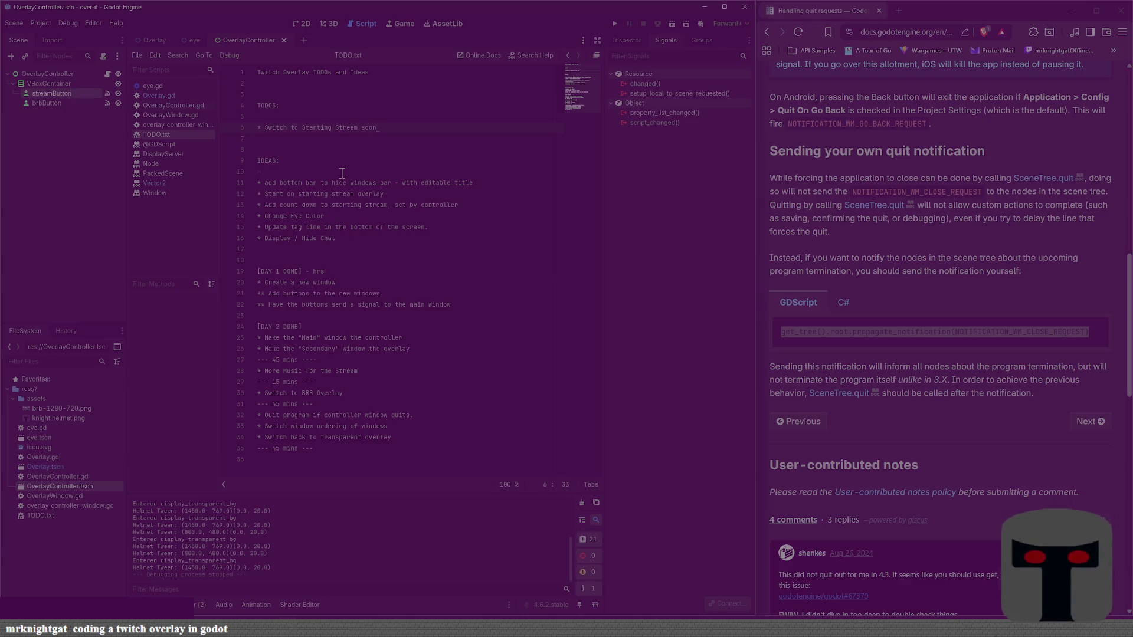
left_click(358, 148)
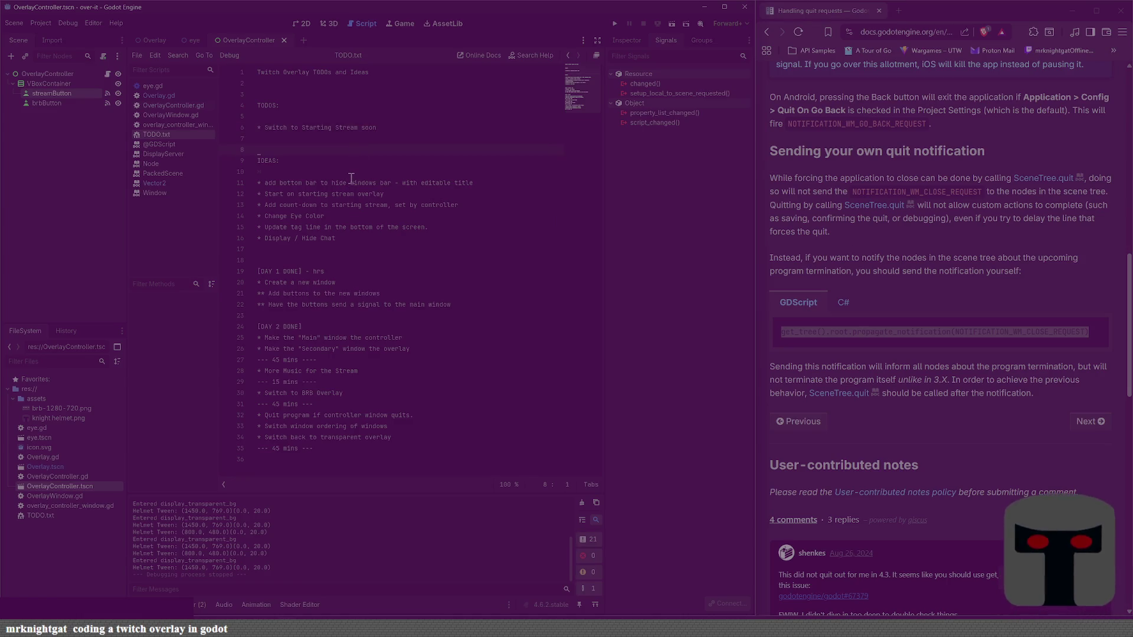
left_click(304, 25)
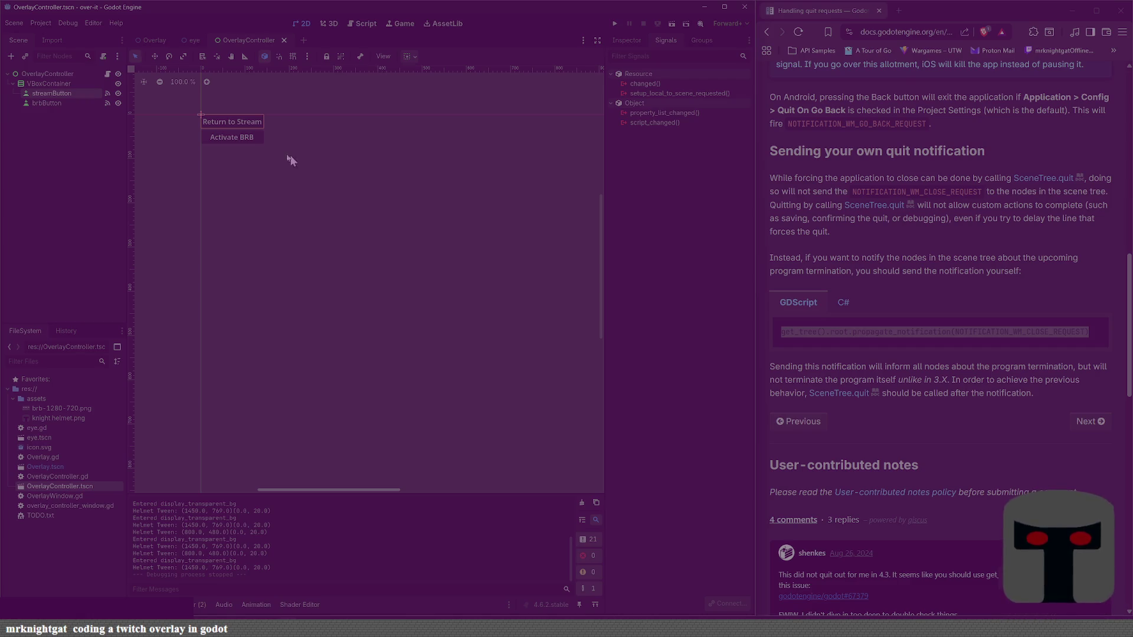
Step: Add a new Button node as a child of VBoxContainer
left_click(56, 83)
key("ctrl+a")
type("bu")
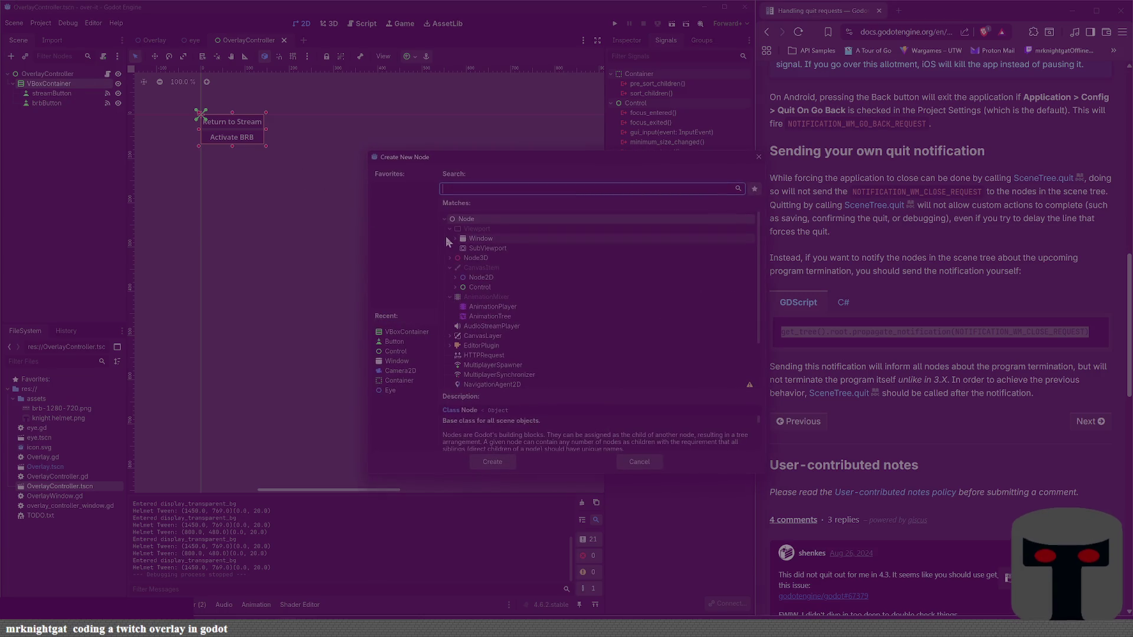
key("Return")
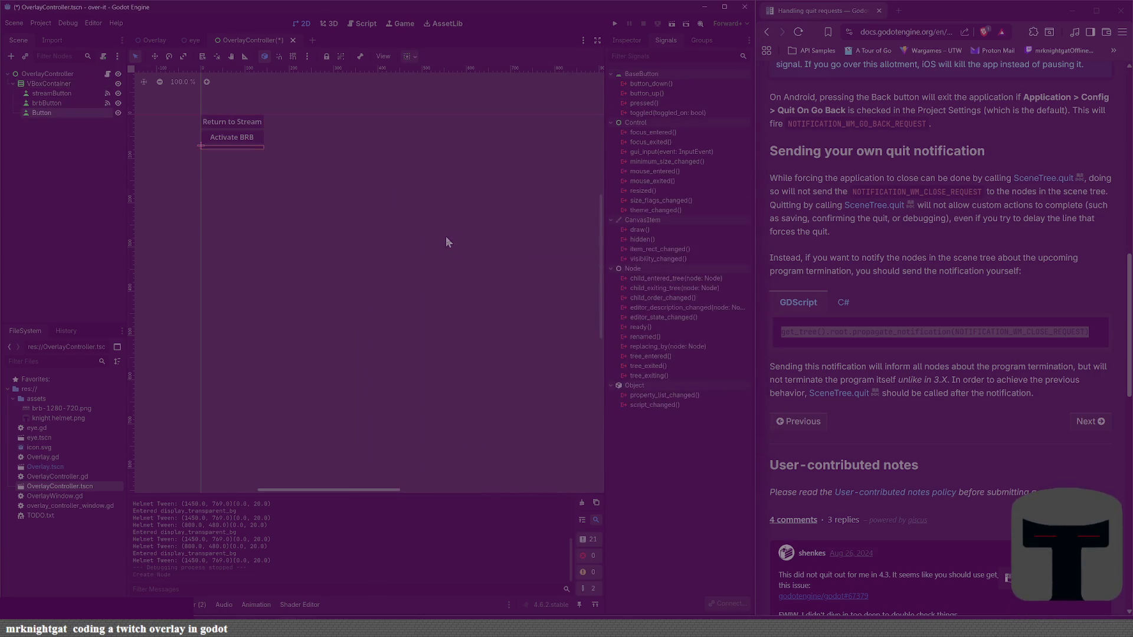
Step: Set the new button's Text property to a 'Starting Stream' label and save the scene
left_click(625, 39)
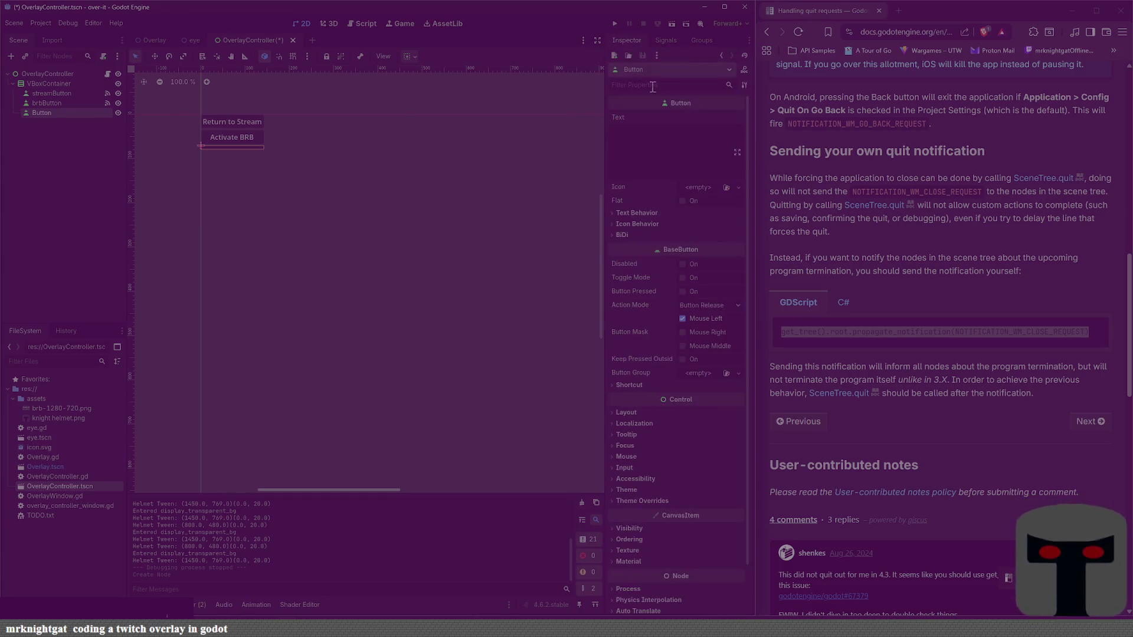
left_click(643, 147)
type("Startin")
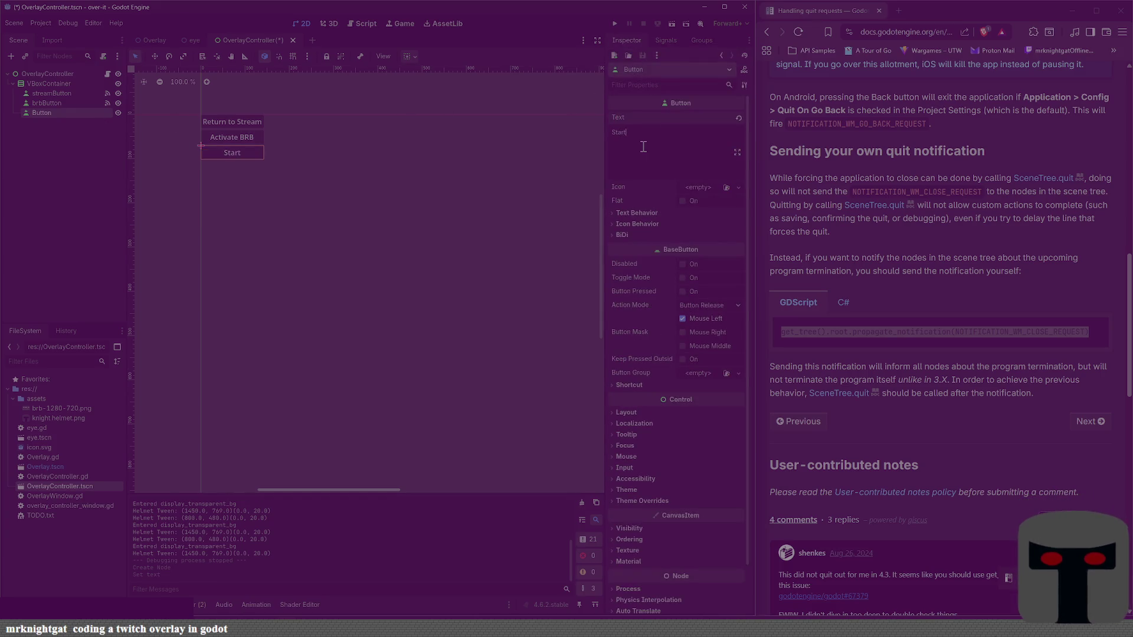
key("BackSpace")
key("BackSpace")
key("BackSpace")
type("Ac")
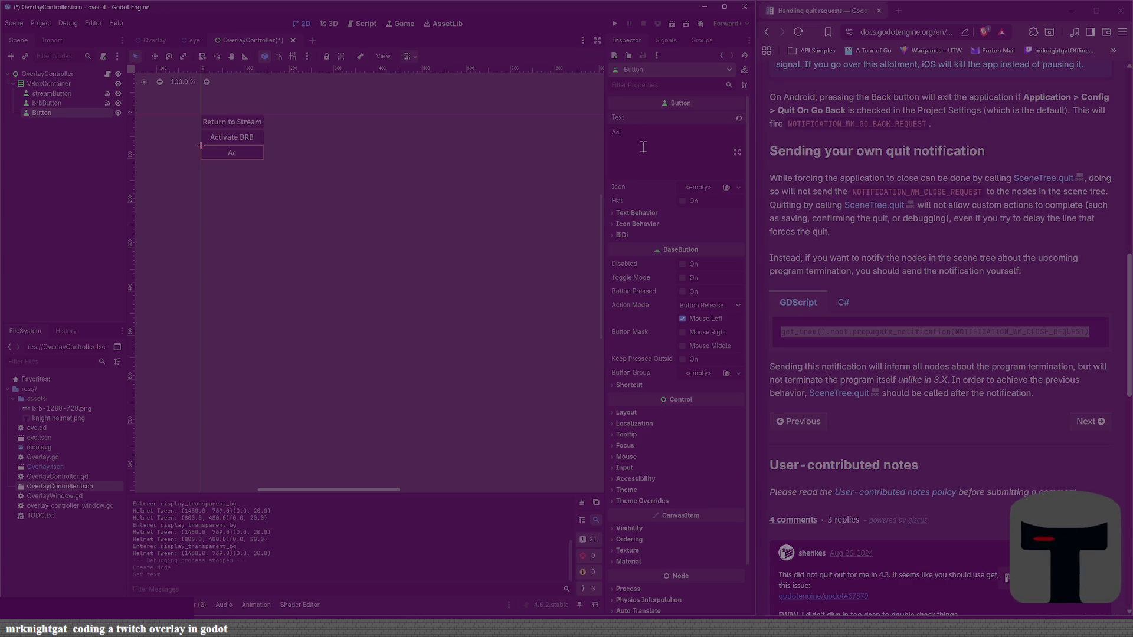
type("tivate S")
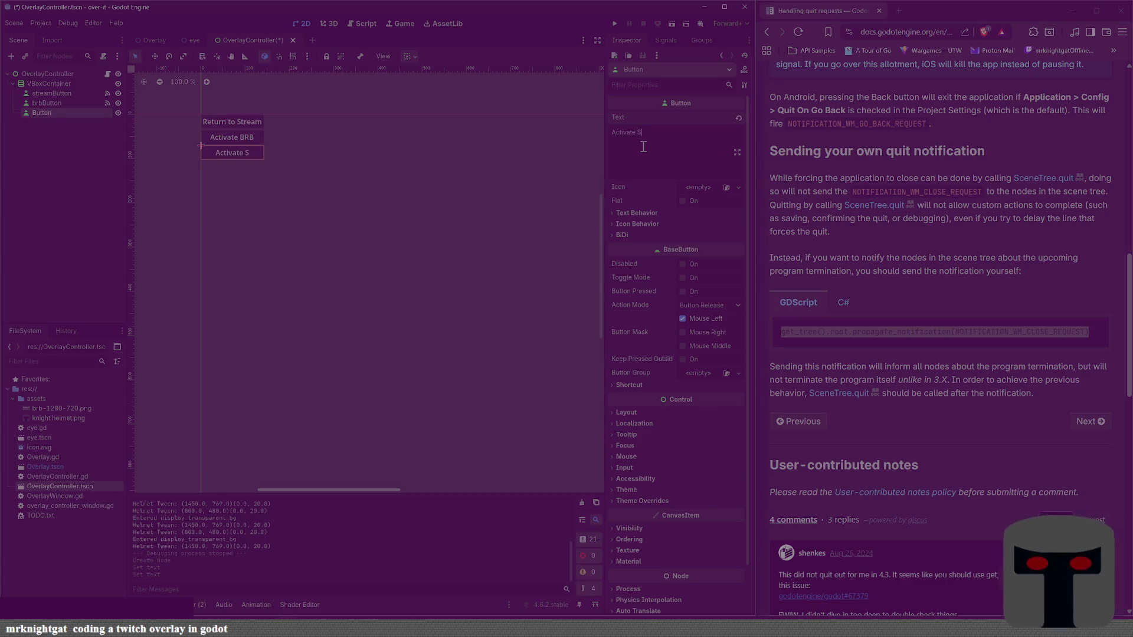
type("tarting Stream Soon")
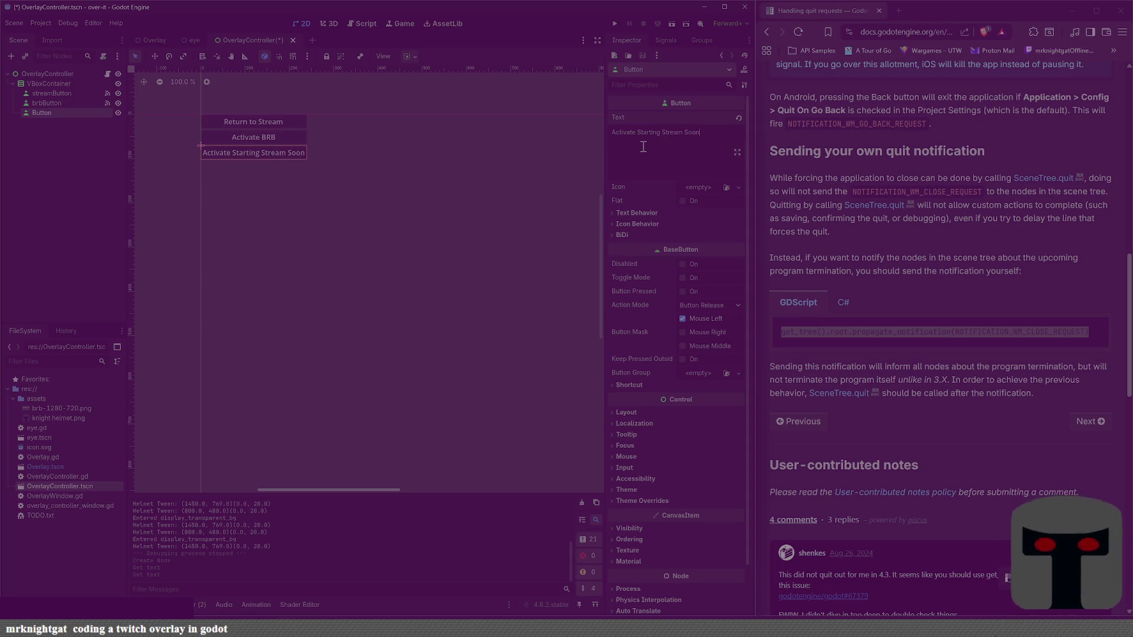
key("BackSpace")
key("BackSpace")
key("BackSpace")
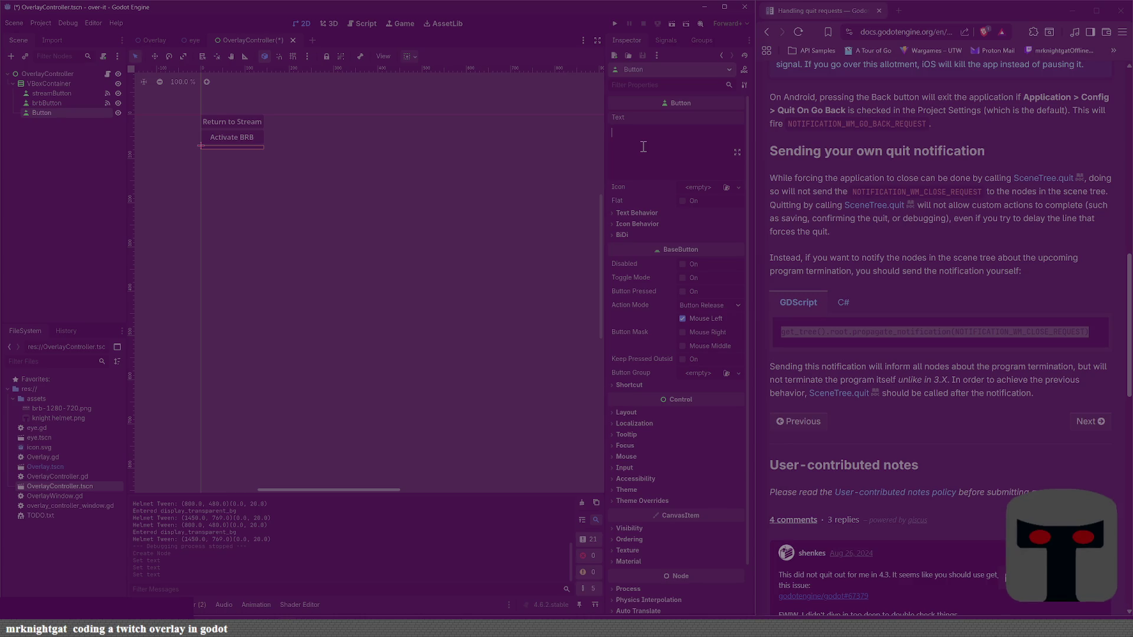
type("Stream St")
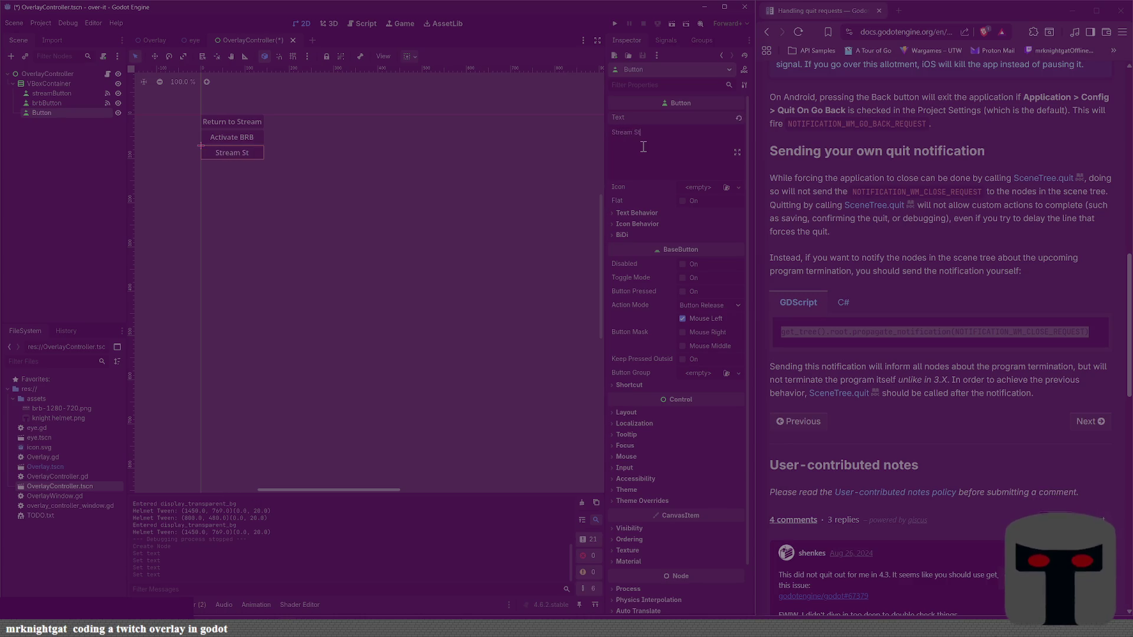
type("art")
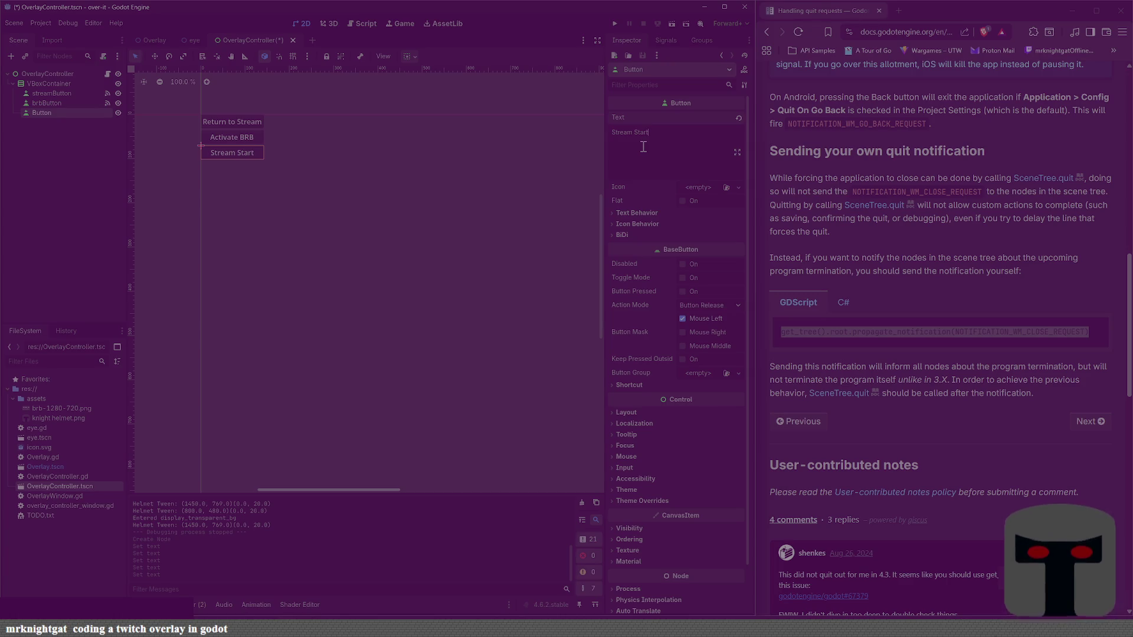
type("ingActivate")
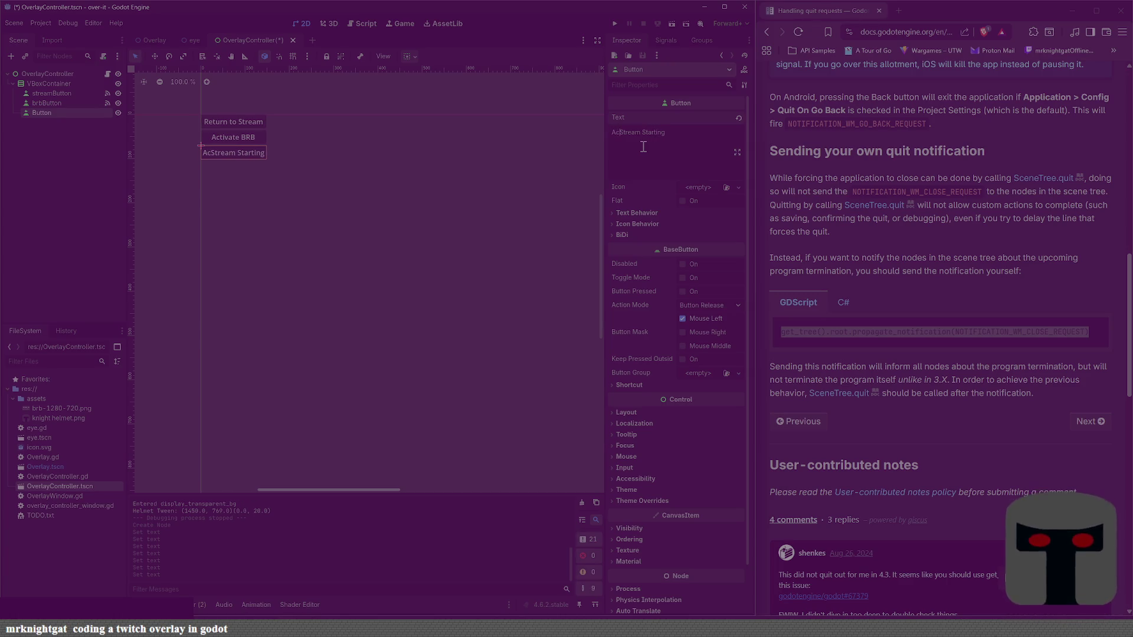
key("ctrl+s")
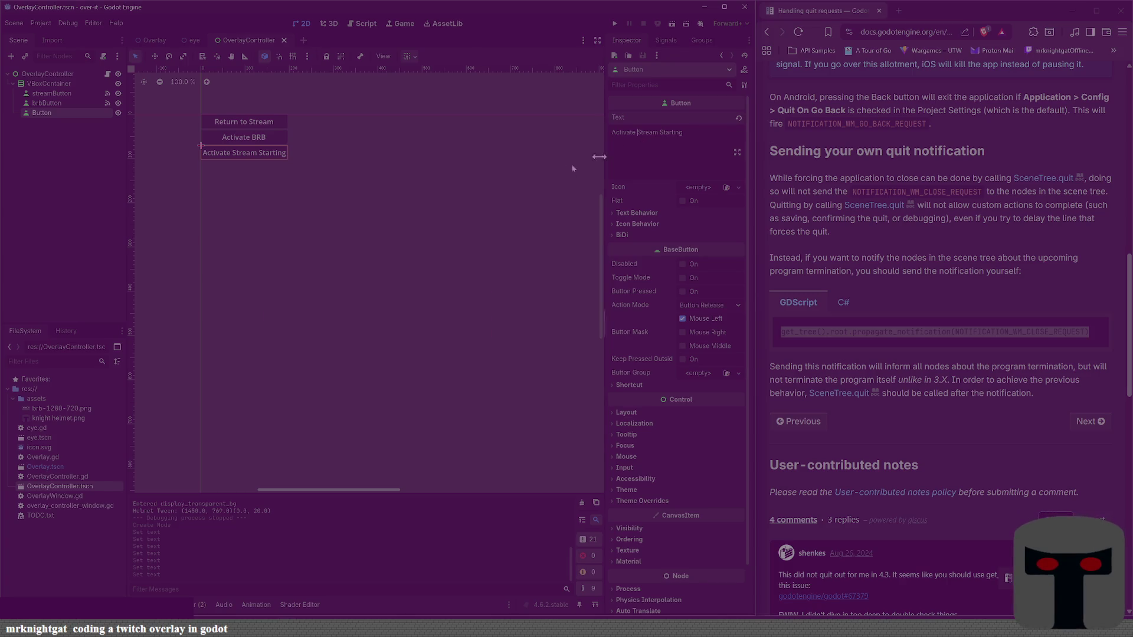
left_click(437, 214)
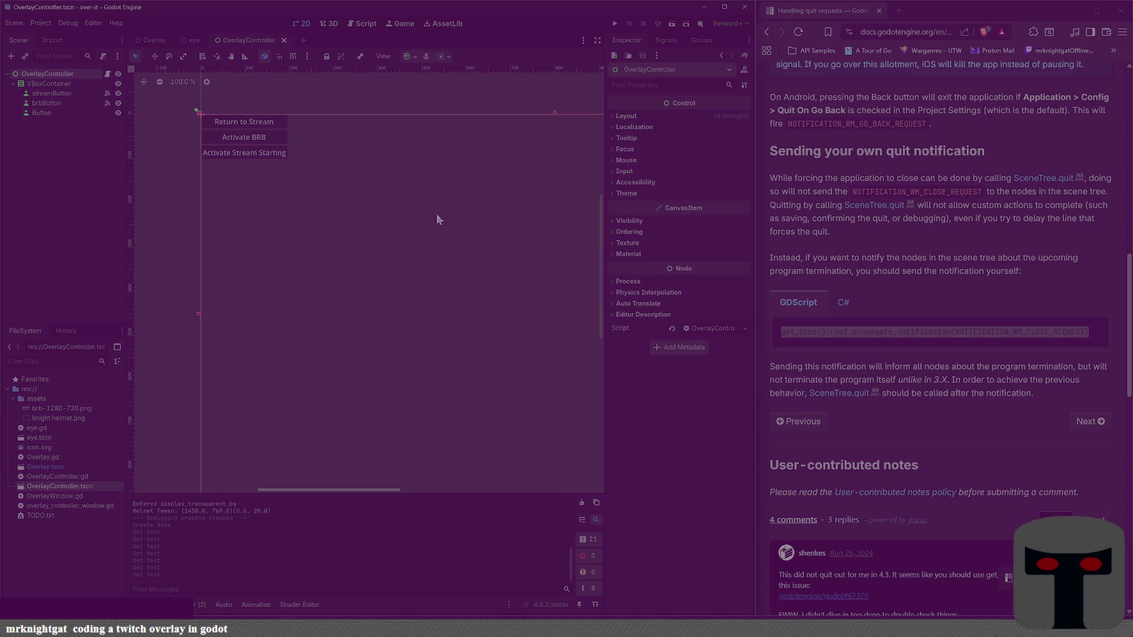
Step: Correct the third button's label to 'Activate Starting Soon' by replacing Stream with Soon
left_click(262, 155)
double_click(647, 132)
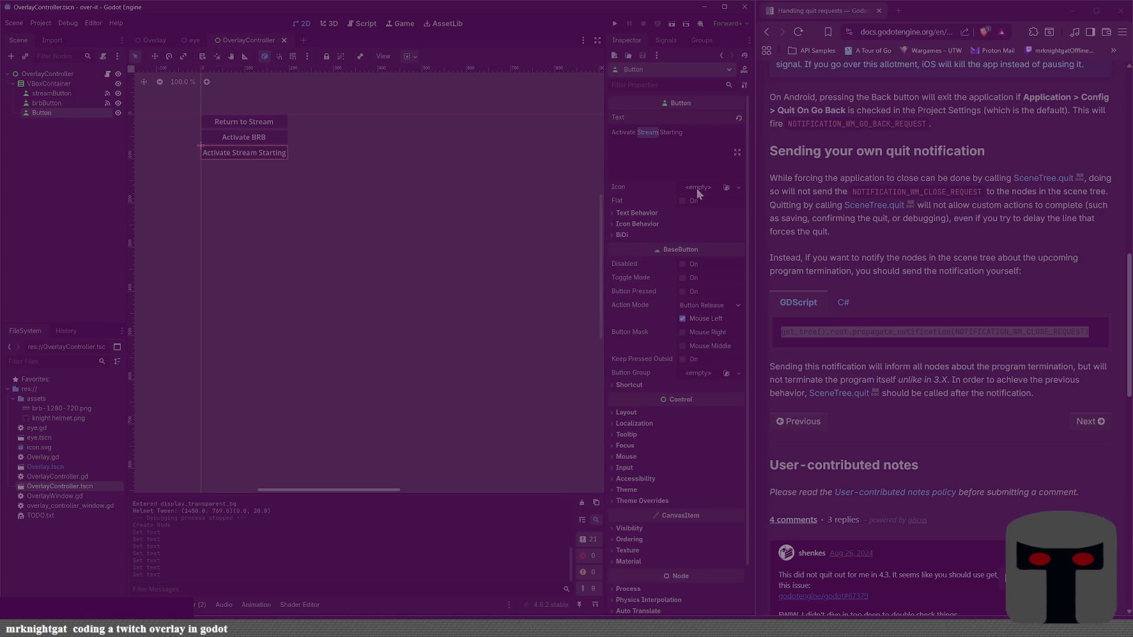
key("BackSpace")
key("BackSpace")
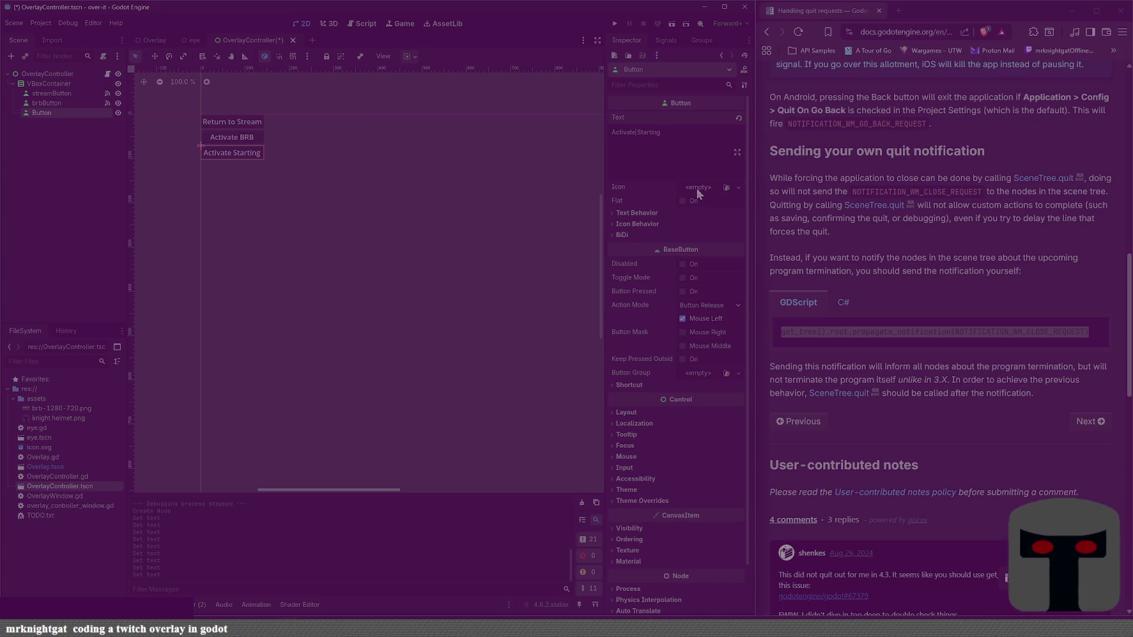
type(" Soon")
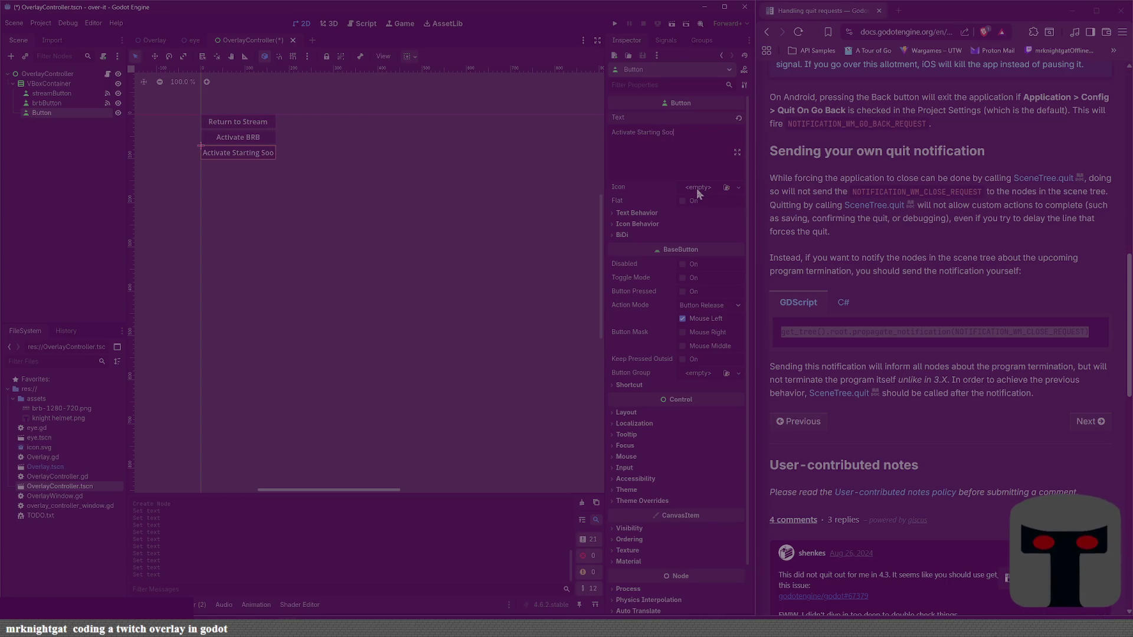
key("ctrl+s")
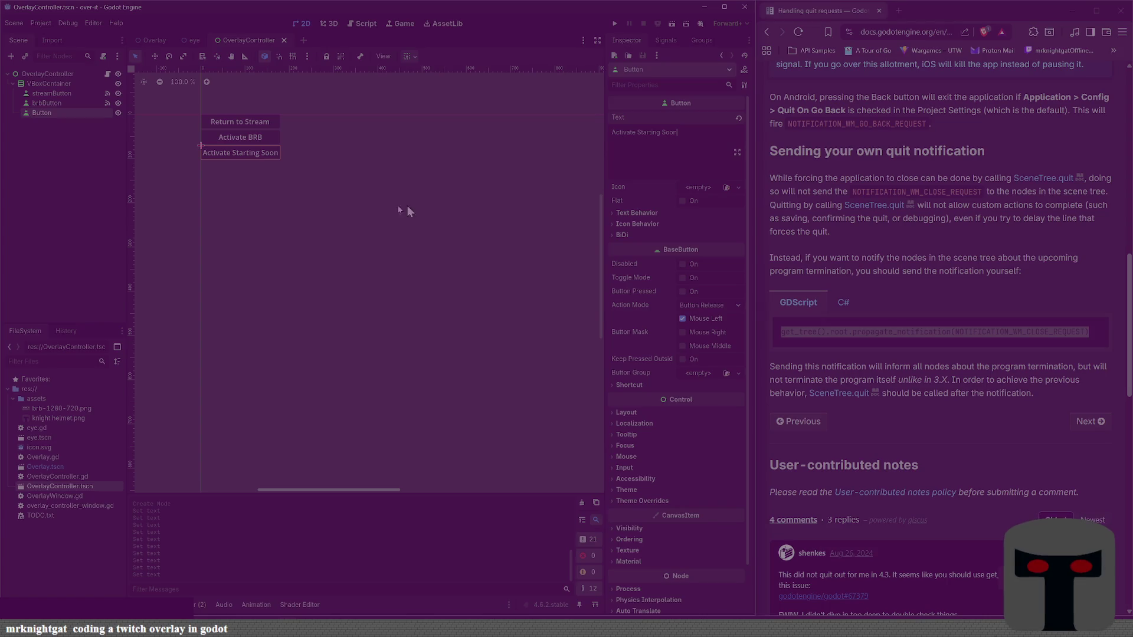
left_click(118, 180)
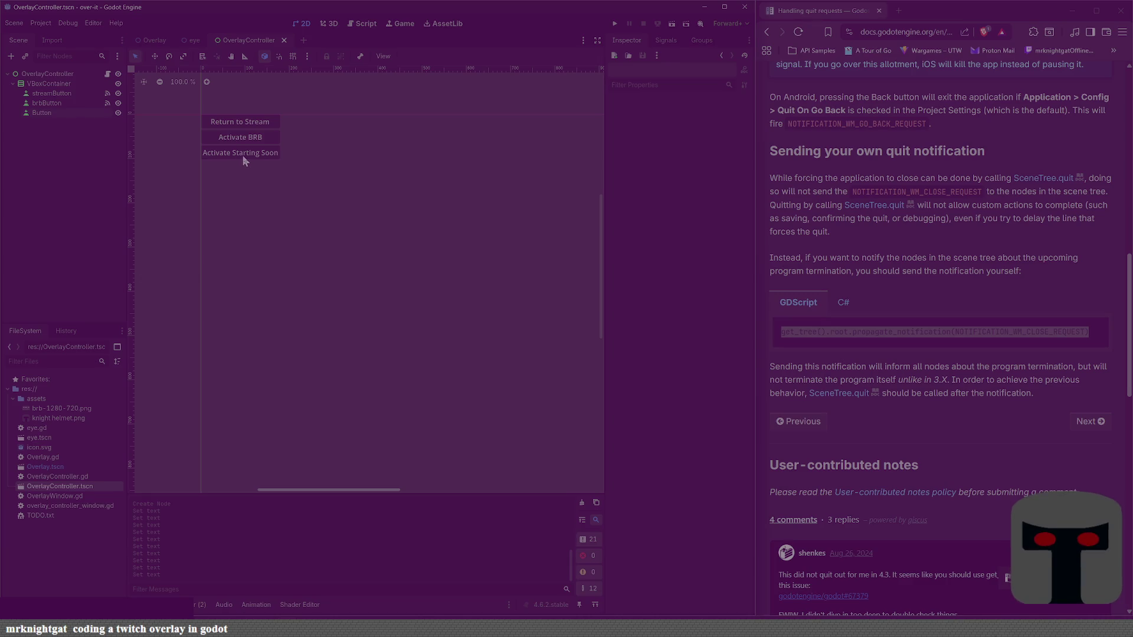
Step: Rename the button node to startingButton and save the scene
left_click(243, 156)
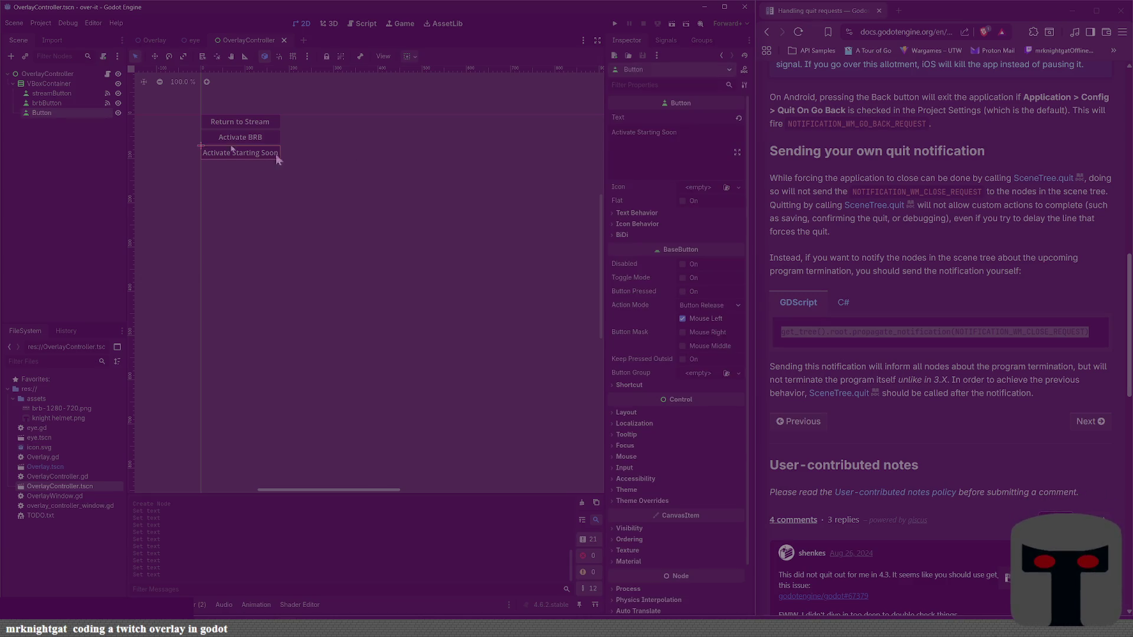
double_click(51, 114)
type("starting")
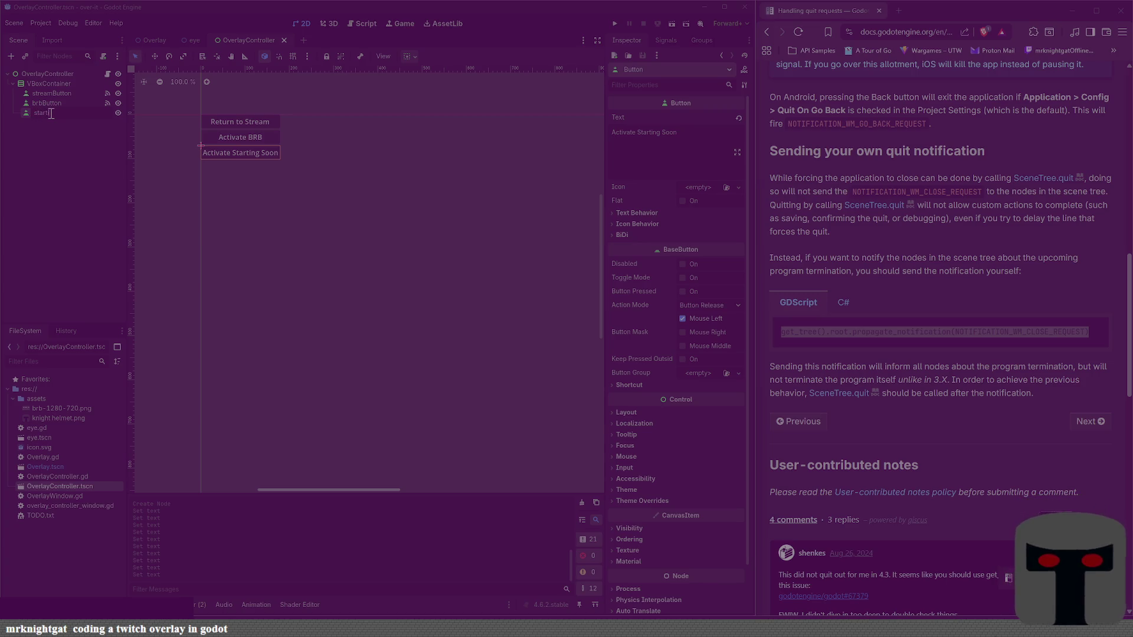
type("Button")
key("Return")
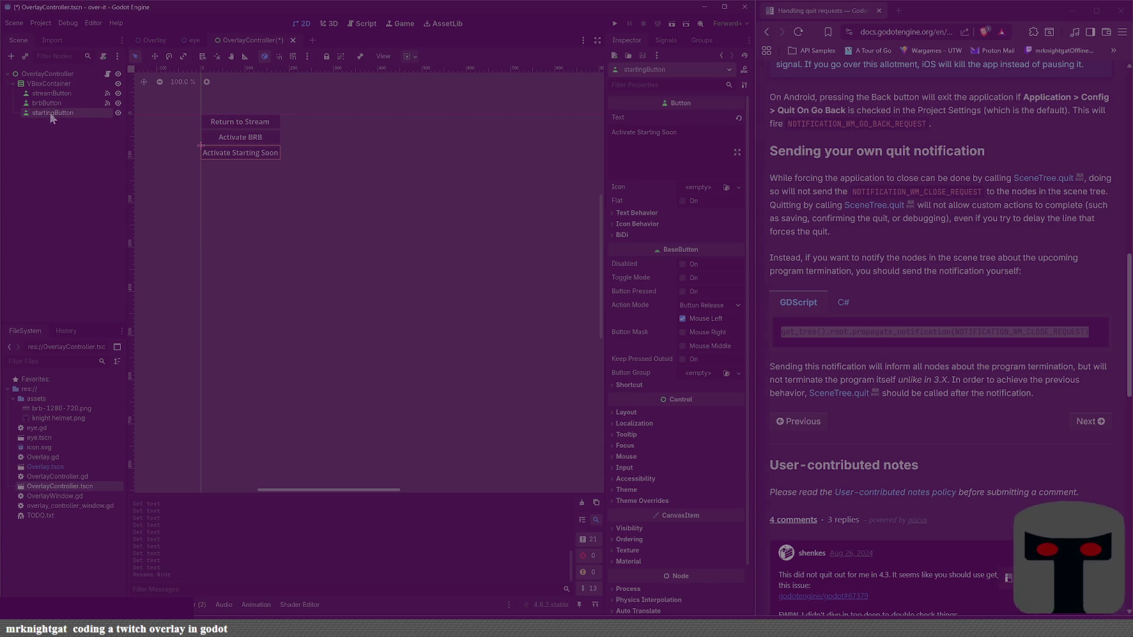
key("ctrl+s")
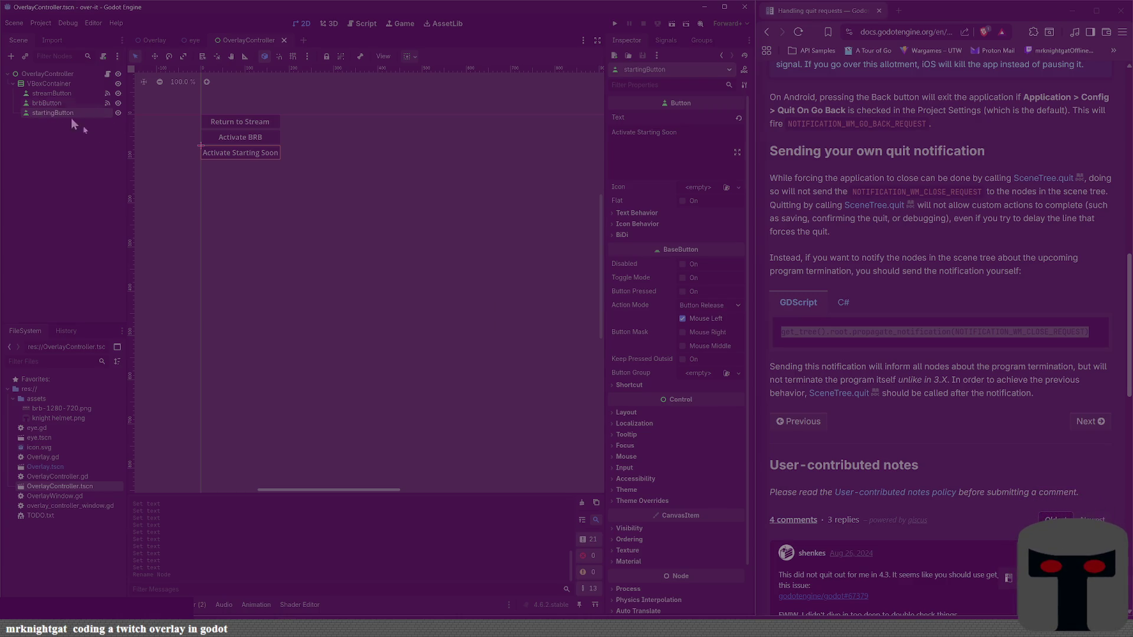
Step: Connect startingButton's pressed() signal to a new _on_starting_button_pressed handler
left_click(666, 40)
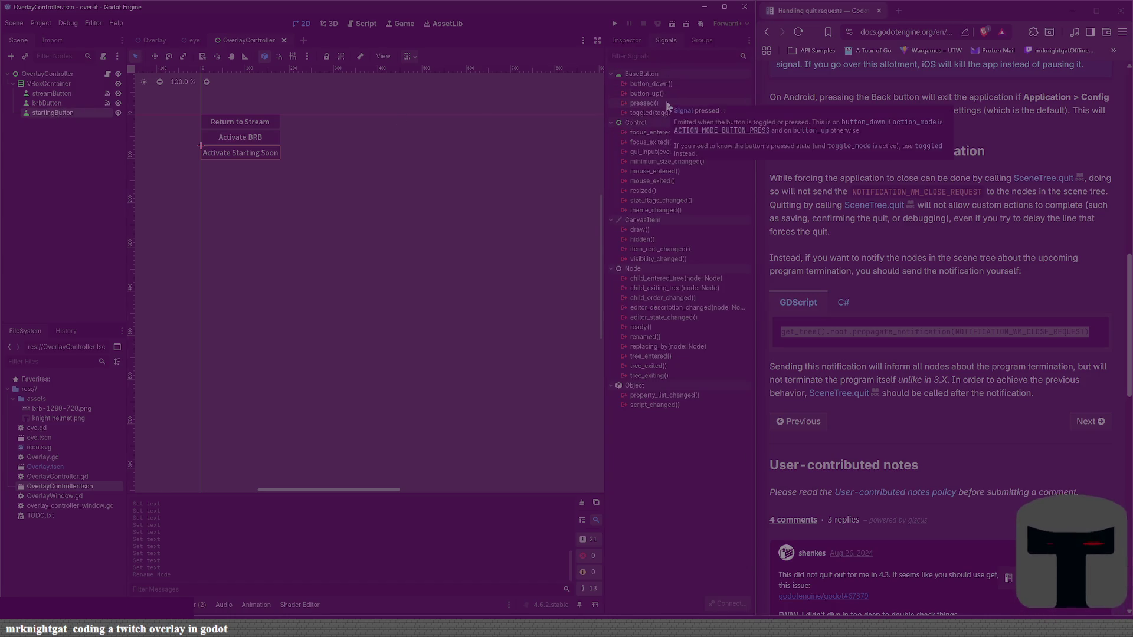
double_click(666, 102)
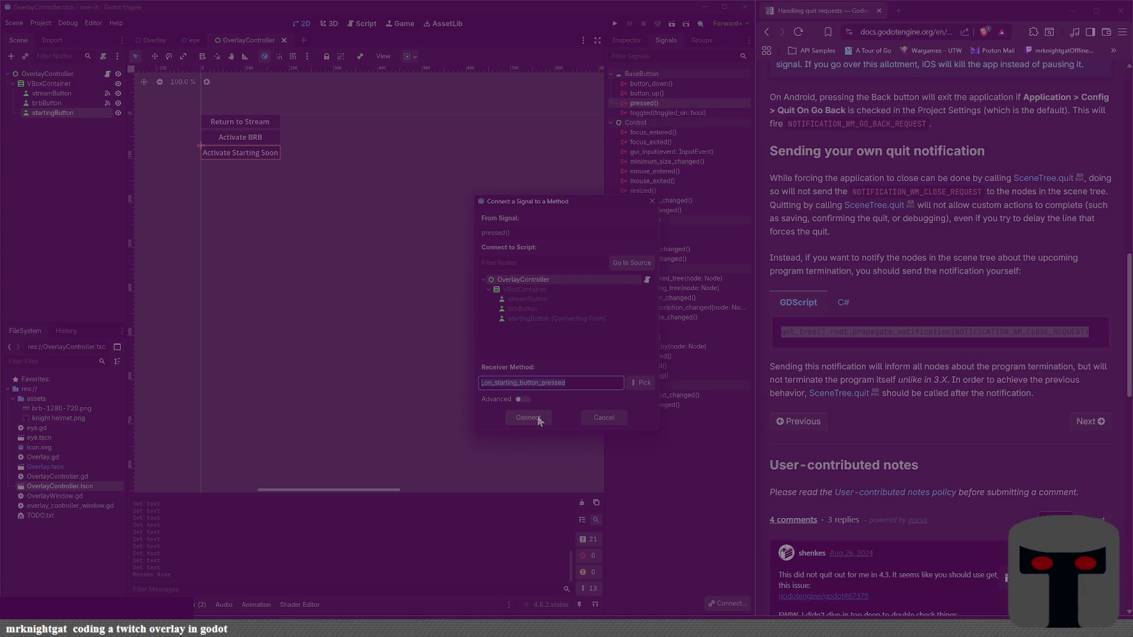
left_click(538, 419)
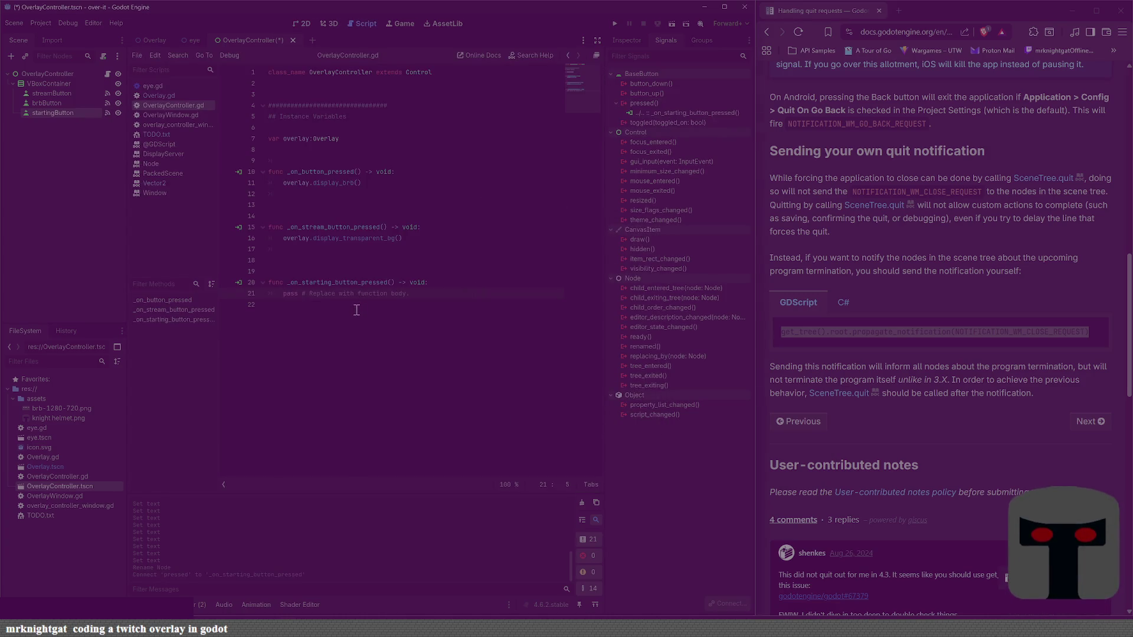
Step: Make the handler call overlay.display_starting_soon() and delete its placeholder pass line
left_click(463, 288)
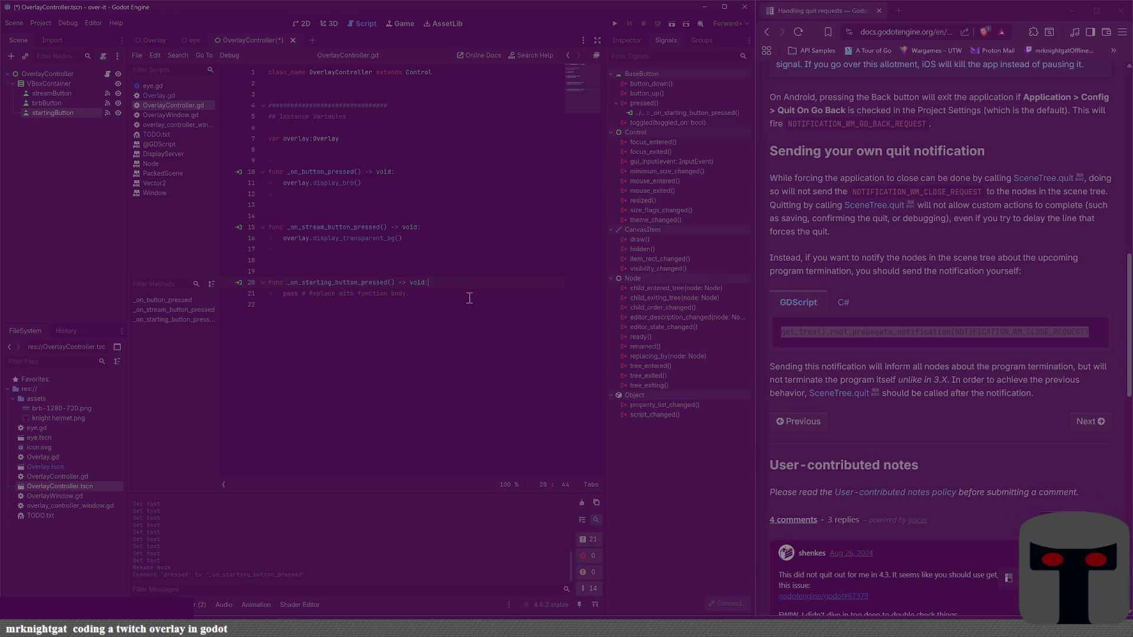
key("Return")
type("overlay")
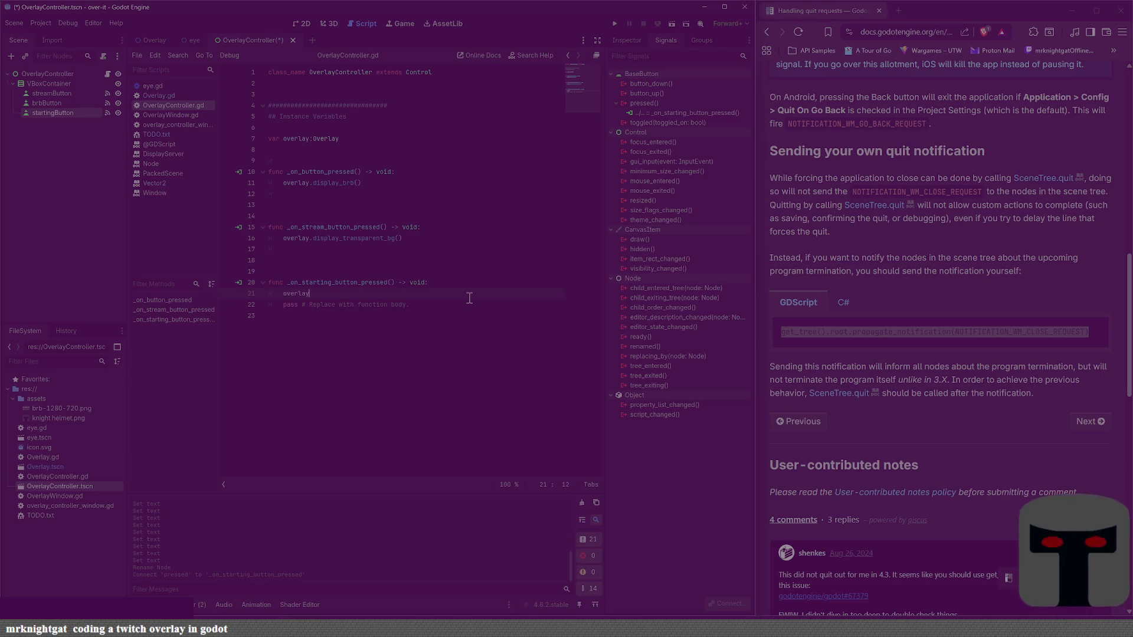
type(".display_")
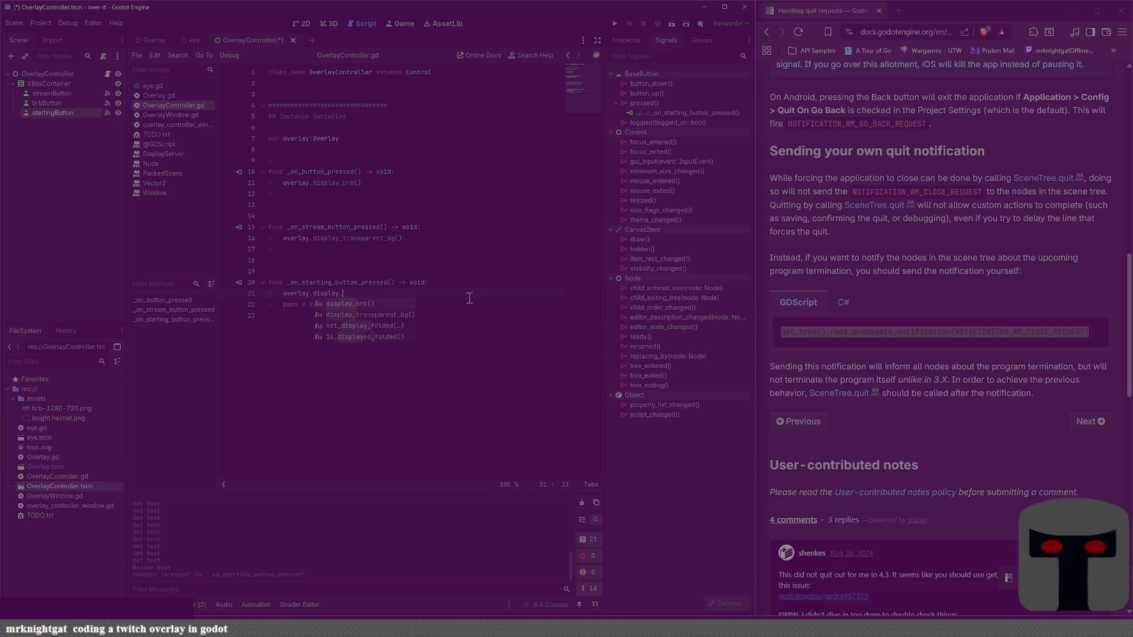
type("stra")
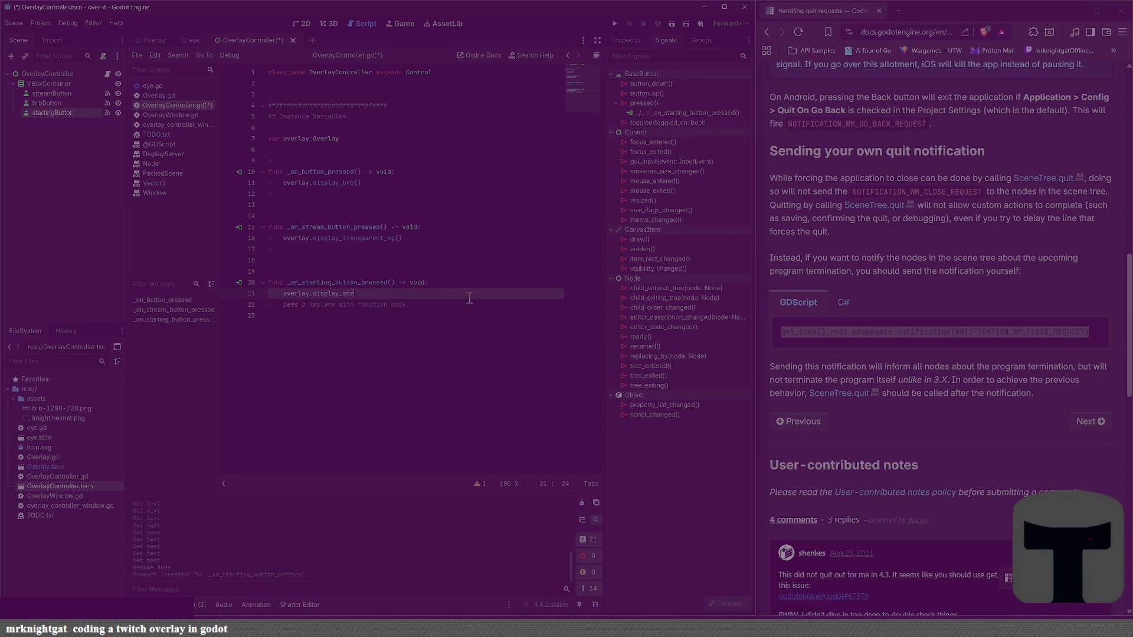
key("BackSpace")
type("arting_soon()")
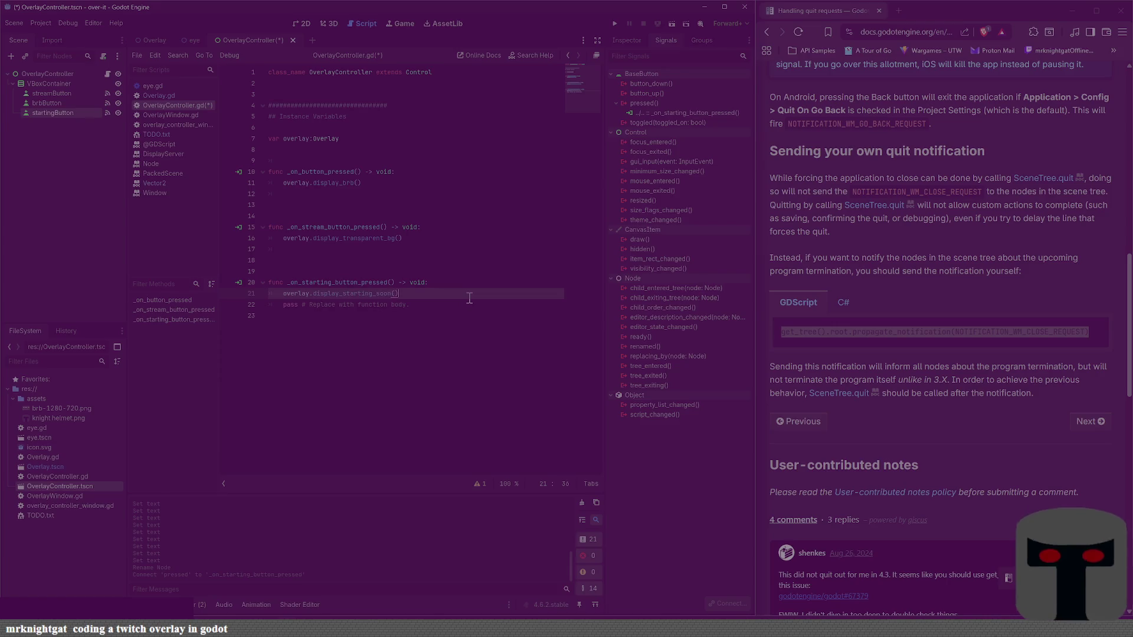
key("Down")
key("ctrl+s")
key("shift+Home")
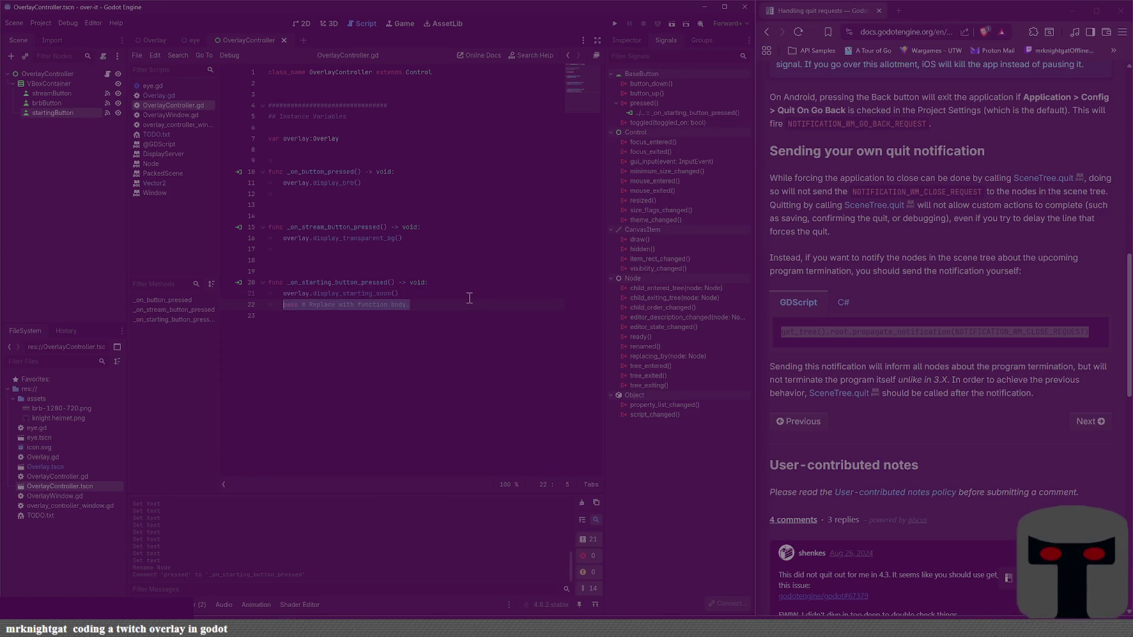
key("BackSpace")
key("BackSpace")
key("BackSpace")
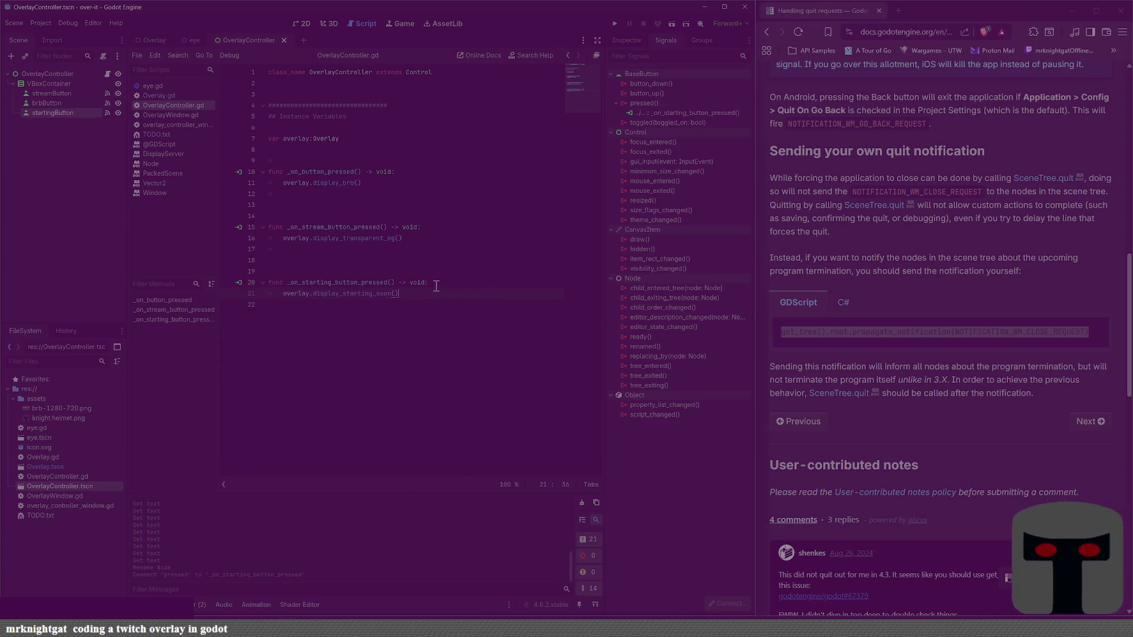
Step: Remove the extra blank lines between the functions and after the variable, and save
key("BackSpace")
key("BackSpace")
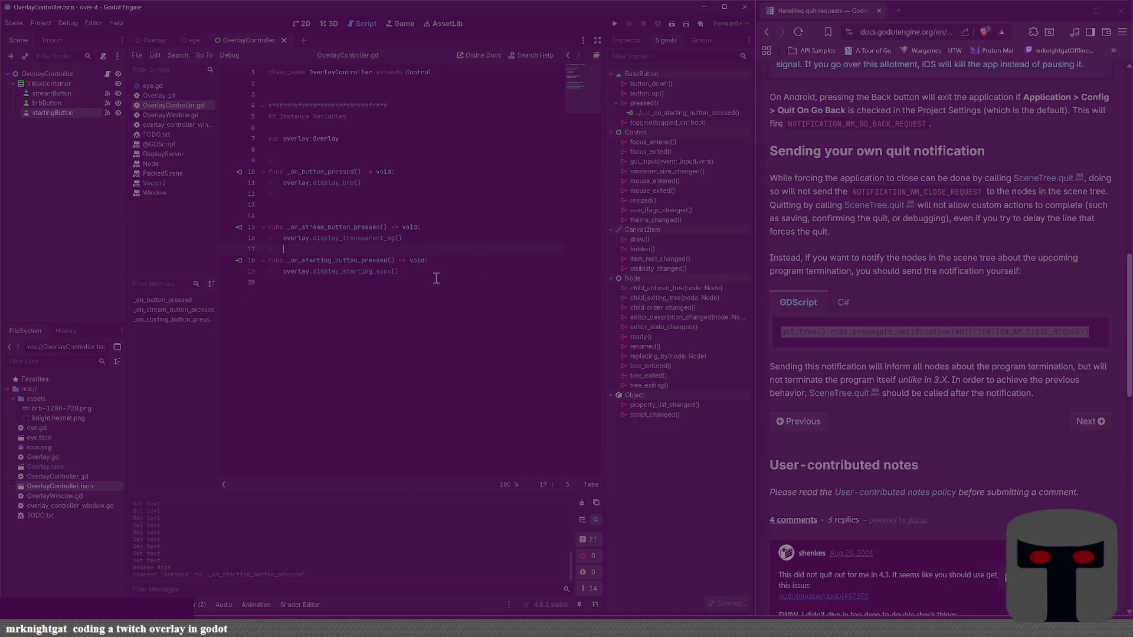
key("BackSpace")
key("BackSpace")
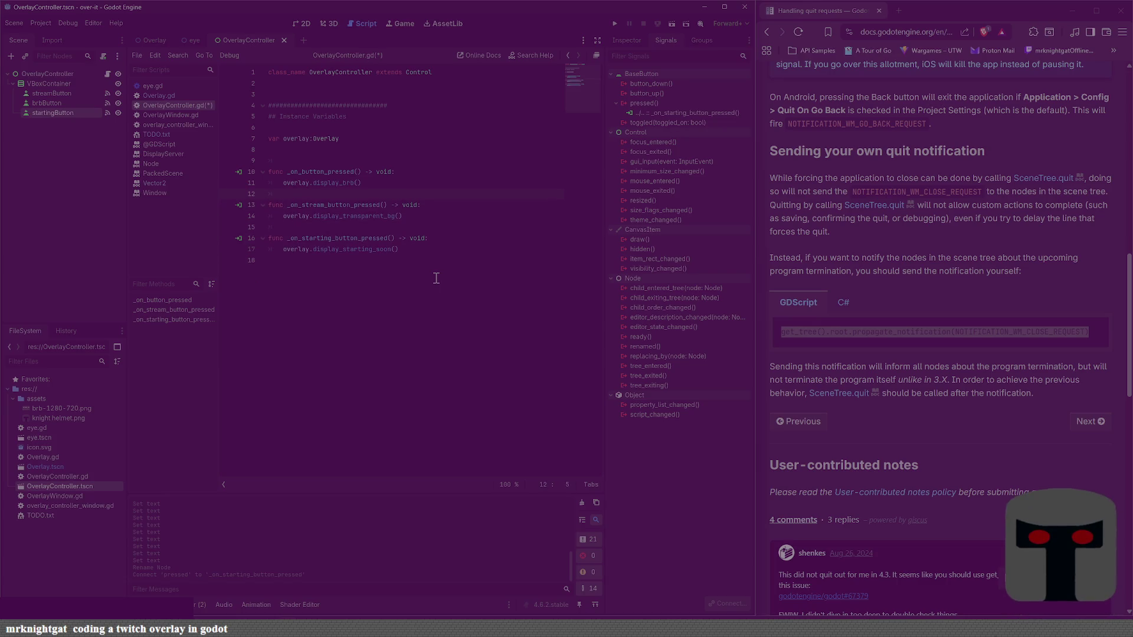
key("ctrl+s")
key("Up")
key("BackSpace")
key("BackSpace")
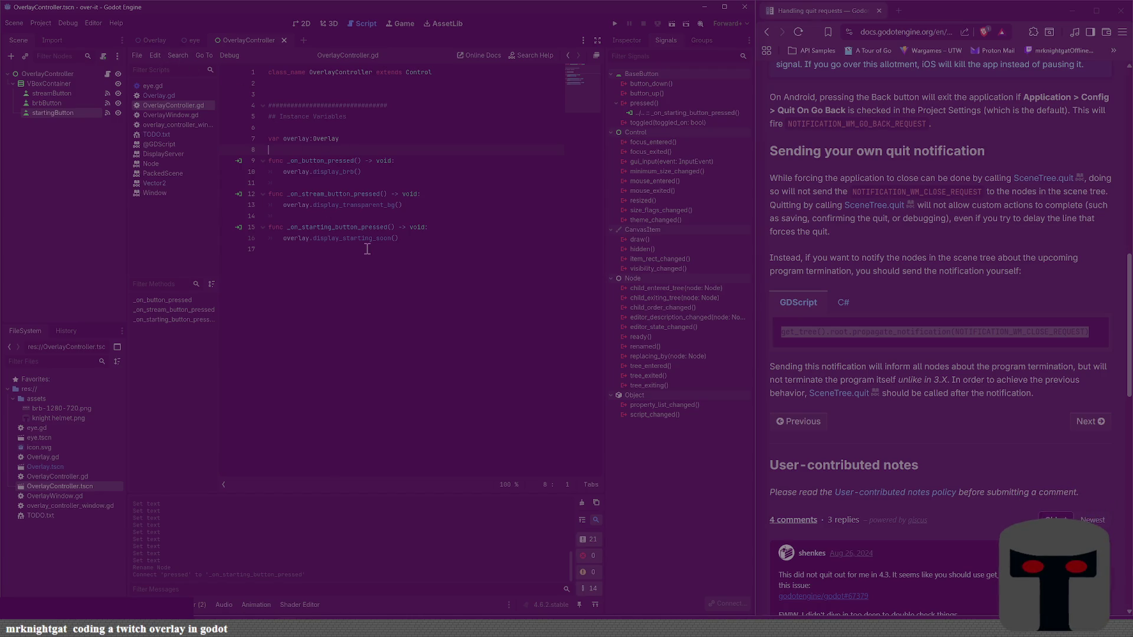
Step: In Overlay.gd, add display_starting_soon() -> void that prints 'Starting Soon', and save
left_click(151, 41)
left_click(163, 97)
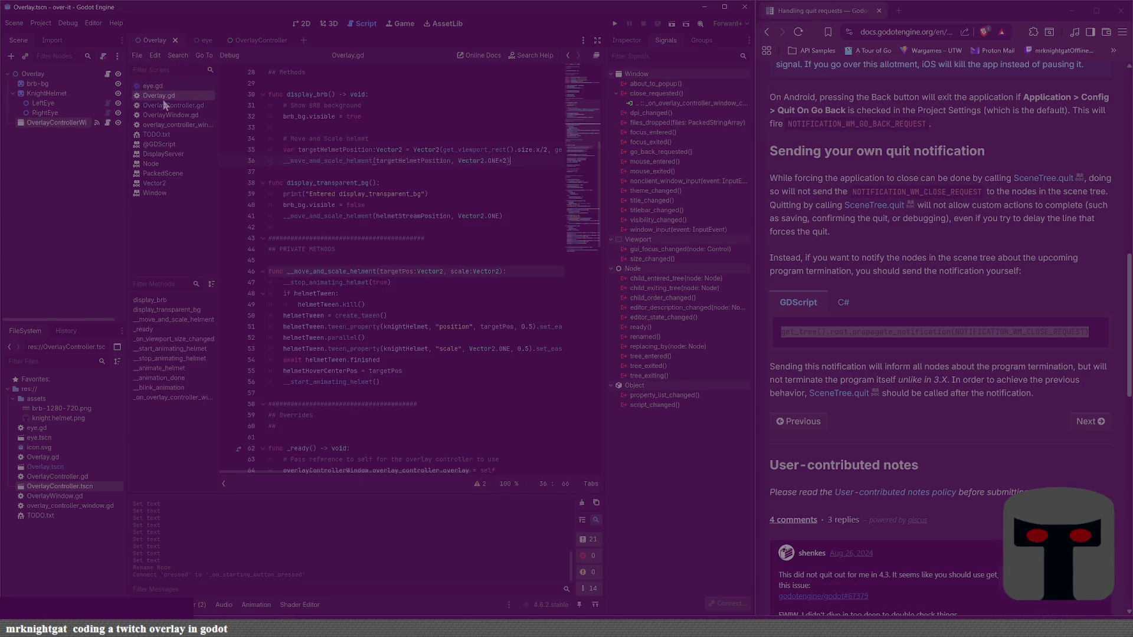
left_click(372, 229)
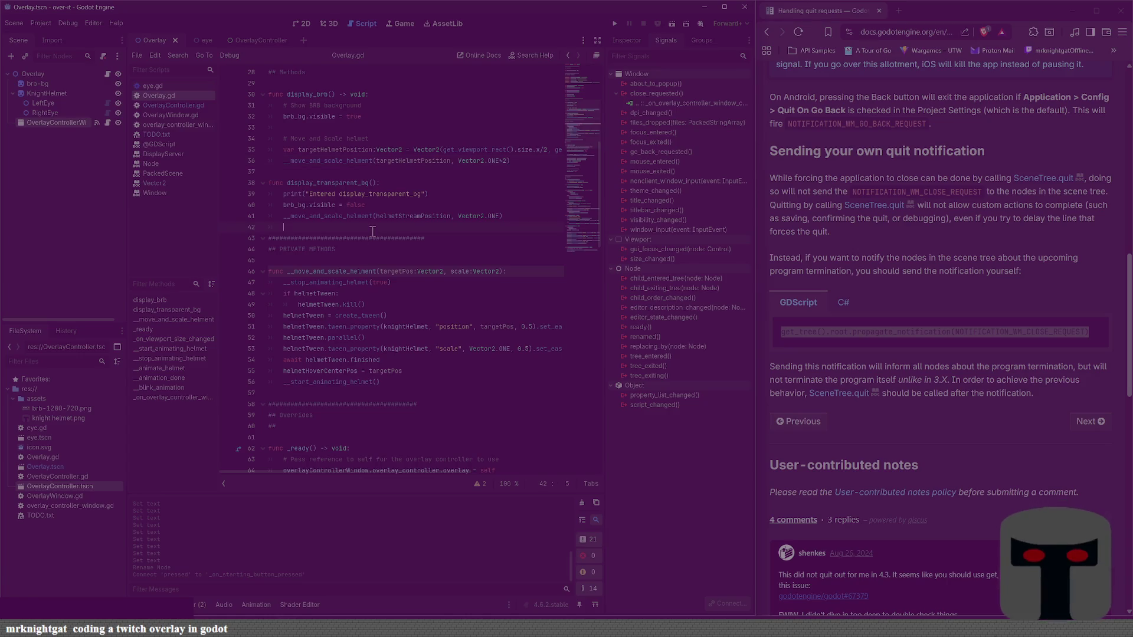
key("Return")
key("Return")
key("BackSpace")
type("func display_")
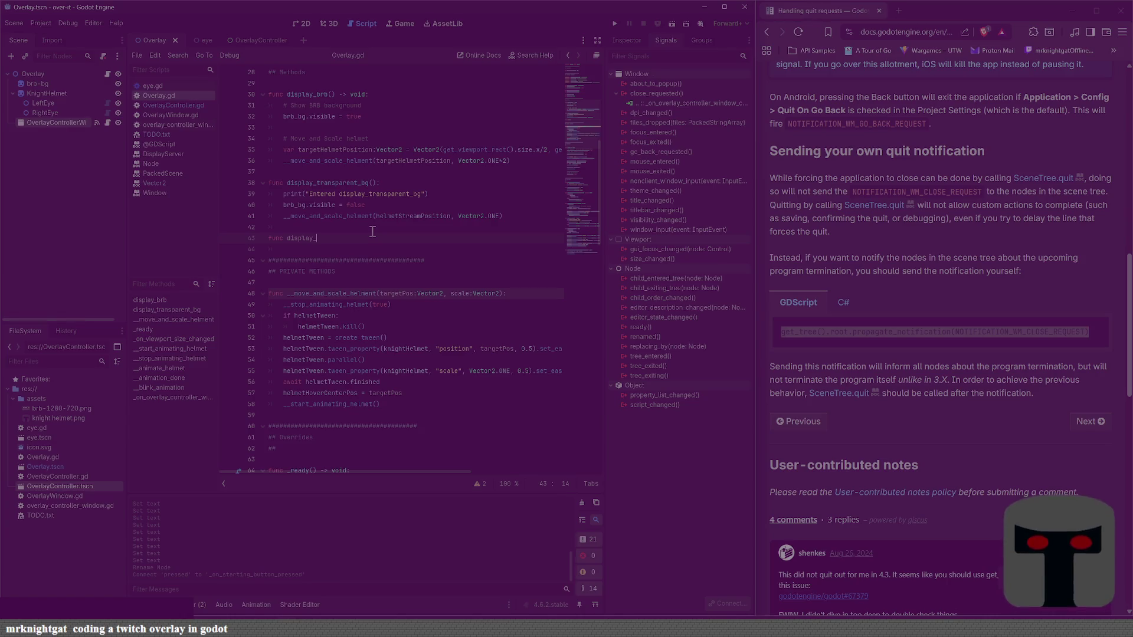
type("starting_soon_b")
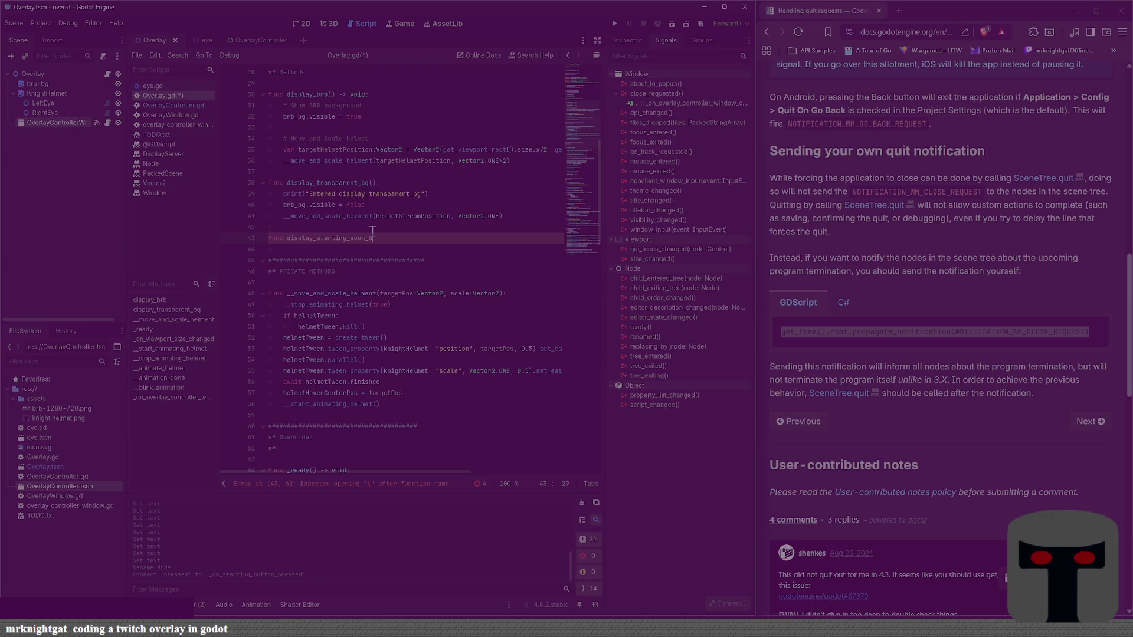
type("g(")
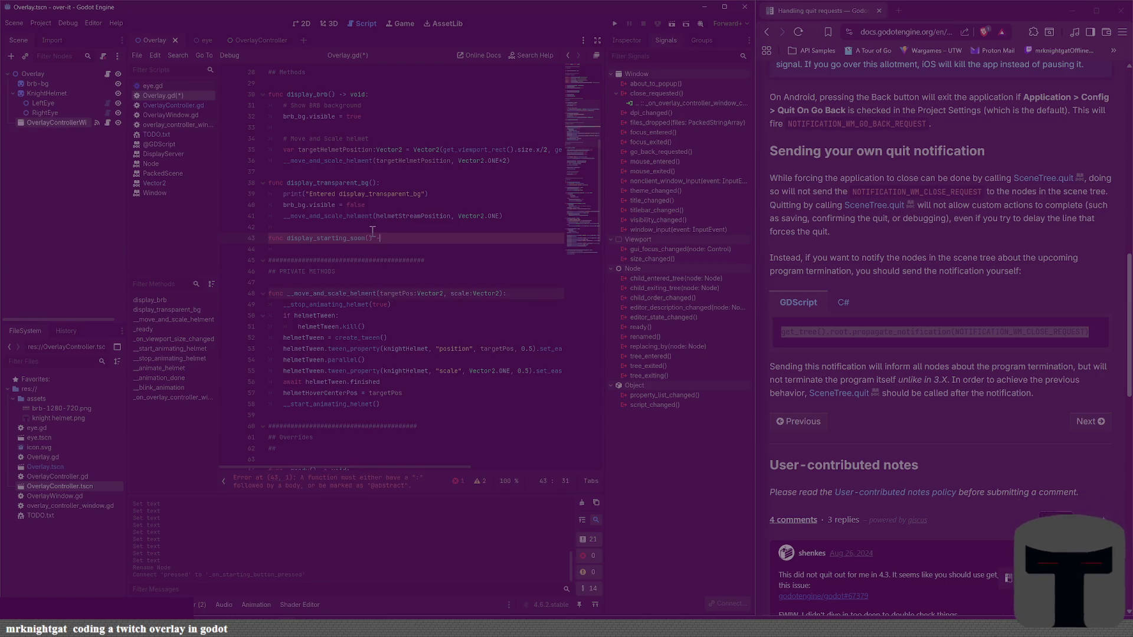
type(" -> void:")
key("Return")
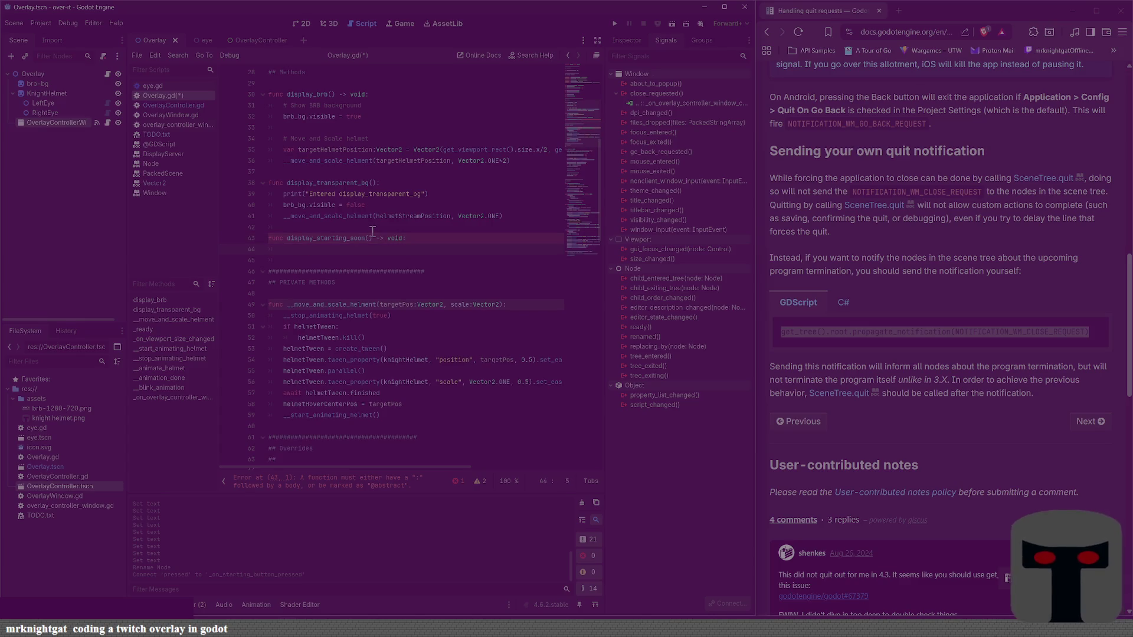
type("print(\"")
type("Starting SOon")
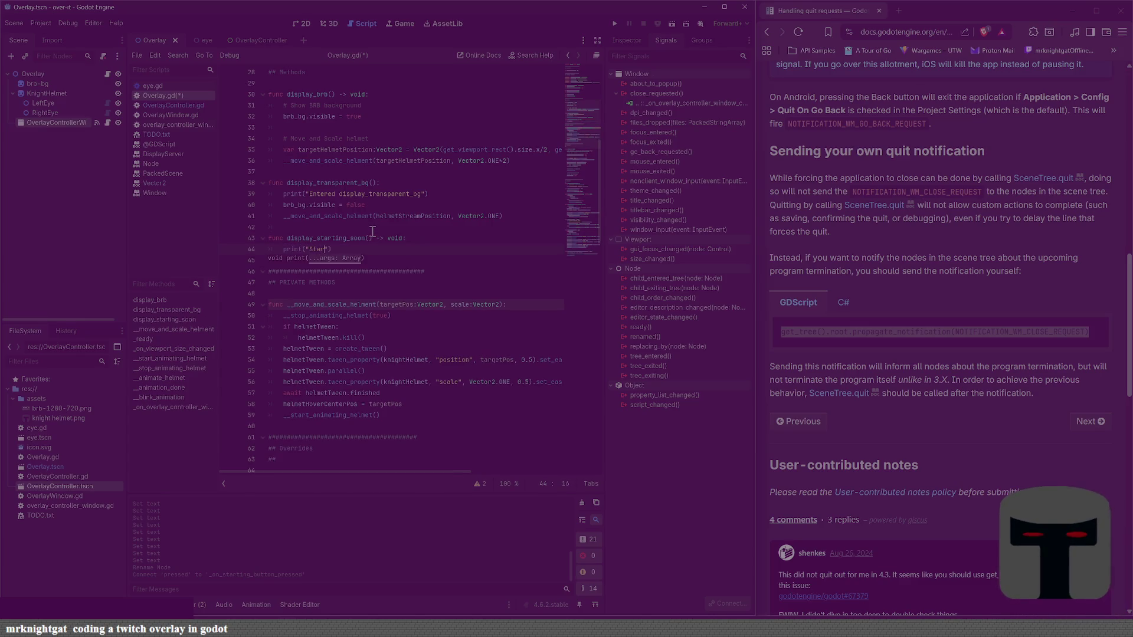
key("BackSpace")
key("BackSpace")
key("BackSpace")
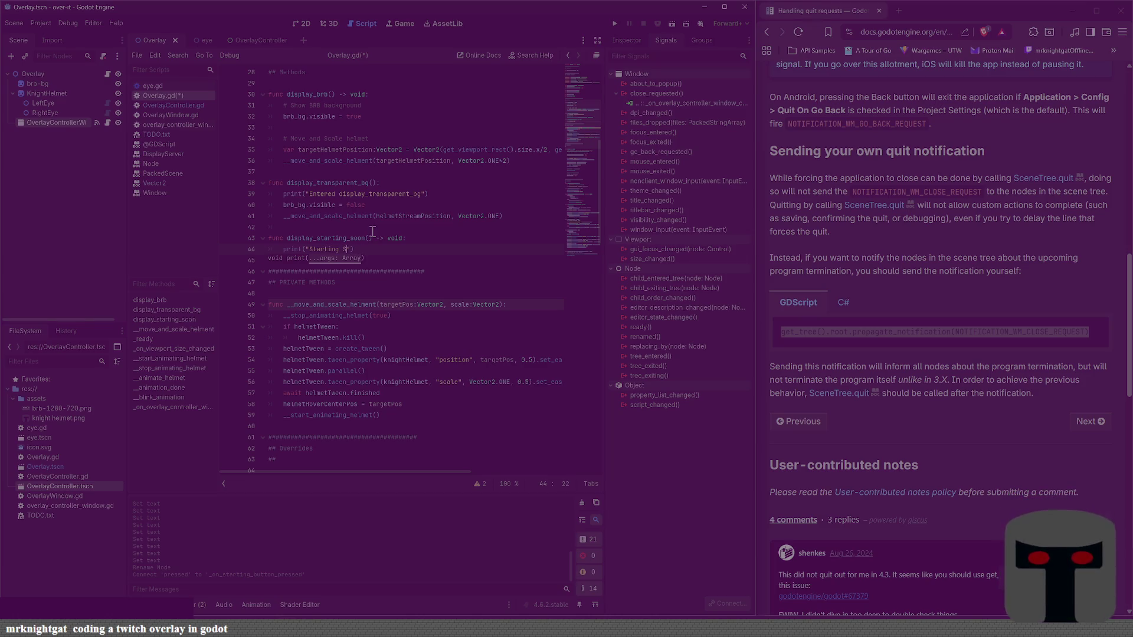
type("oon")
key("End")
key("ctrl+s")
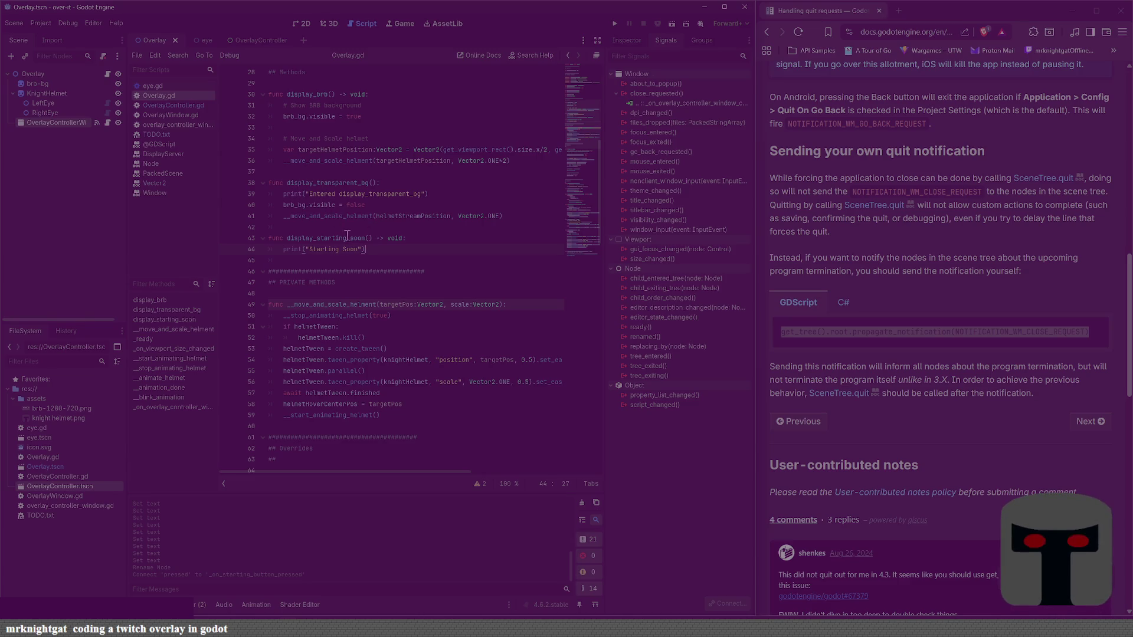
Step: Add brb_bg.visible = false to display_starting_soon and save Overlay.gd
key("Return")
type("brb")
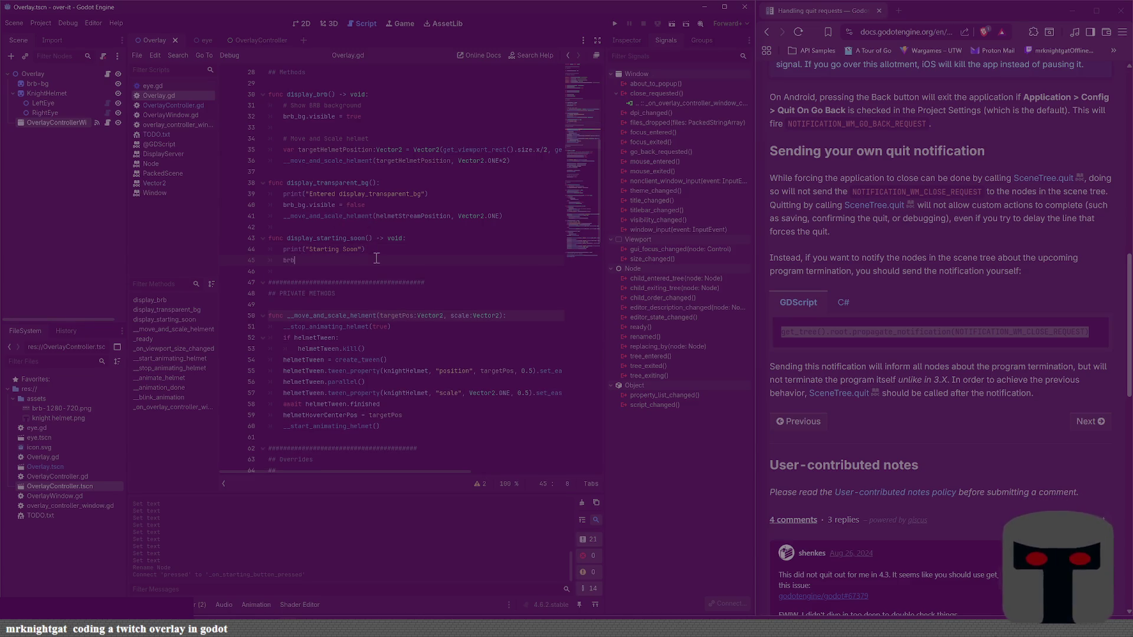
type("_bg.")
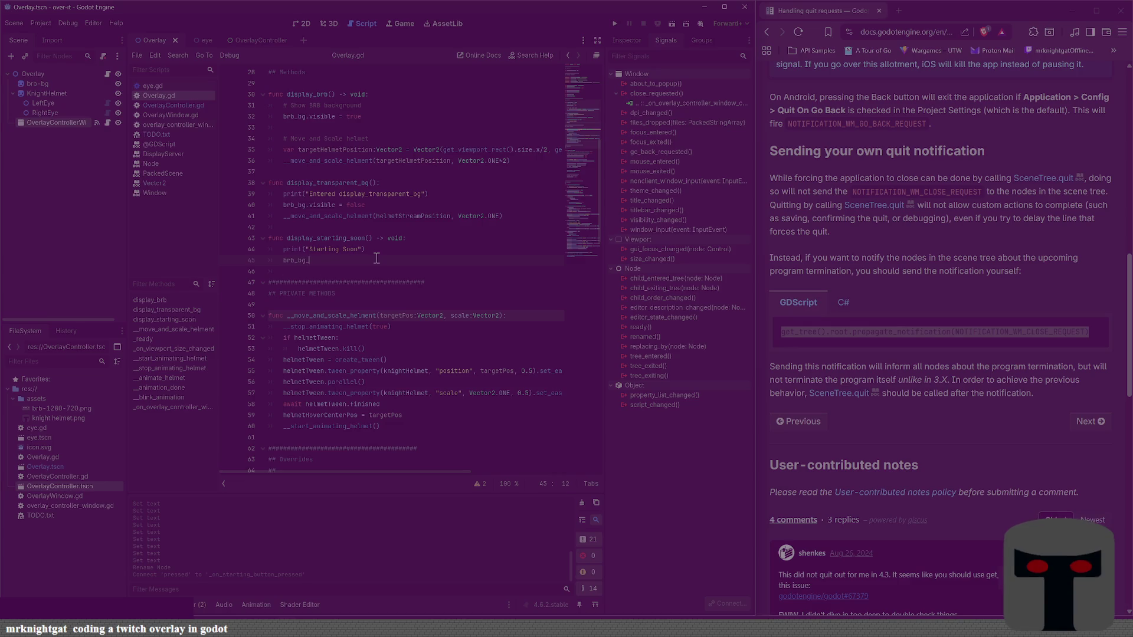
type("vis")
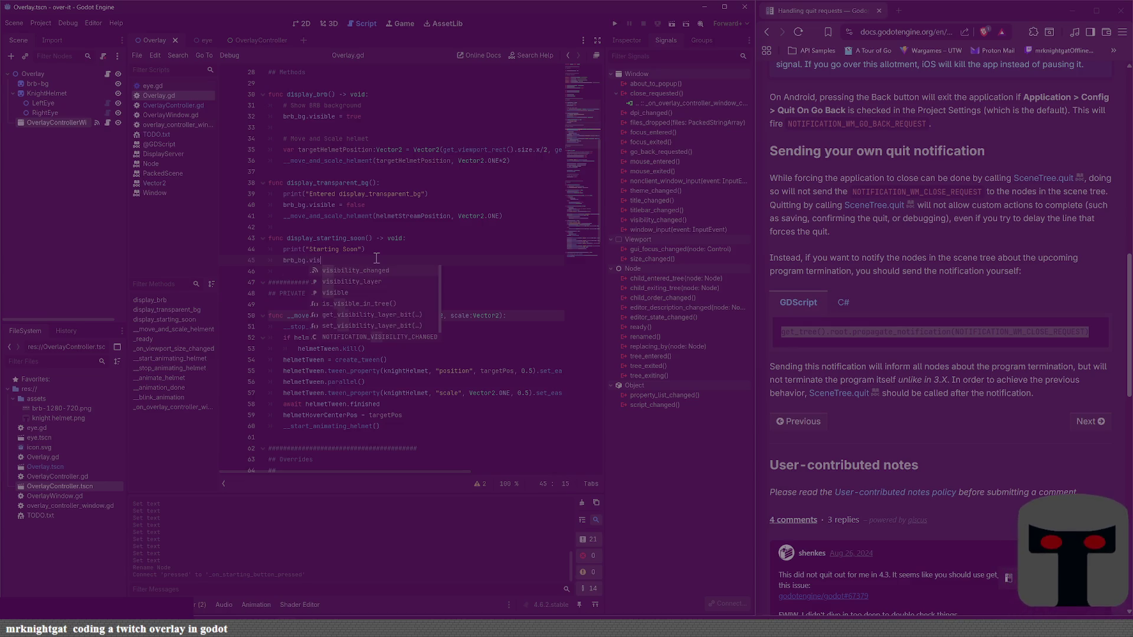
type("ible = false")
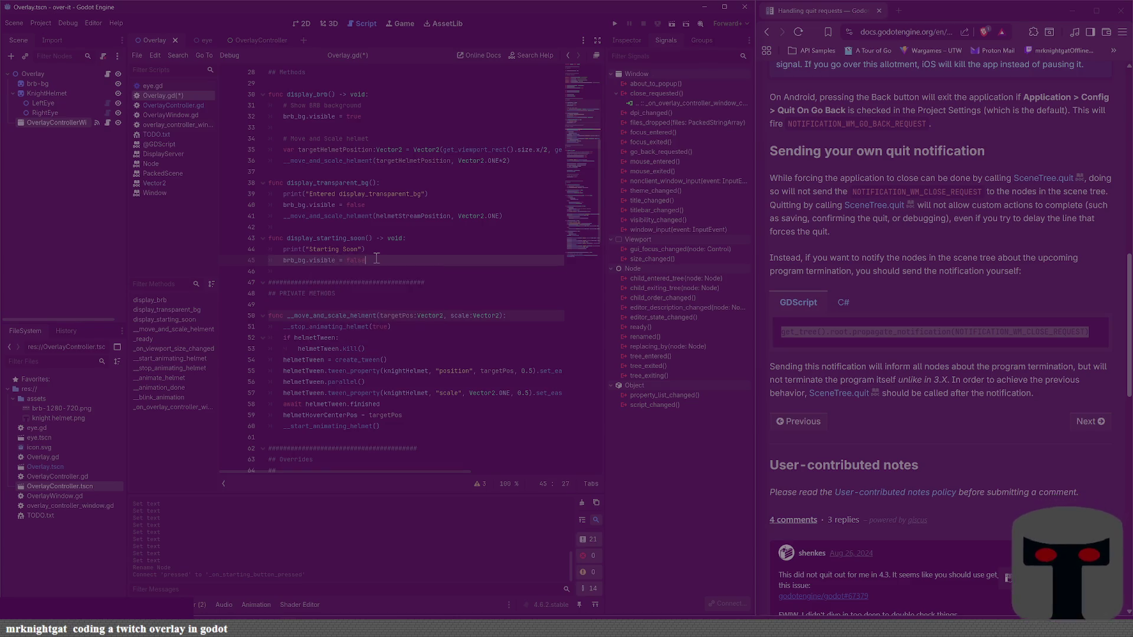
key("ctrl+s")
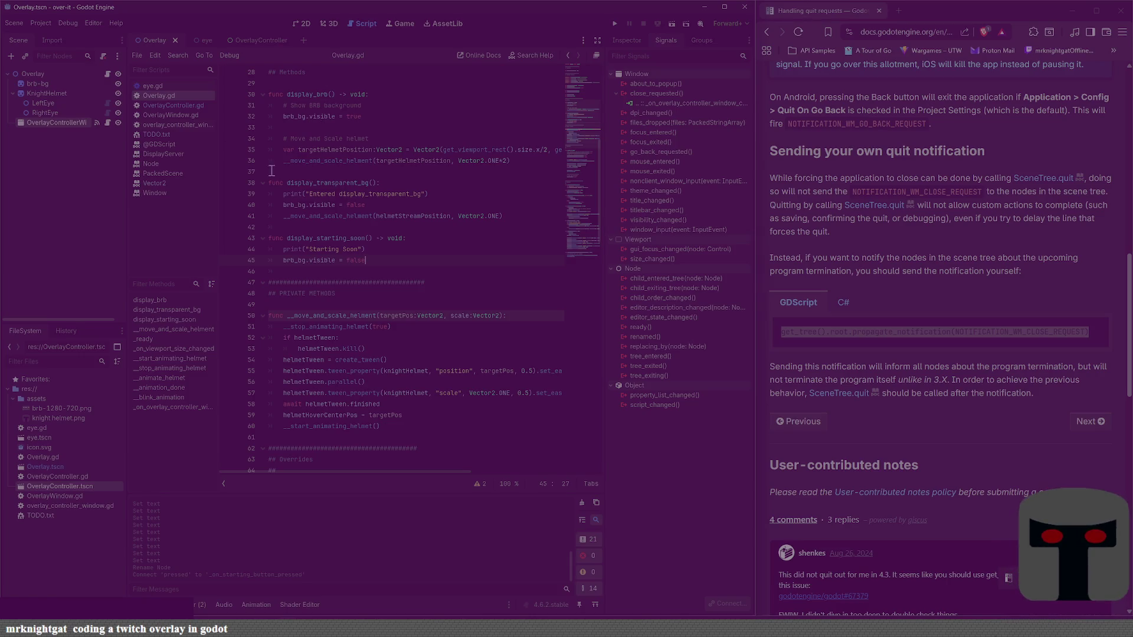
left_click(379, 119)
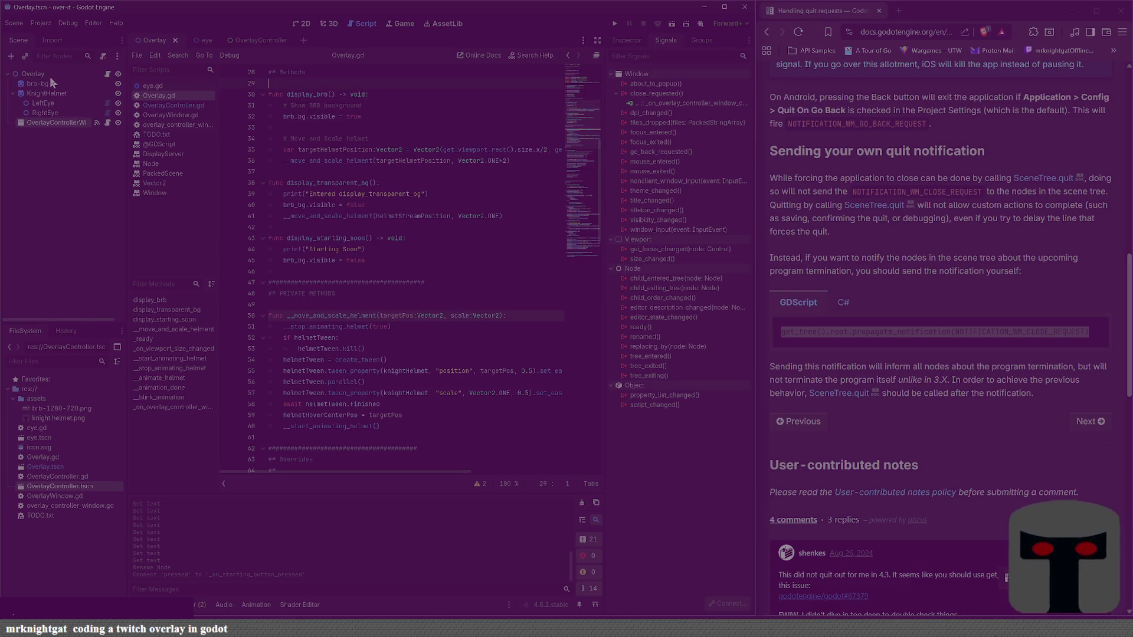
Step: Strip the leading underscores from __move_and_scale_helment and cut out the whole function
left_click(294, 316)
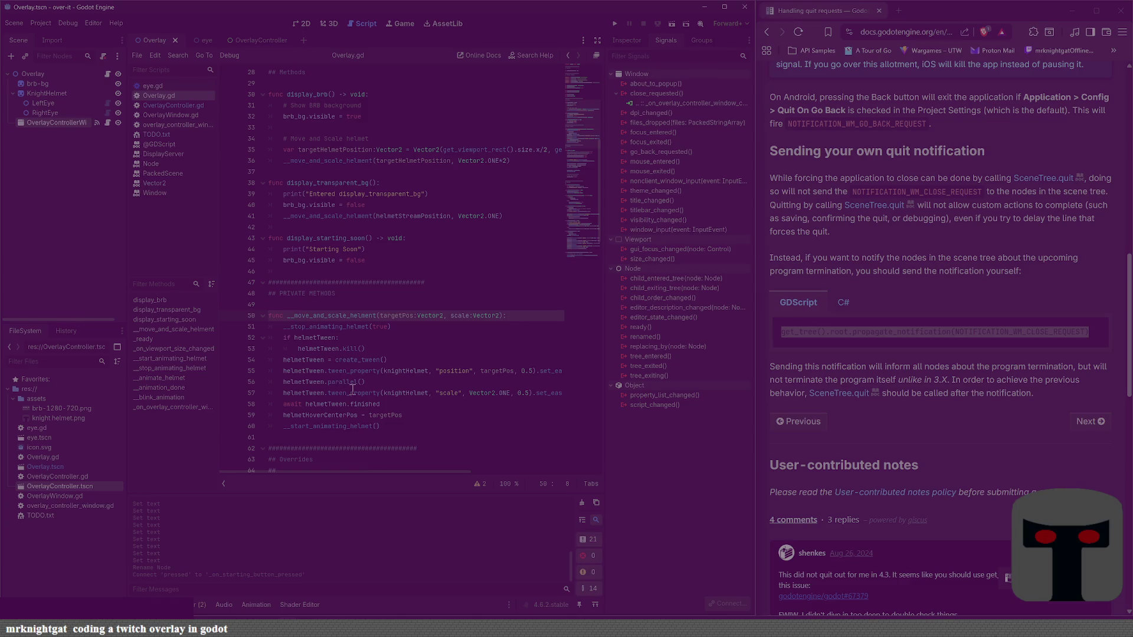
key("BackSpace")
key("BackSpace")
mouse_move(353, 390)
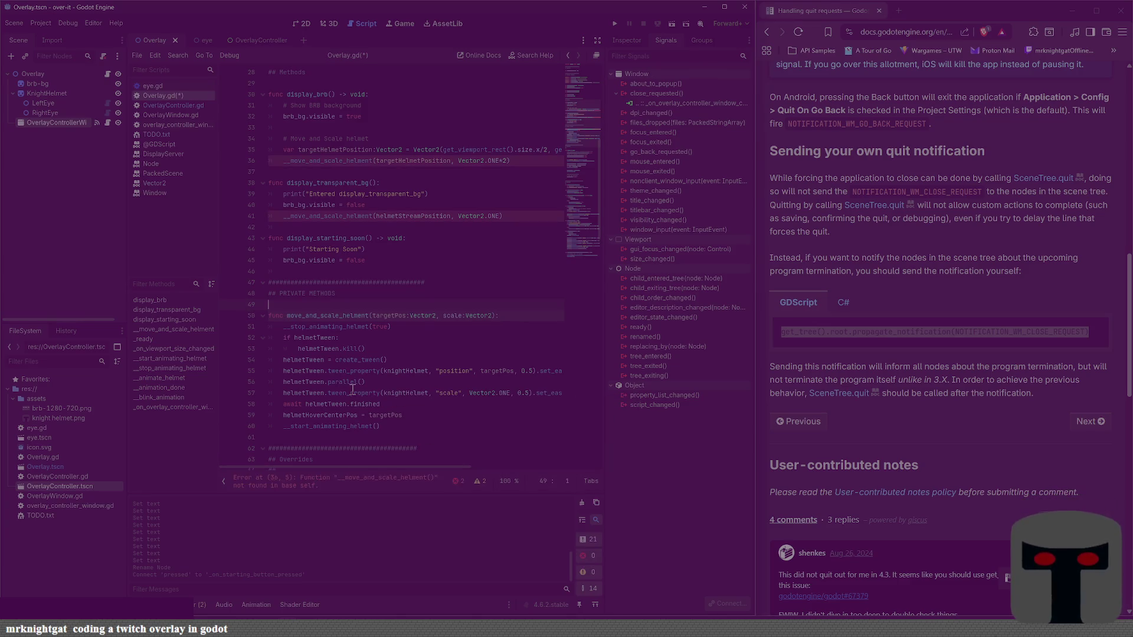
key("Home")
key("shift+Down")
key("shift+Down")
key("shift+Down")
key("shift+Down")
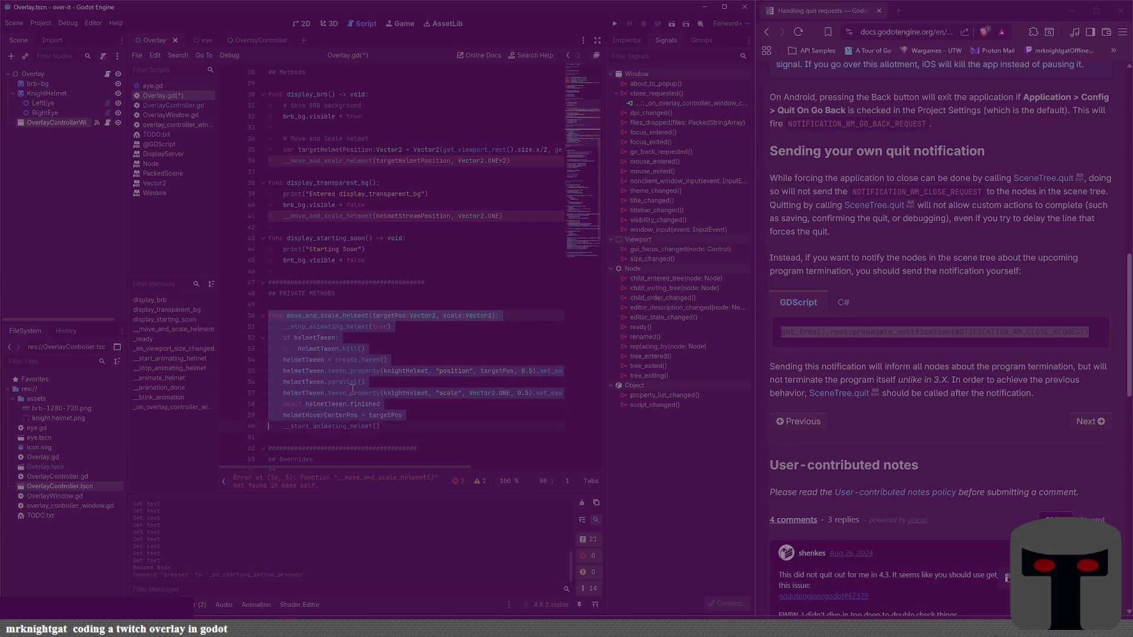
key("shift+Down")
key("shift+Up")
key("shift+End")
key("BackSpace")
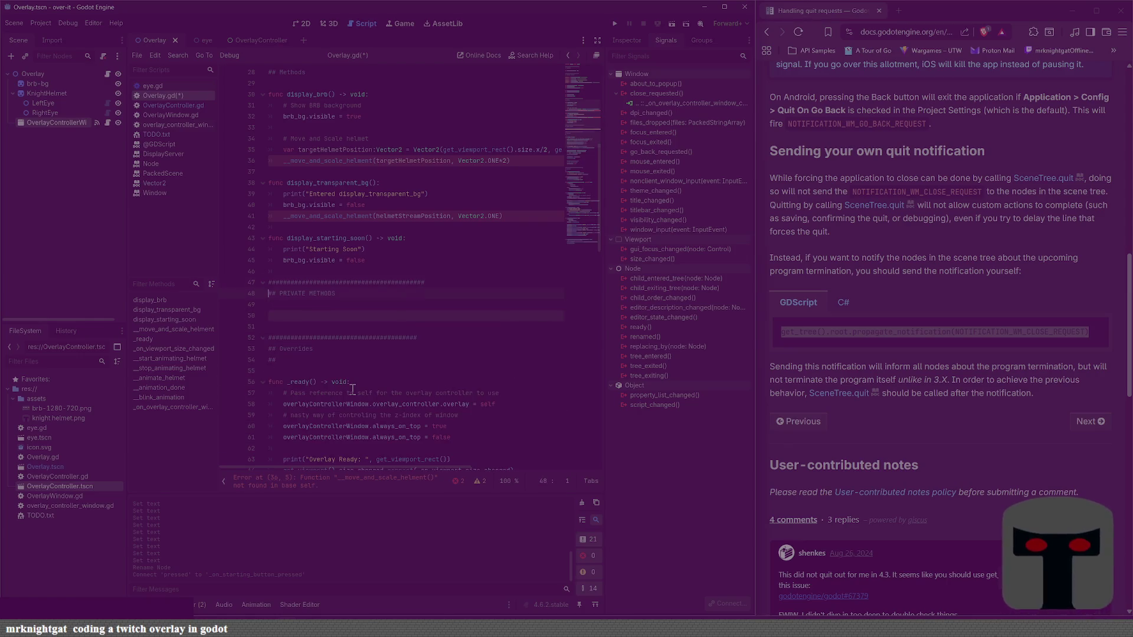
Step: Paste move_and_scale_helment right after display_starting_soon and save Overlay.gd
key("Up")
key("Up")
key("Up")
key("ctrl+shift+Return")
key("ctrl+shift+Return")
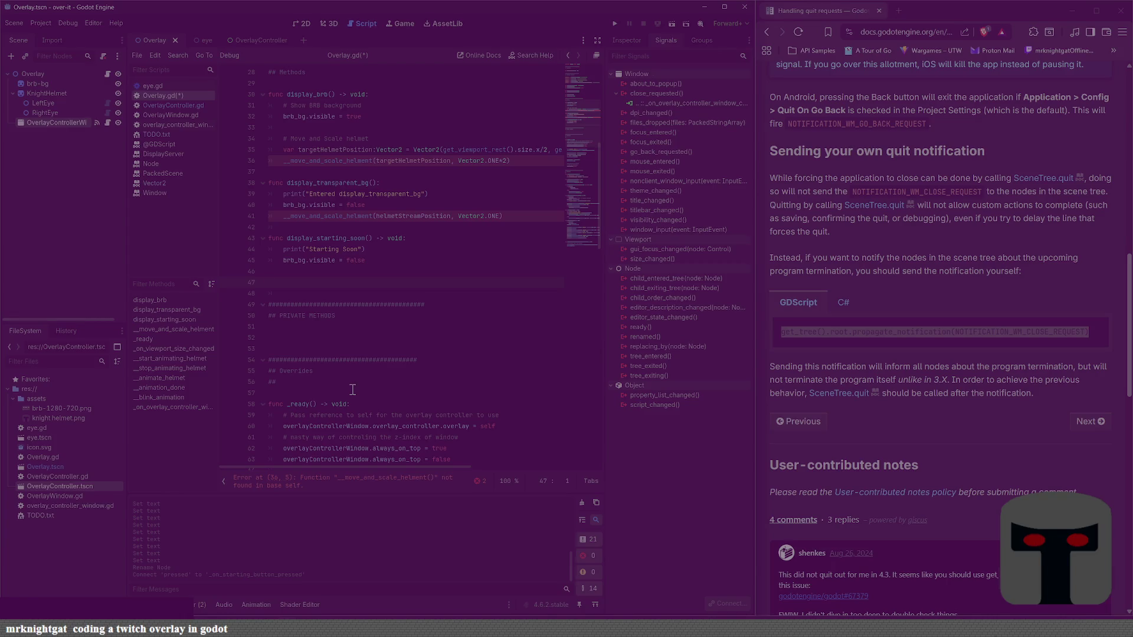
key("ctrl+v")
scroll(327, 395, "up", 2)
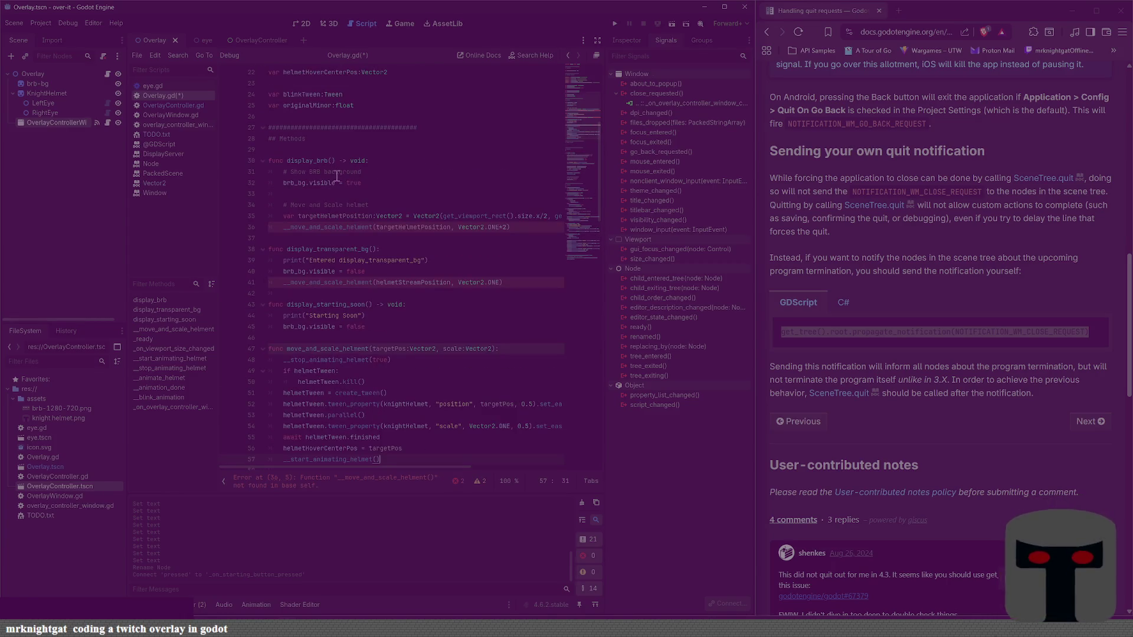
left_click(330, 141)
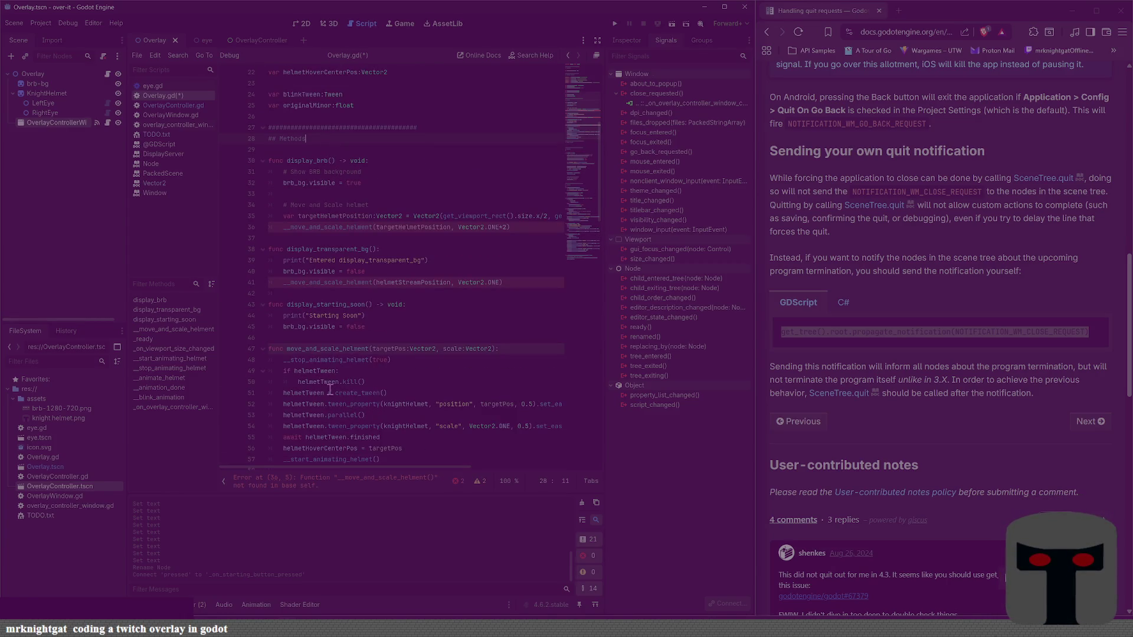
key("ctrl+s")
Step: Begin a display_background(CanvasItem) function above move_and_scale_helment and open the CanvasItem docs
left_click(347, 340)
key("Return")
key("Return")
key("Up")
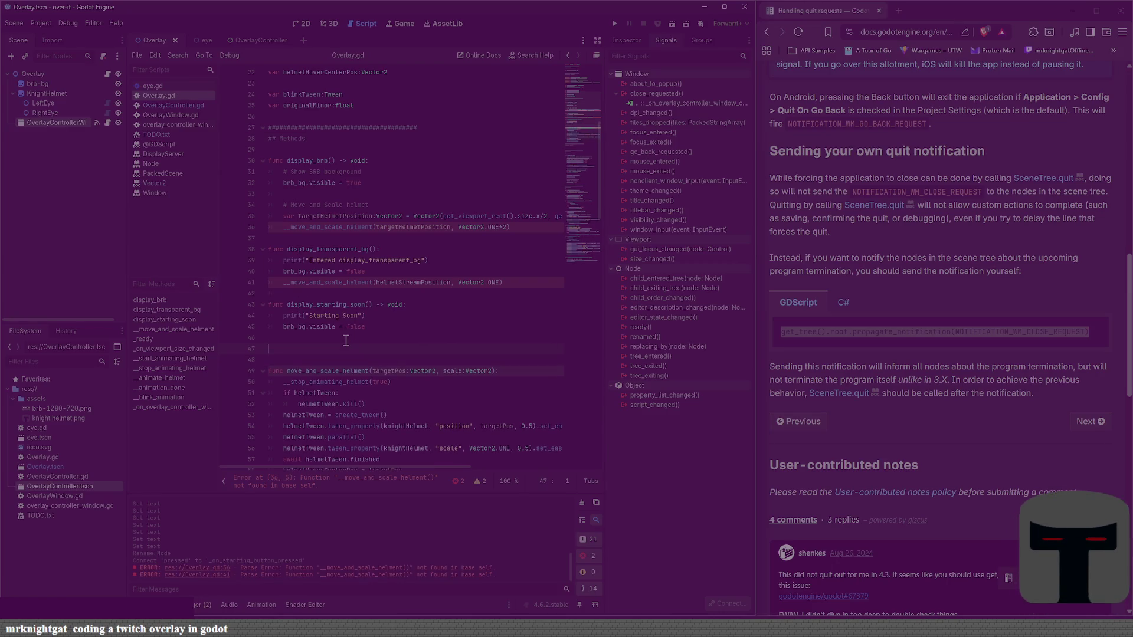
type("func d")
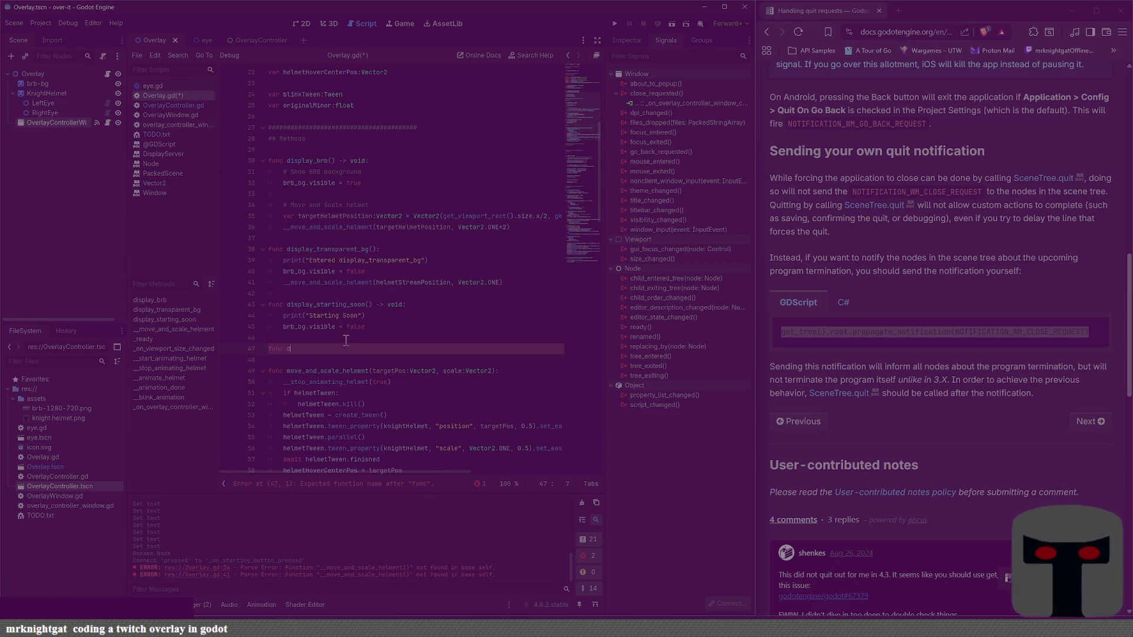
type("isplay")
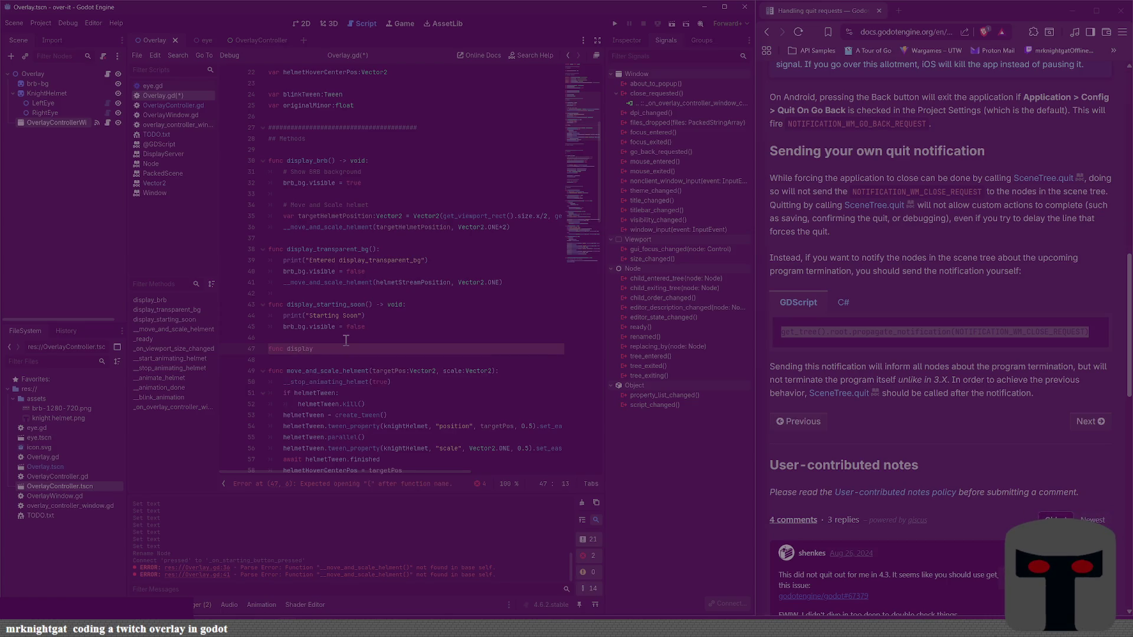
type("_background")
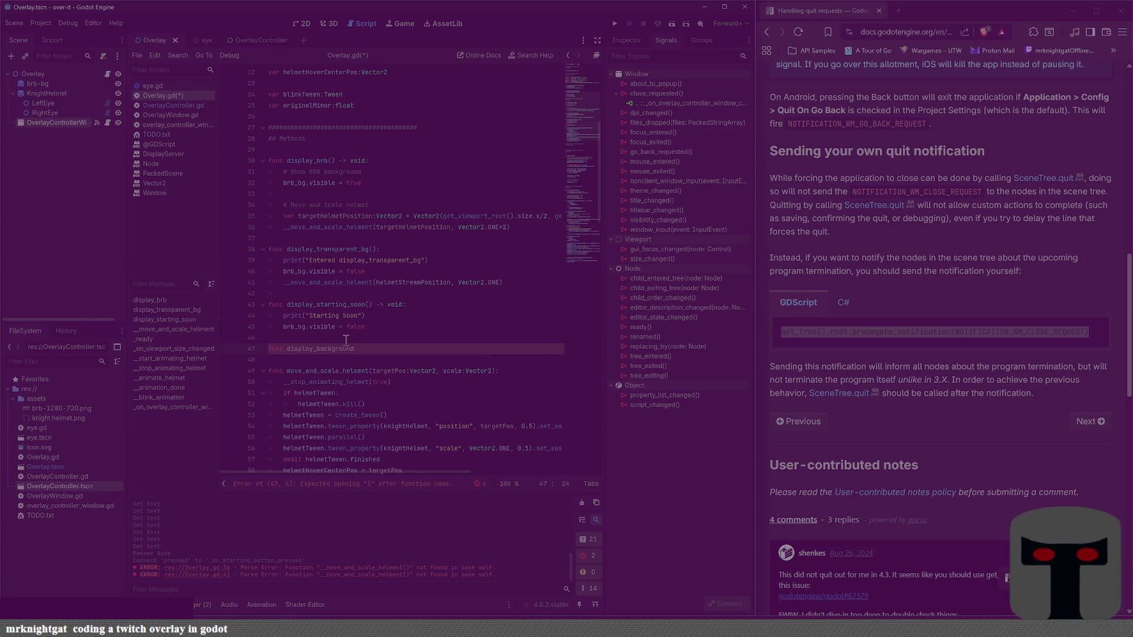
type("(")
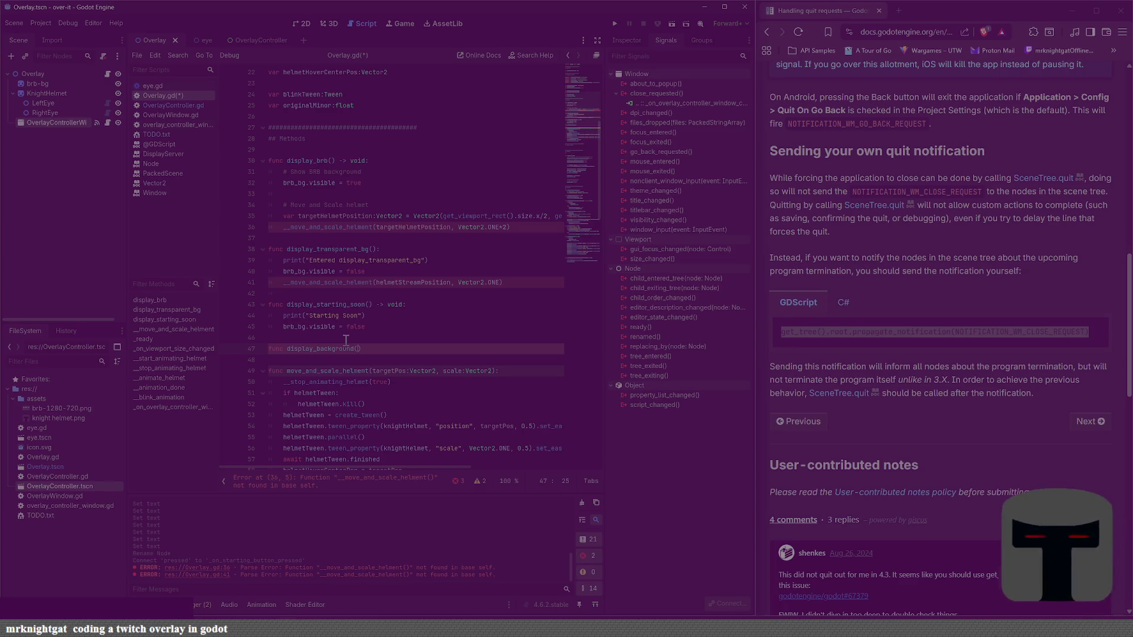
type(")")
key("Left")
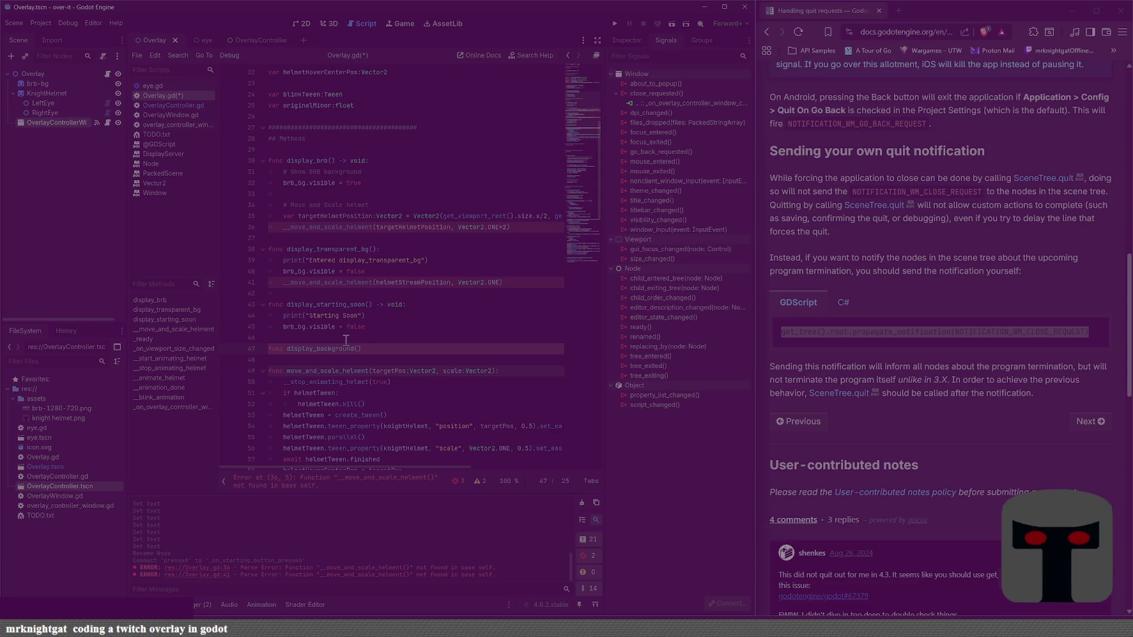
type("Node:")
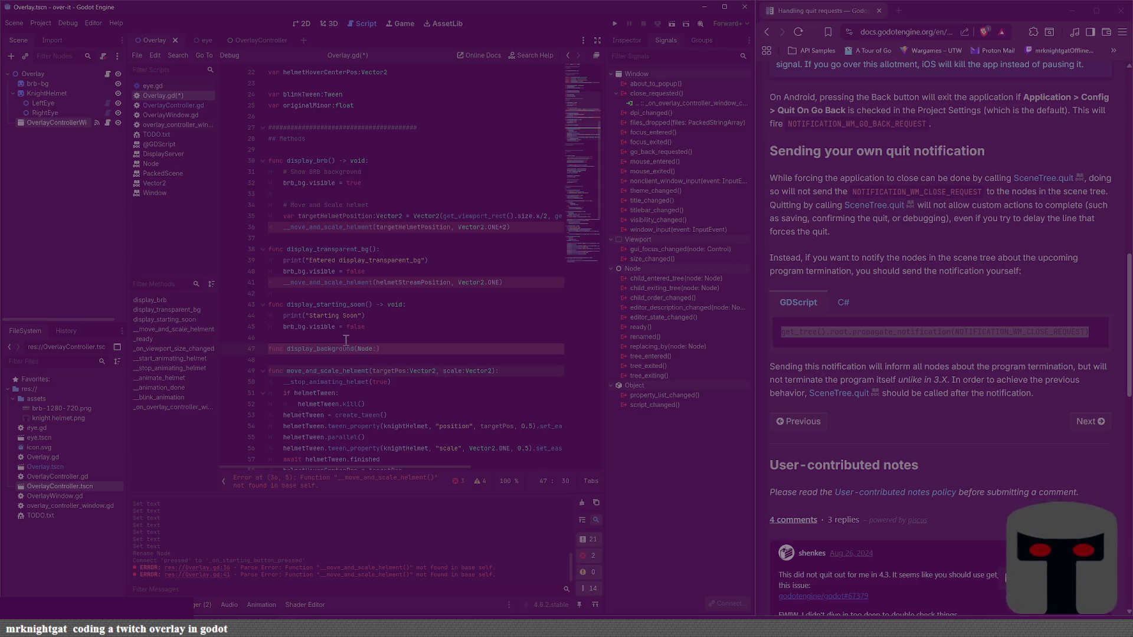
key("BackSpace")
key("BackSpace")
key("BackSpace")
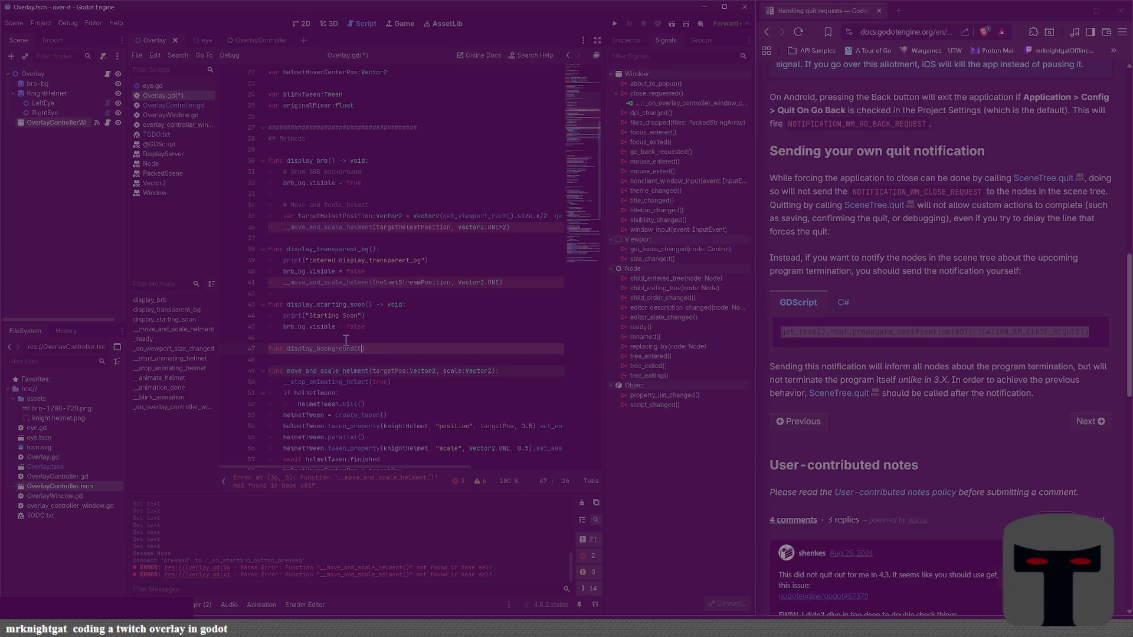
type("CanvasItem")
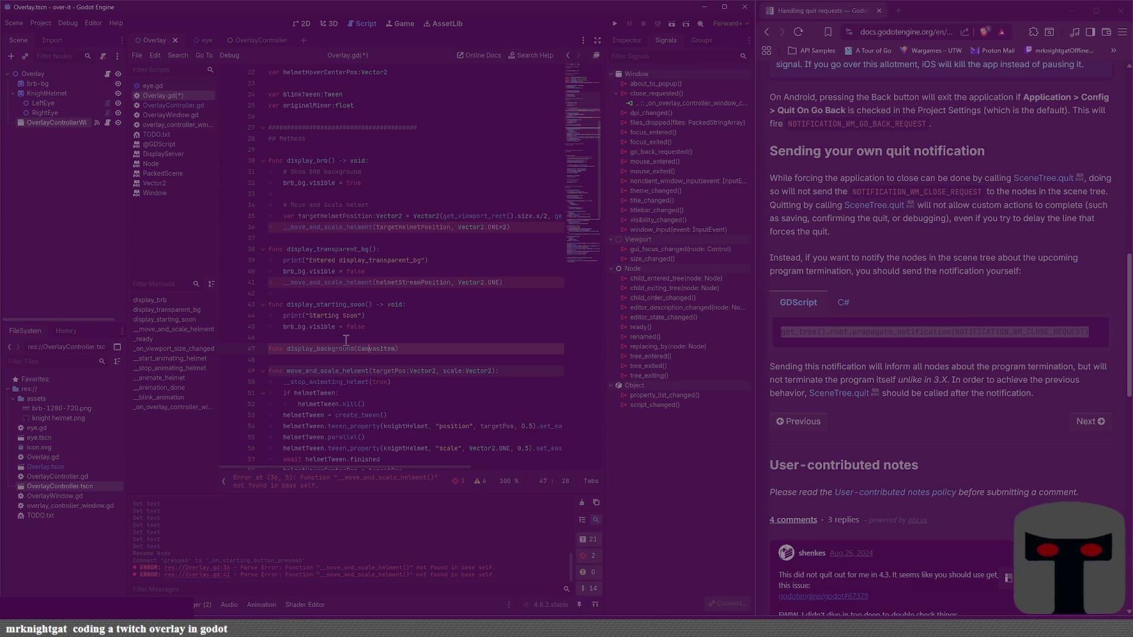
key("Left")
key("Left")
key("Left")
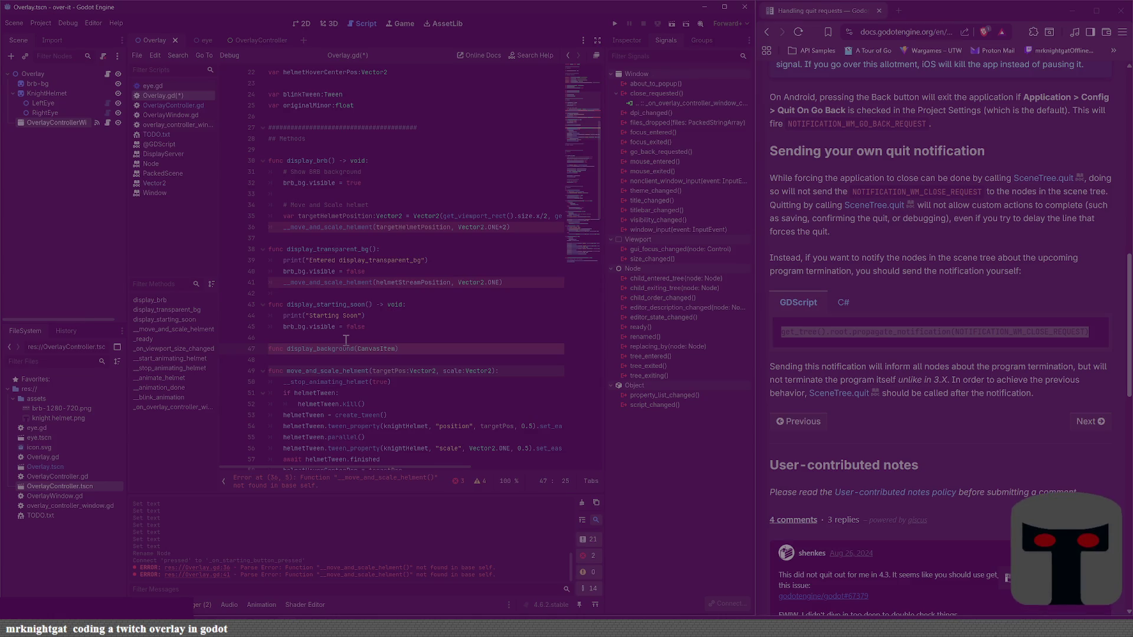
left_click(375, 348, "ctrl")
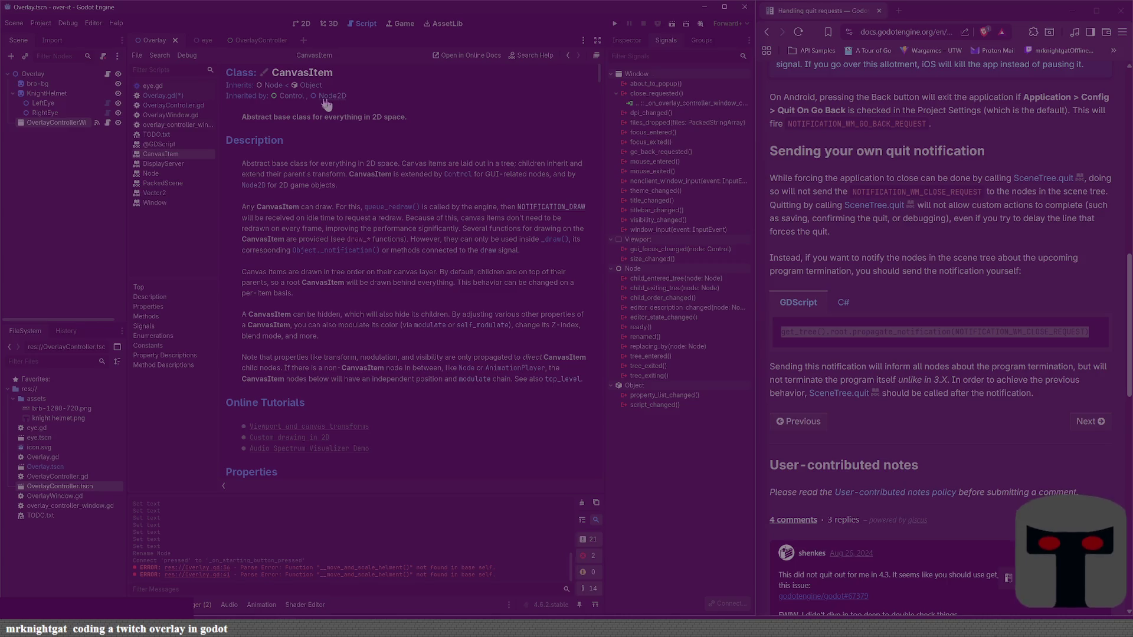
Step: Follow the Node link, then the CanvasLayer link, and read through the CanvasLayer class reference
left_click(268, 86)
scroll(372, 221, "down", 3)
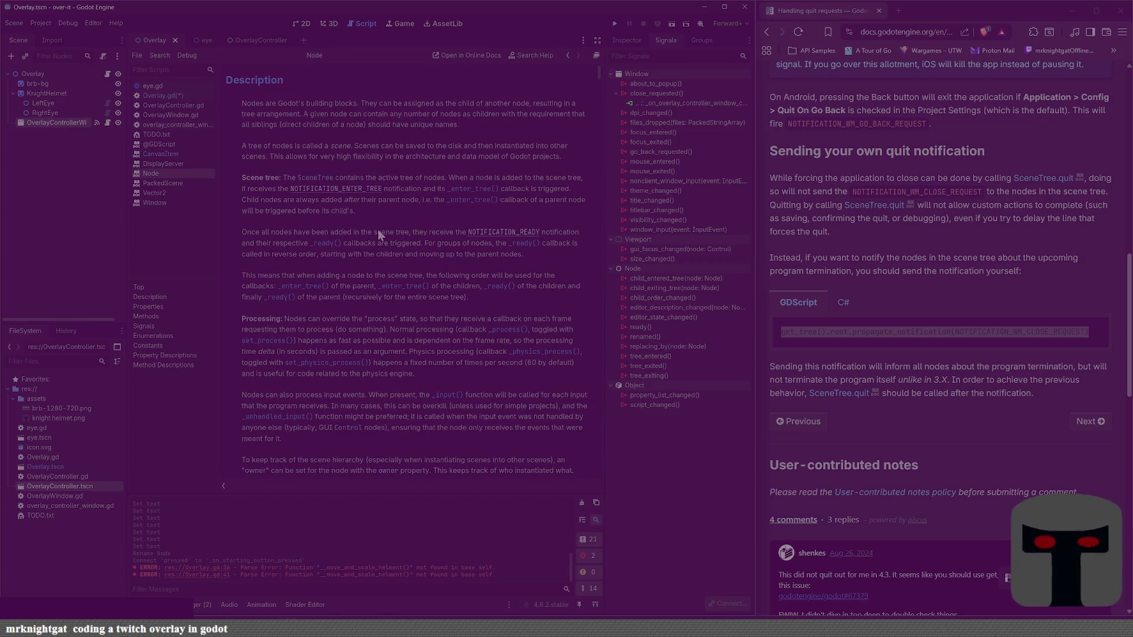
scroll(377, 233, "up", 3)
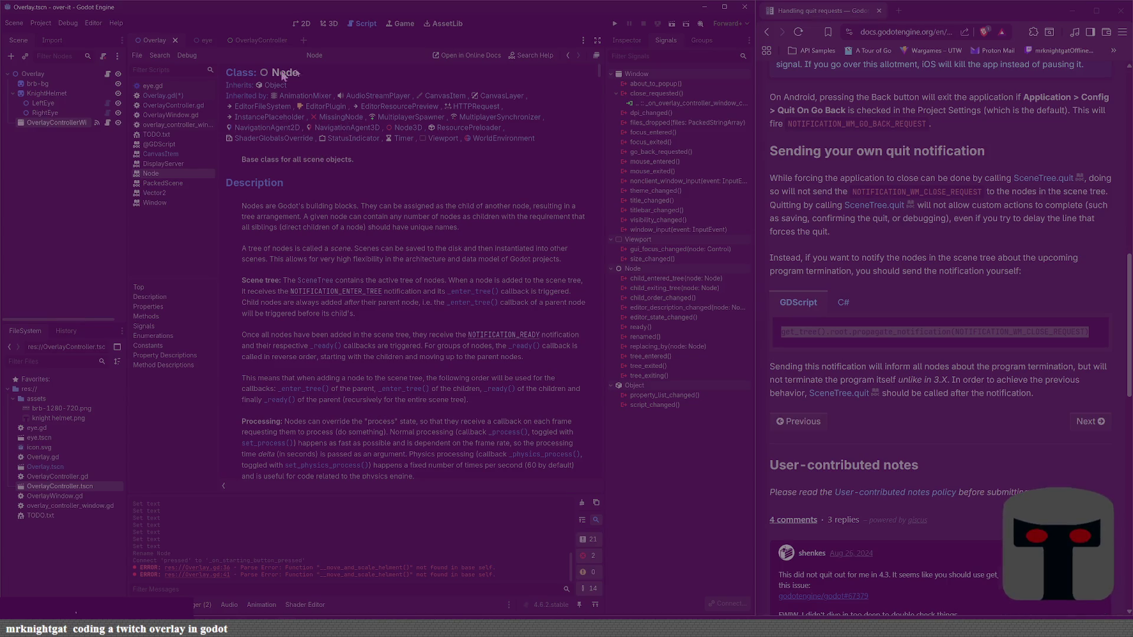
left_click(494, 97)
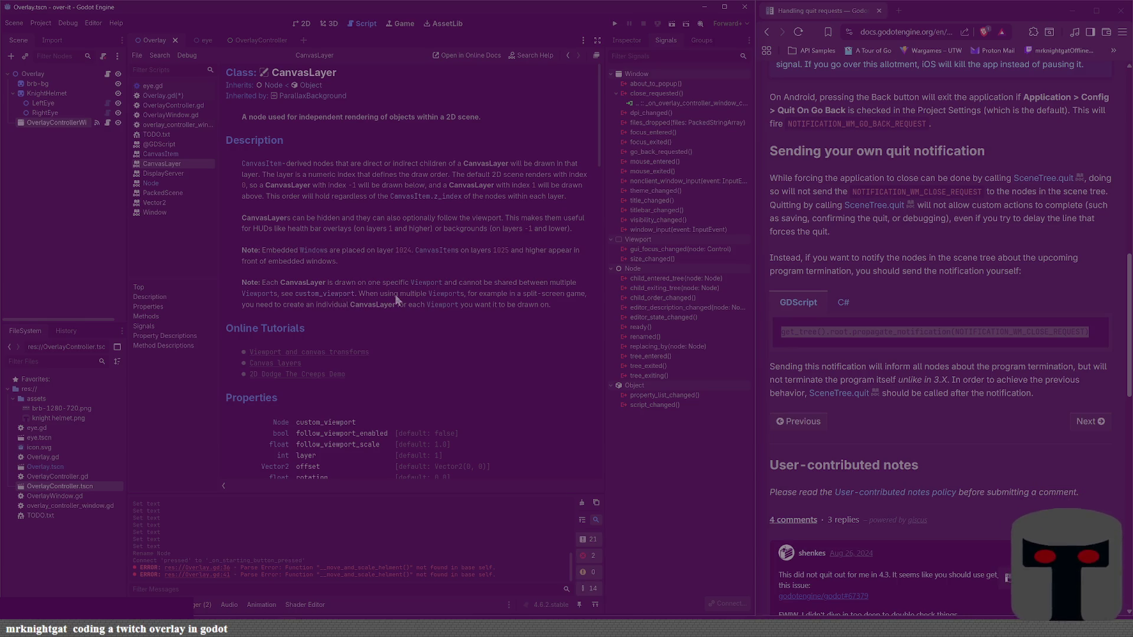
scroll(395, 295, "down", 5)
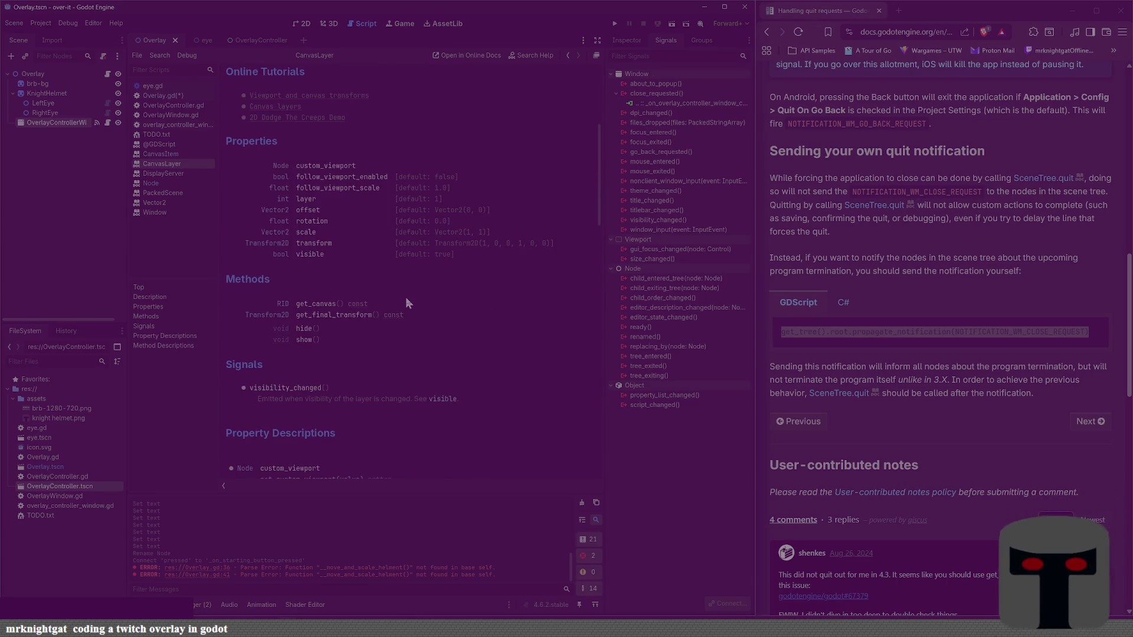
scroll(407, 298, "up", 5)
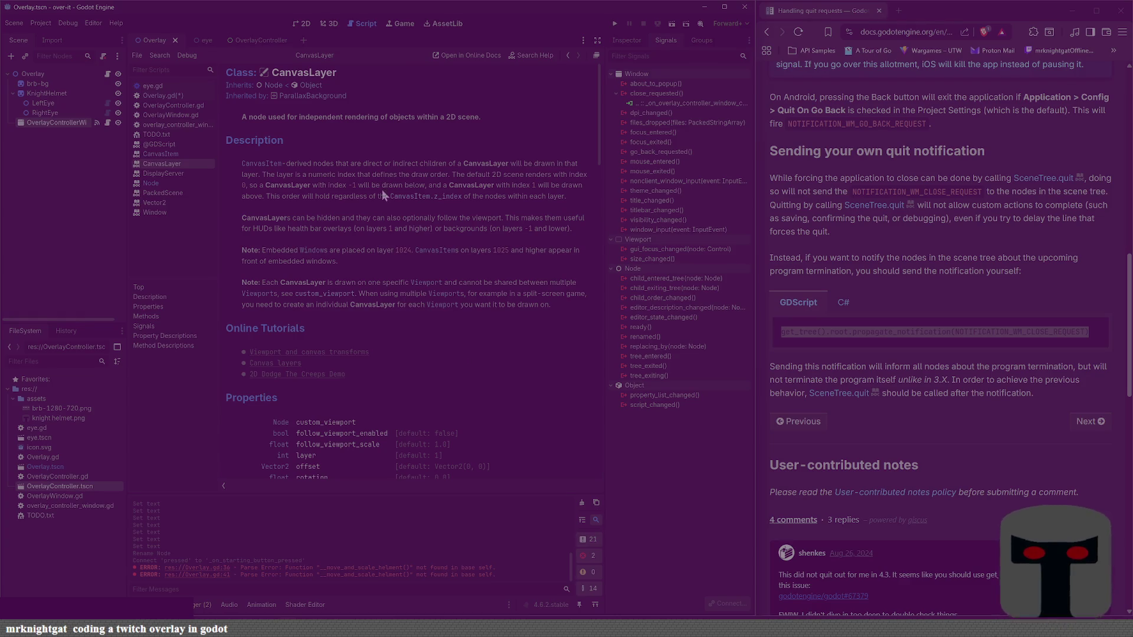
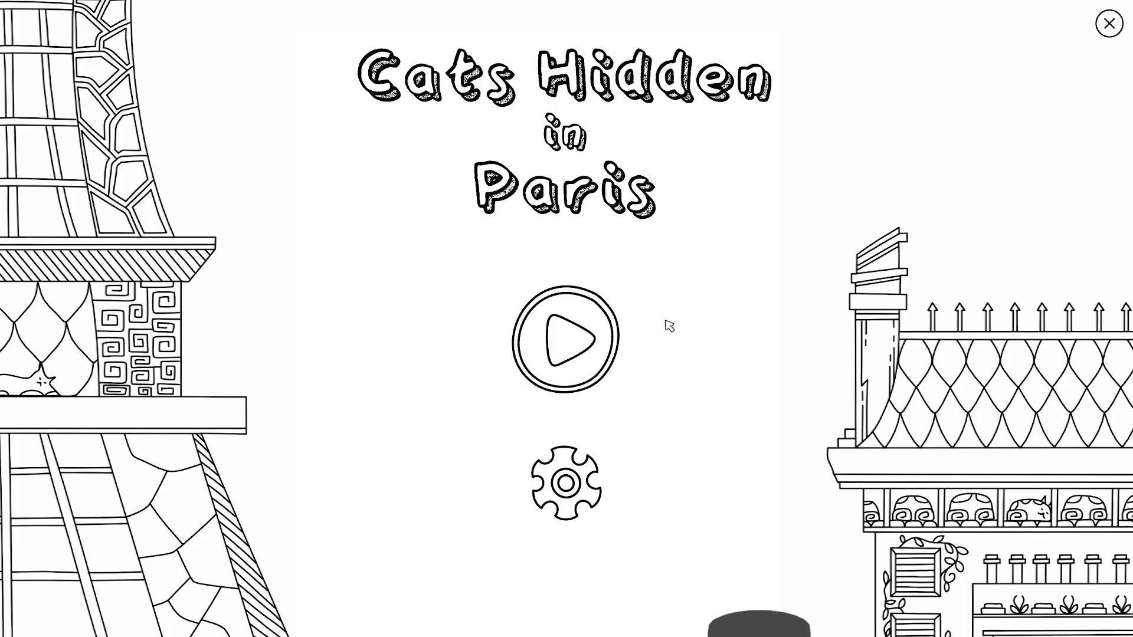
Step: Check the settings, then start the Paris street level with 100 cats left to find
left_click(566, 482)
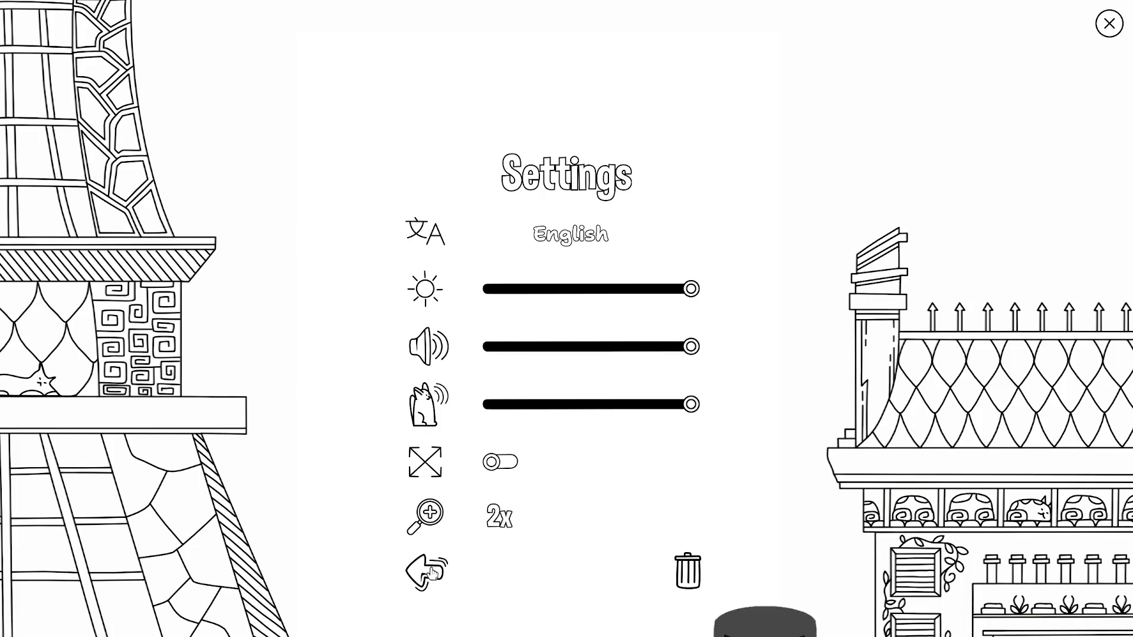
left_click(432, 572)
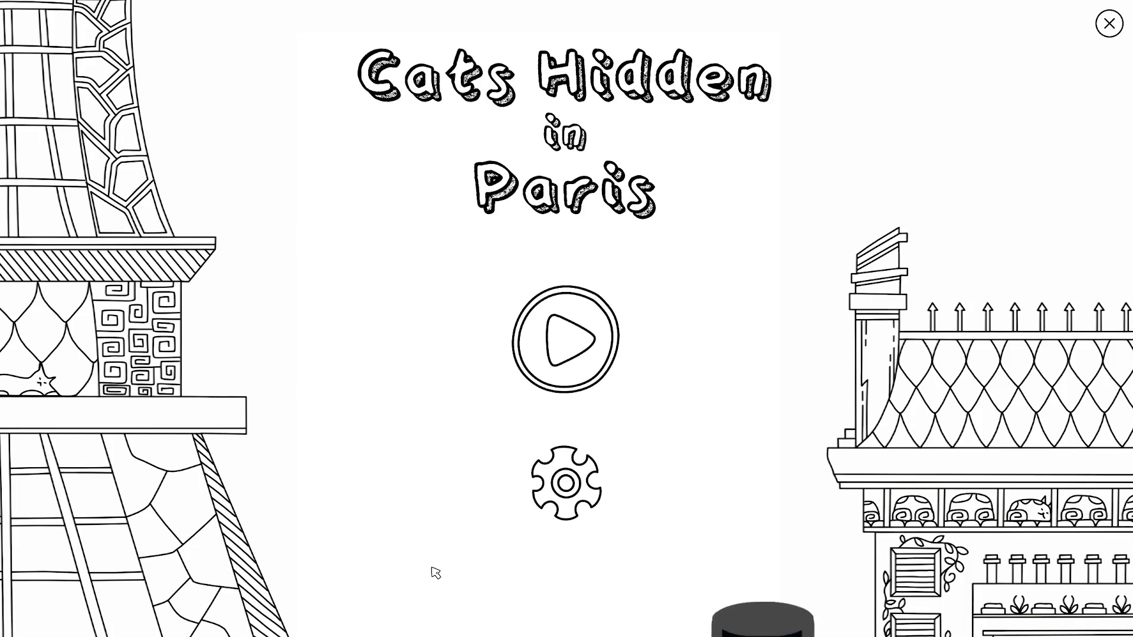
left_click(559, 344)
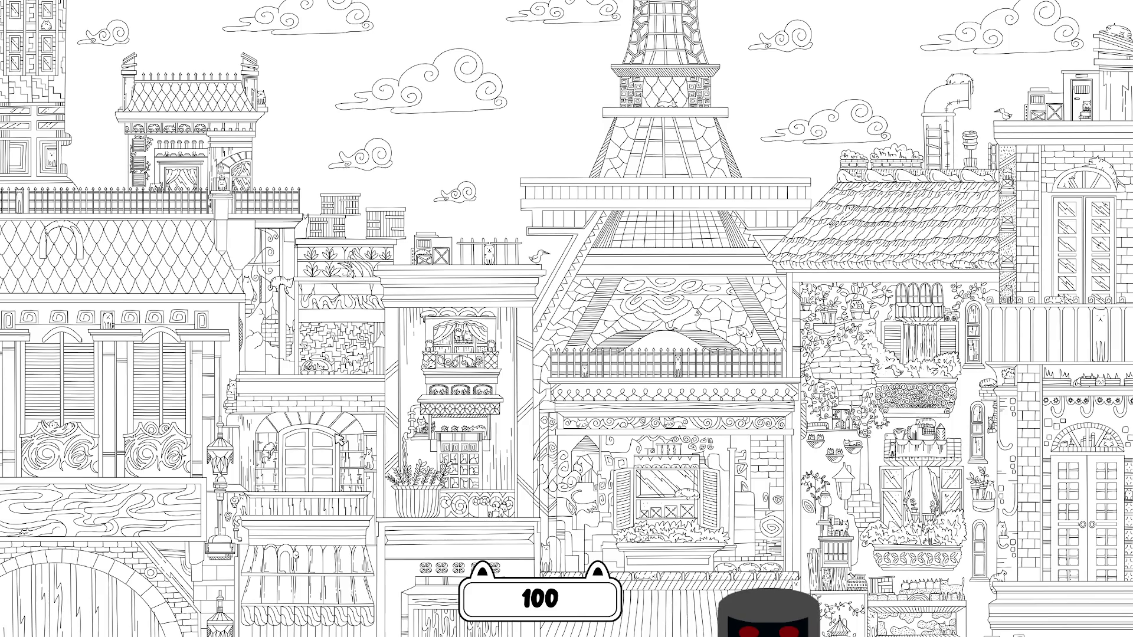
Step: Find the five cats around the central windows, plant pots, awning and shuttered window
left_click(576, 474)
left_click(585, 507)
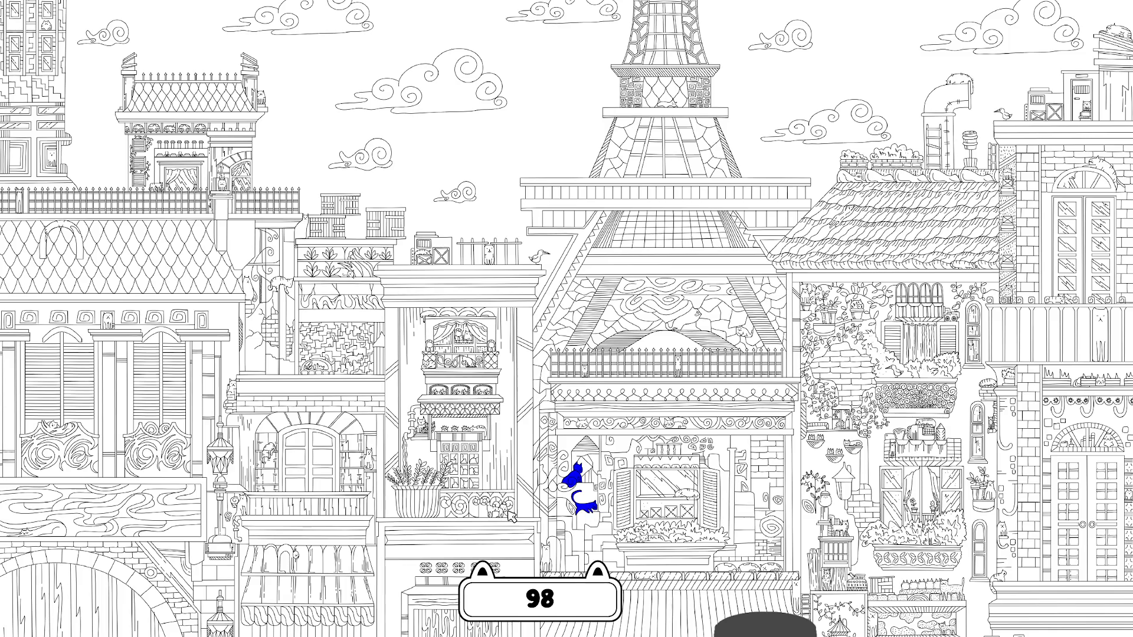
left_click(501, 512)
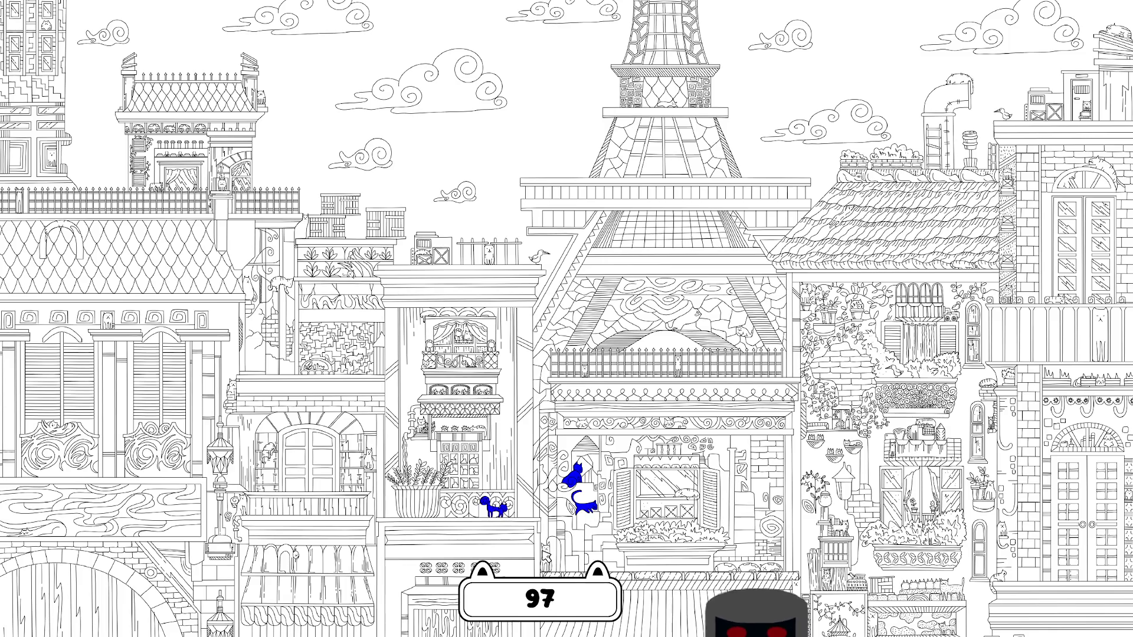
left_click(547, 557)
left_click(689, 500)
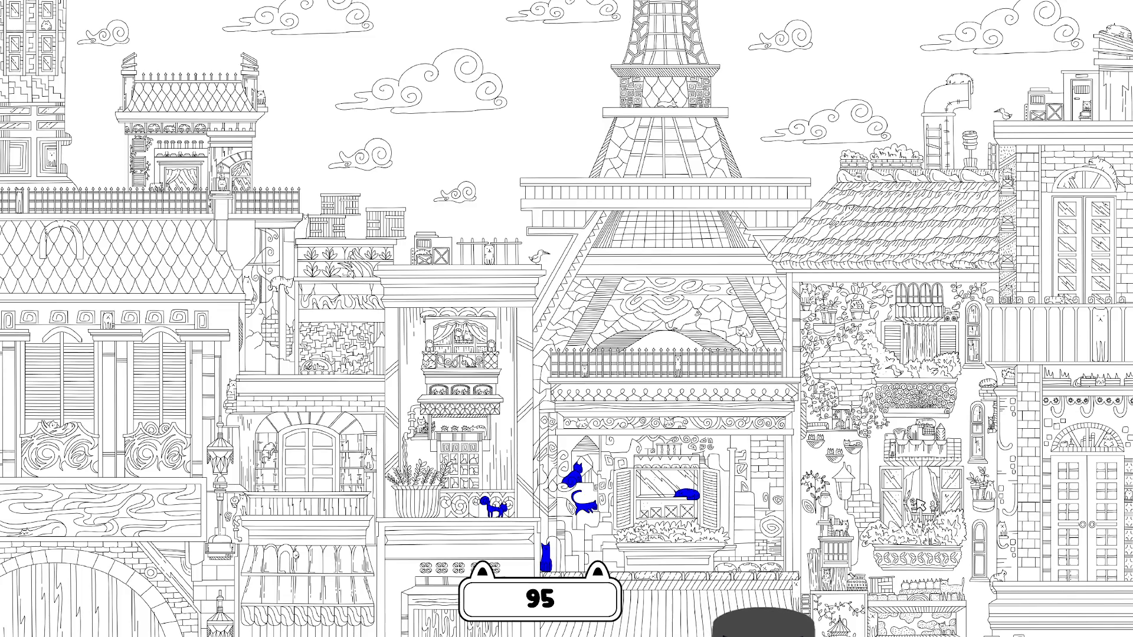
Step: Find the cats on the right building, its ledge, the bottom-right corner and the street lamp
left_click(991, 497)
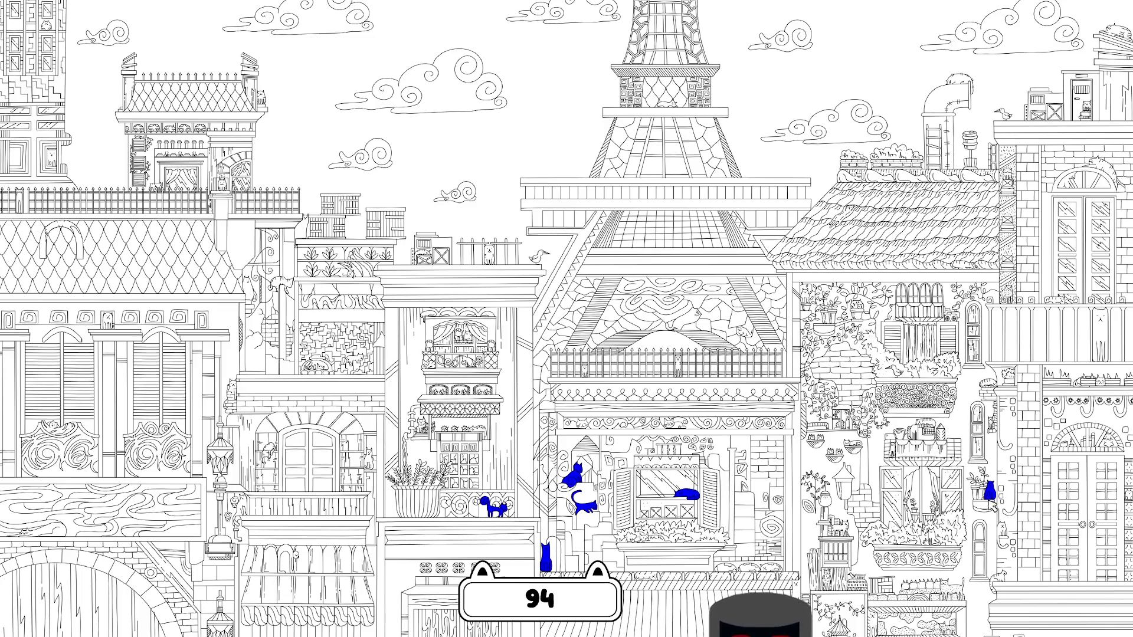
left_click(1005, 538)
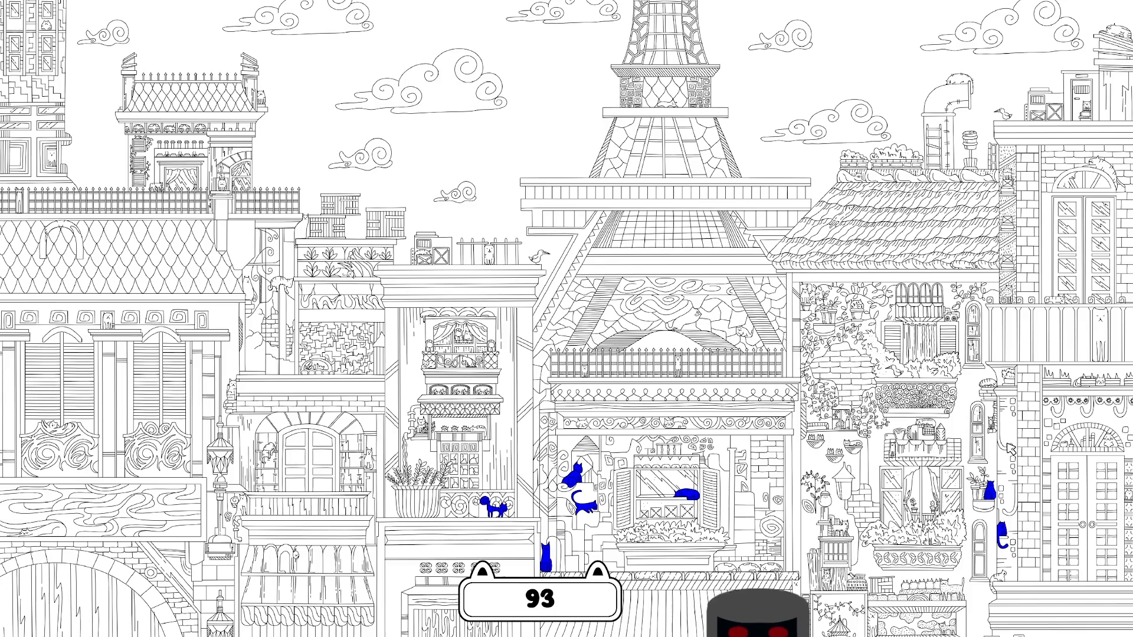
left_click(992, 425)
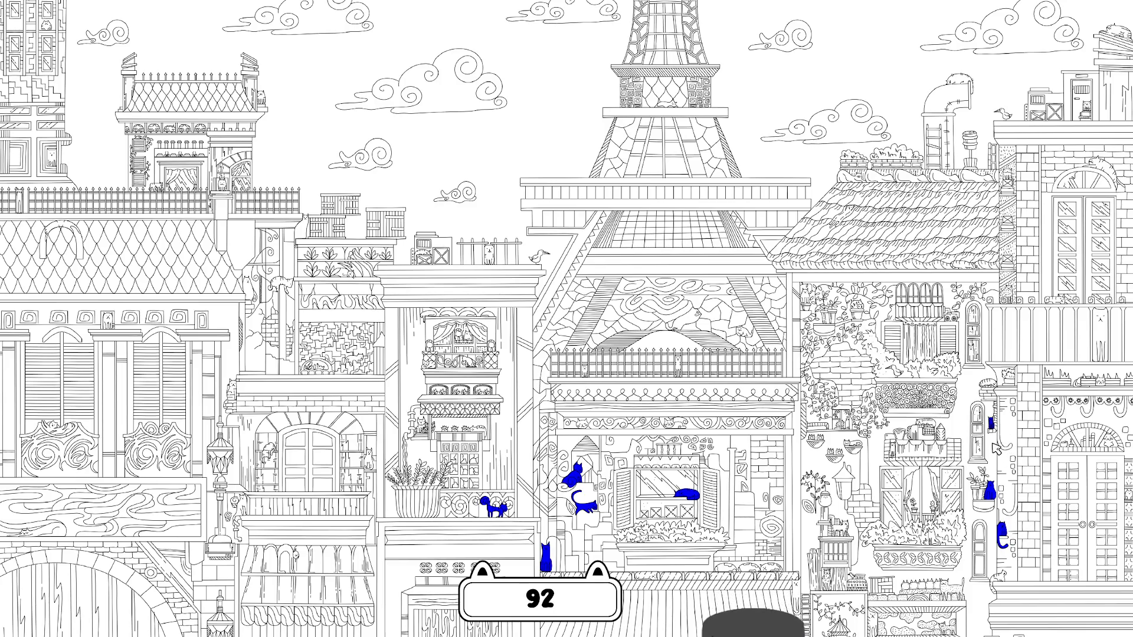
left_click(992, 386)
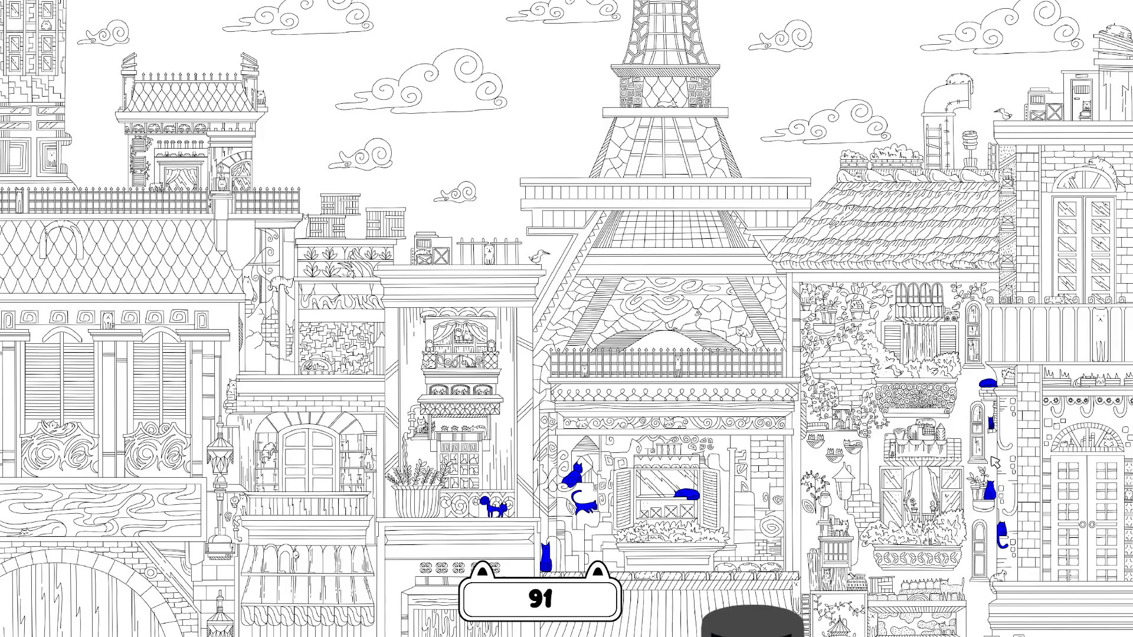
left_click(1000, 584)
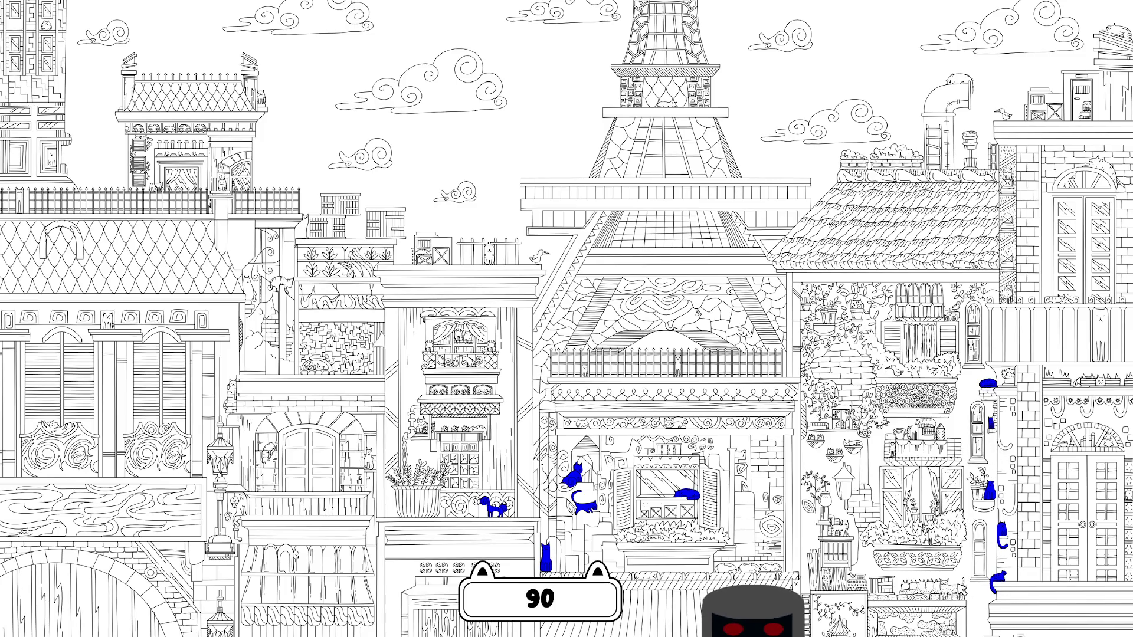
left_click(952, 590)
left_click(946, 629)
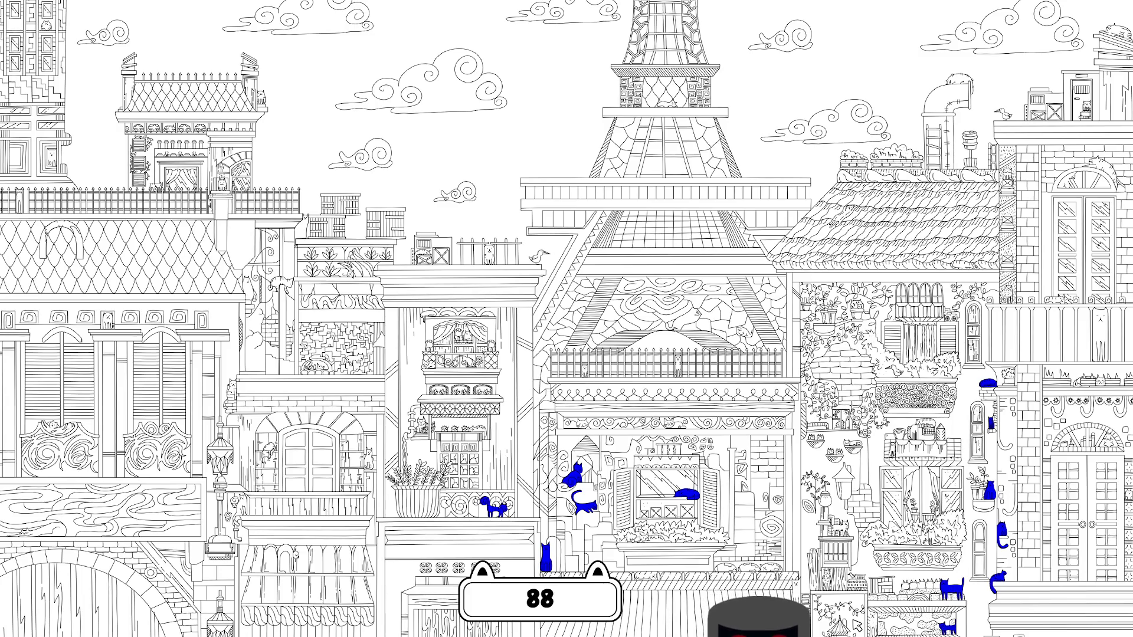
left_click(828, 581)
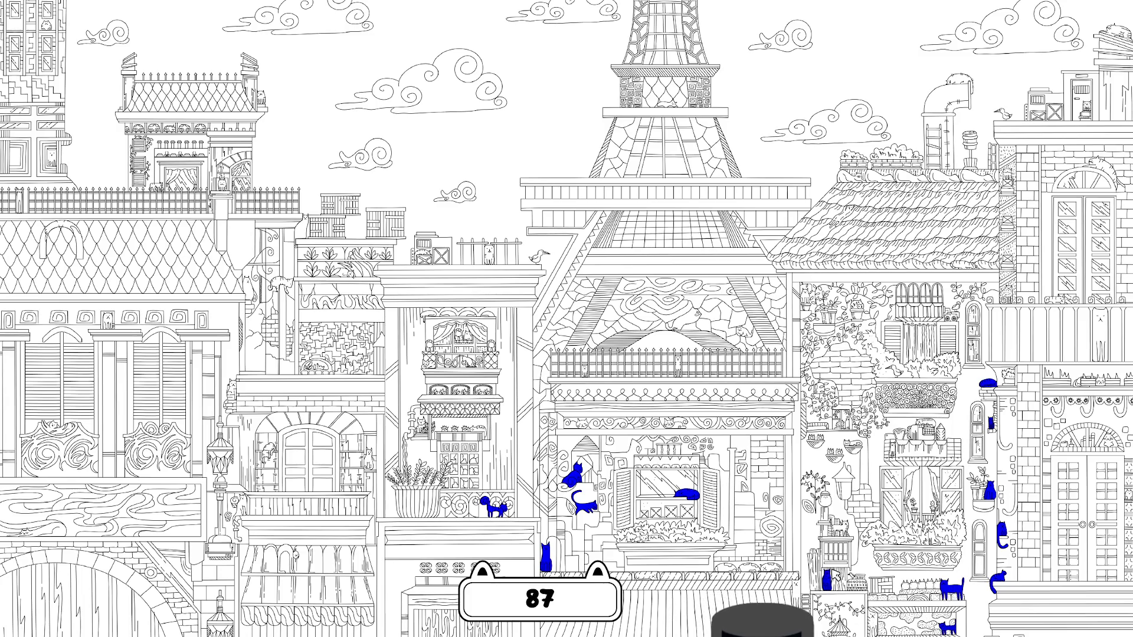
left_click(840, 527)
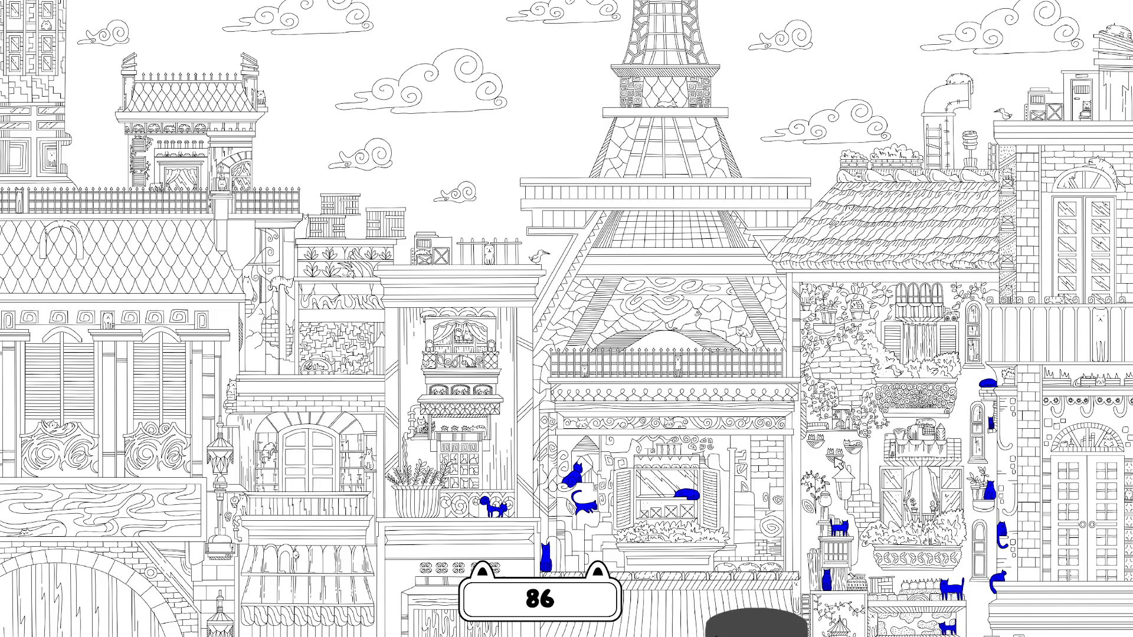
Step: Find cats by the left window and lamp, rooftops, right ledges, balcony and arched window
left_click(272, 450)
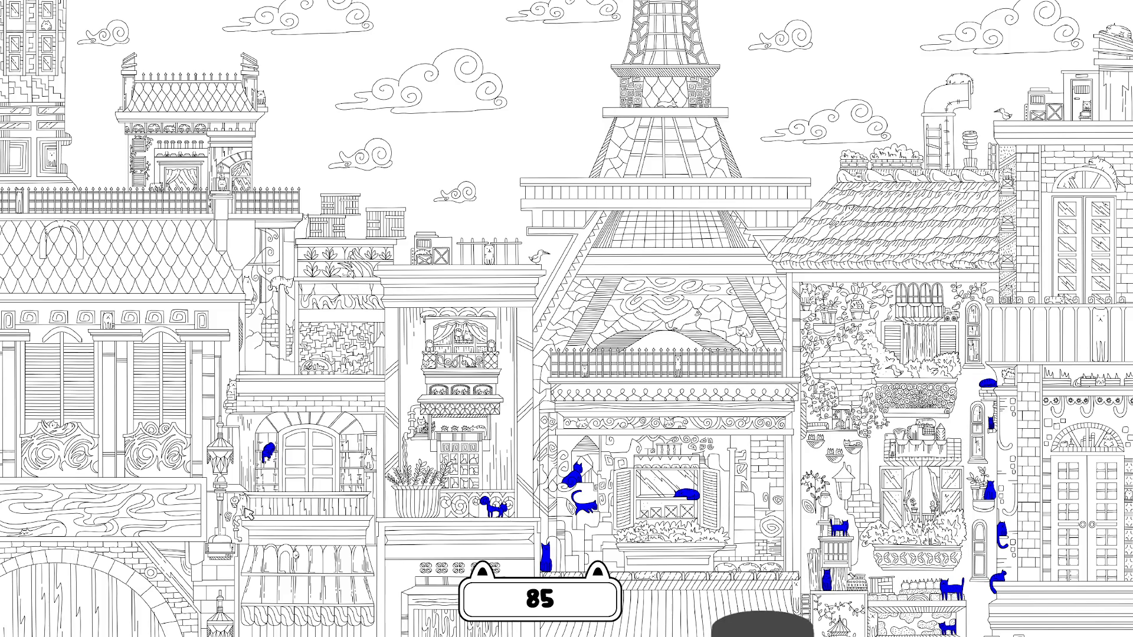
left_click(242, 508)
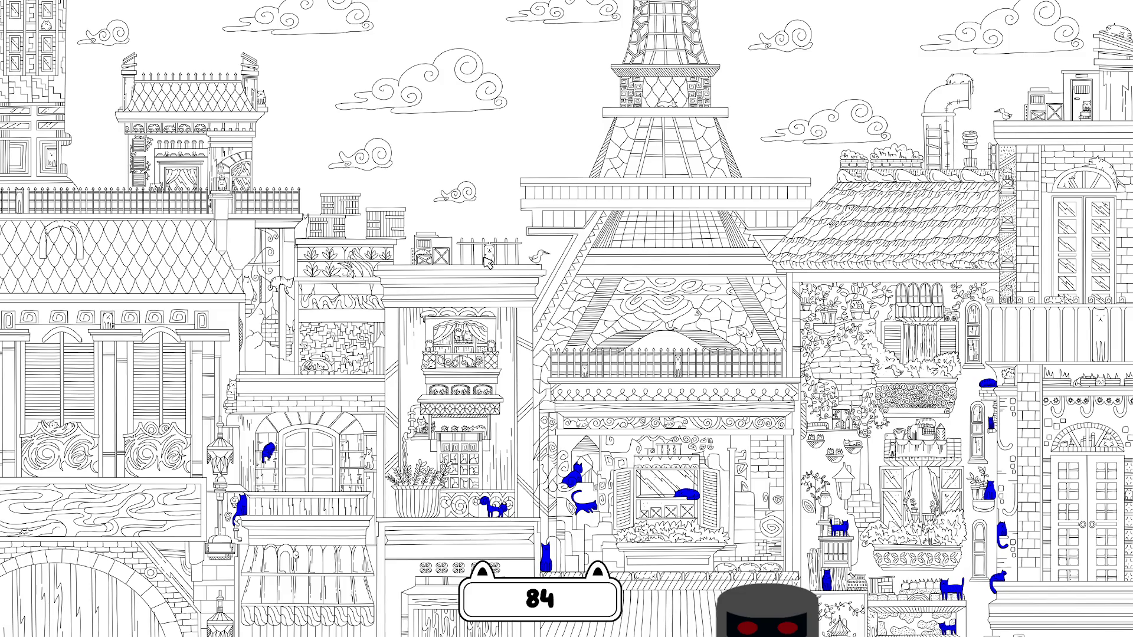
left_click(487, 257)
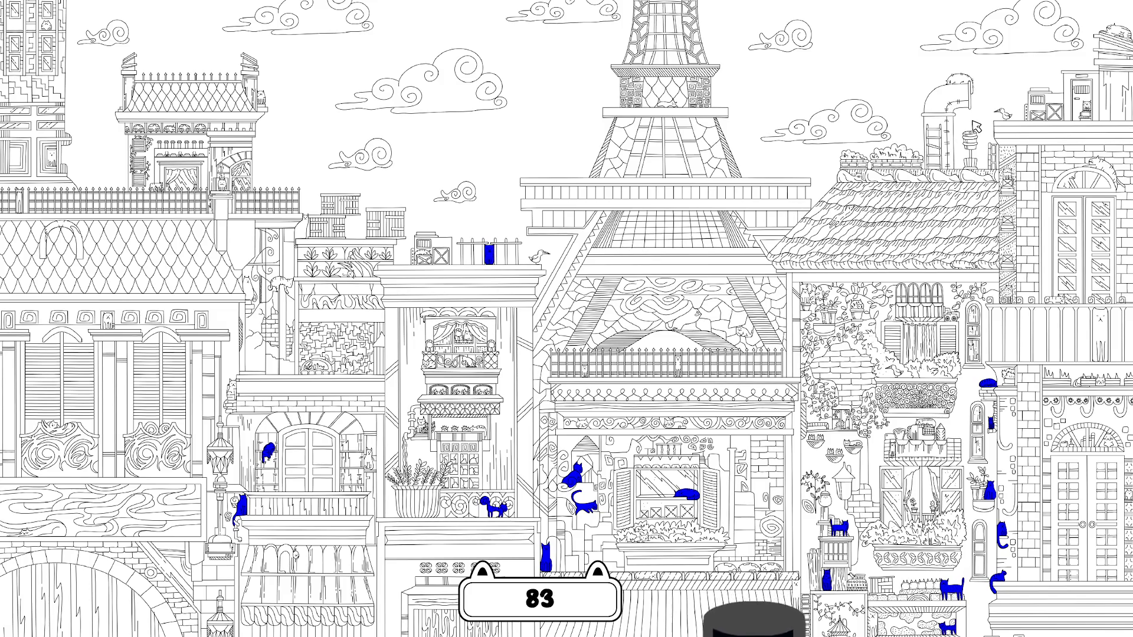
left_click(851, 181)
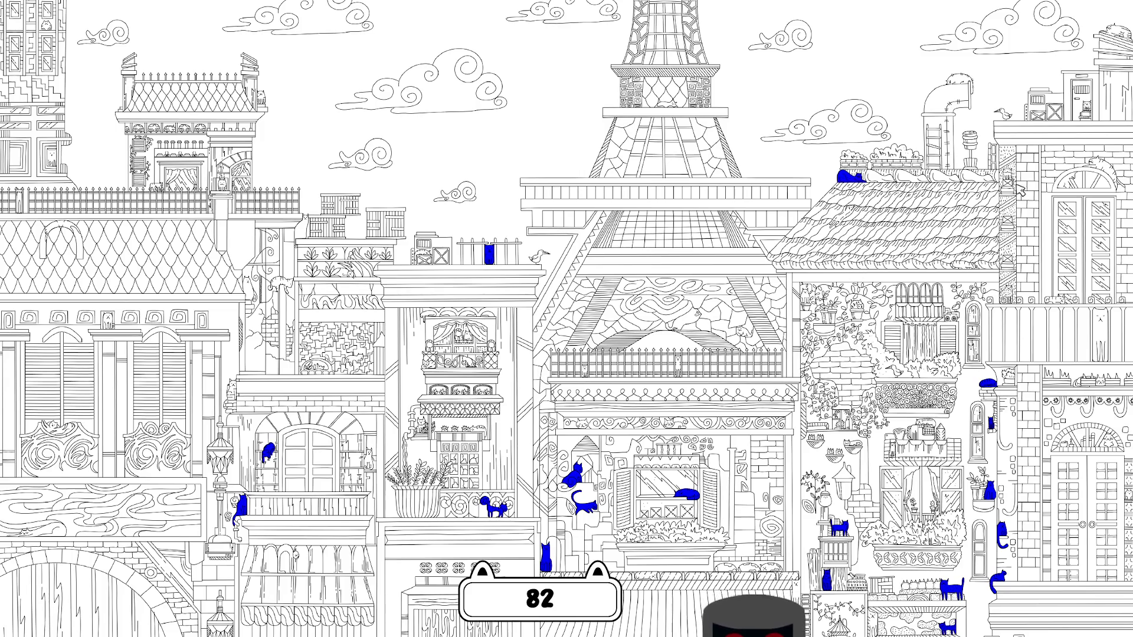
left_click(1010, 295)
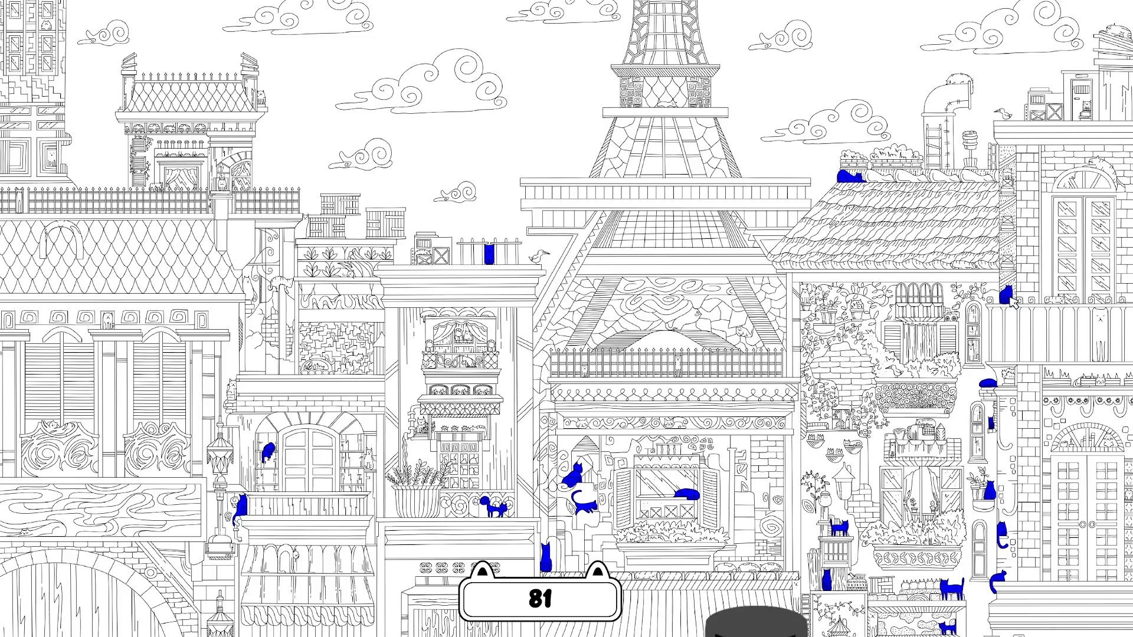
left_click(1060, 302)
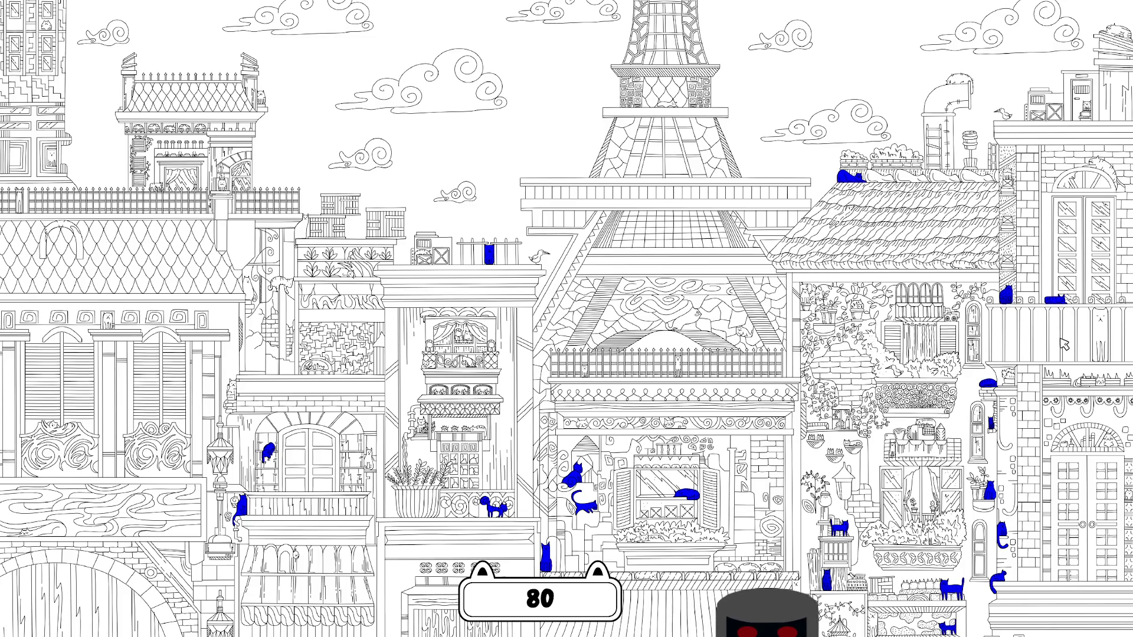
left_click(1104, 332)
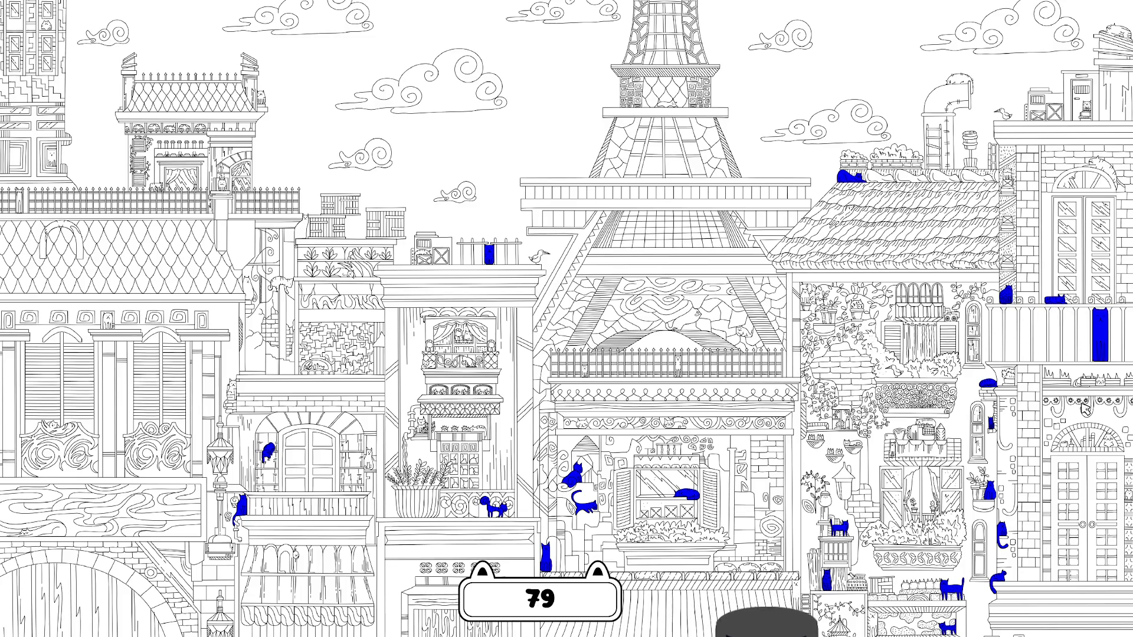
left_click(1111, 443)
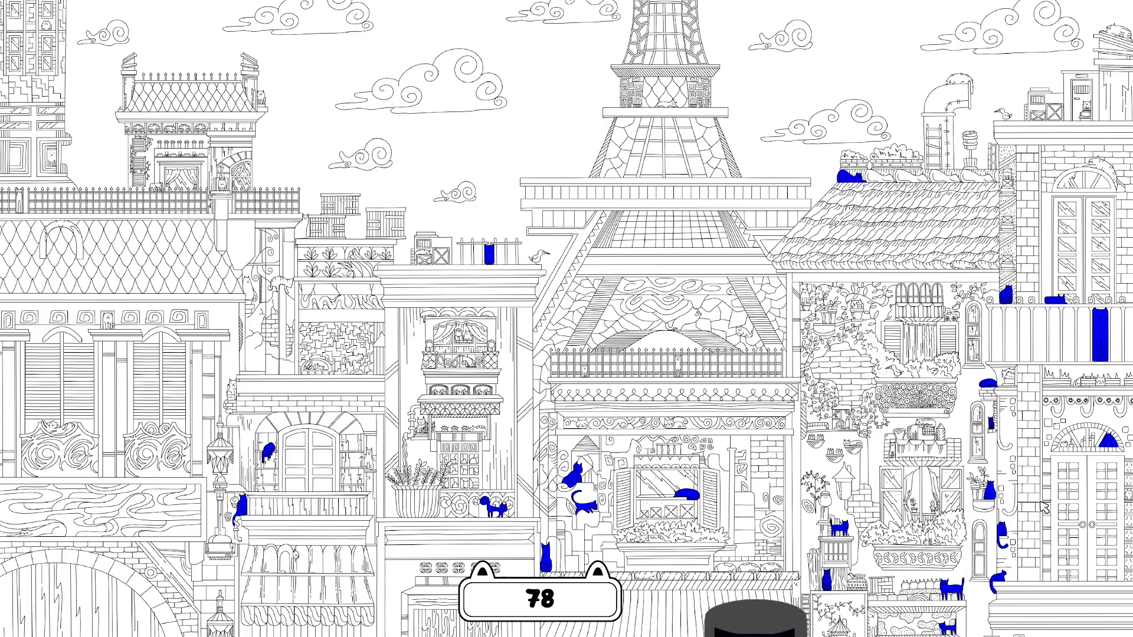
Step: Find cats on upper-right rooftops and pipe, left balconies, rooftop plants and arched doorway
left_click(1087, 108)
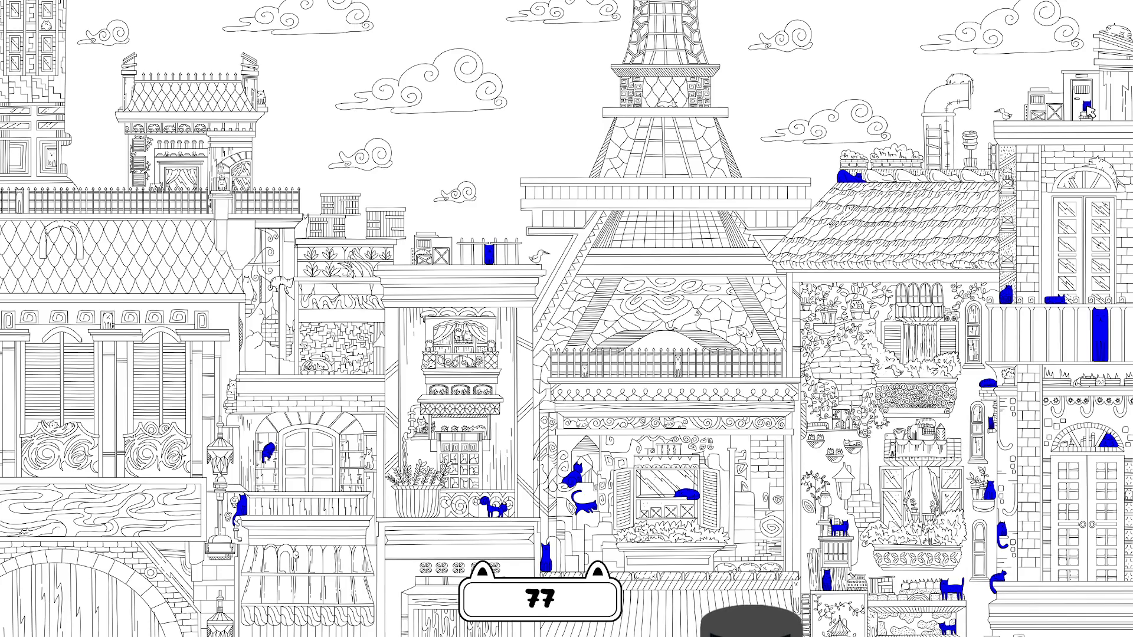
left_click(1116, 37)
left_click(963, 84)
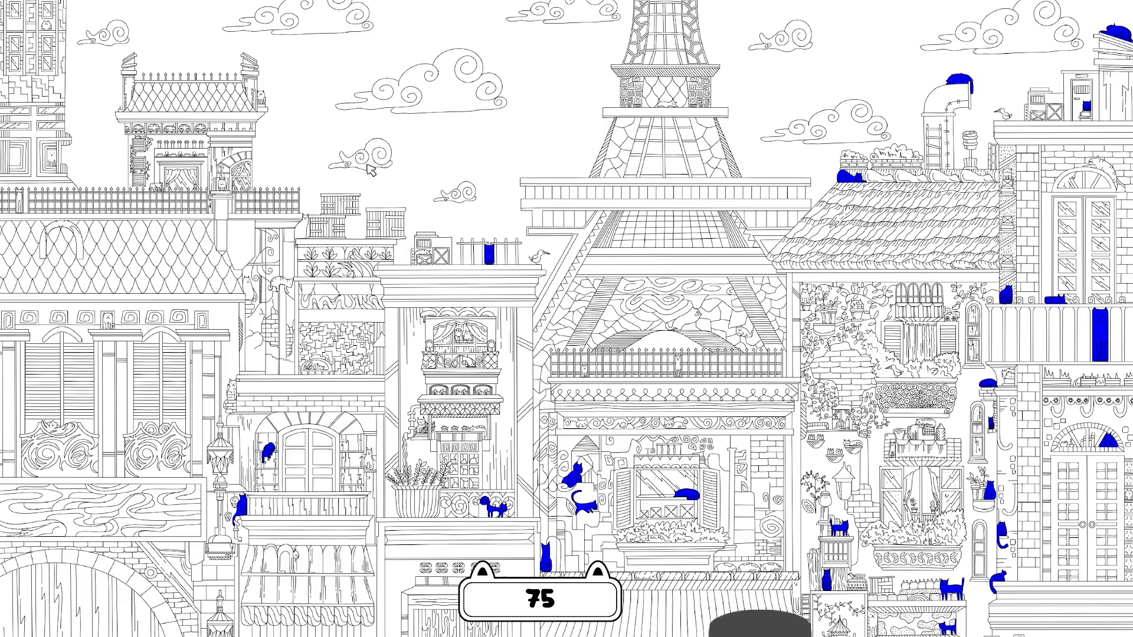
left_click(223, 185)
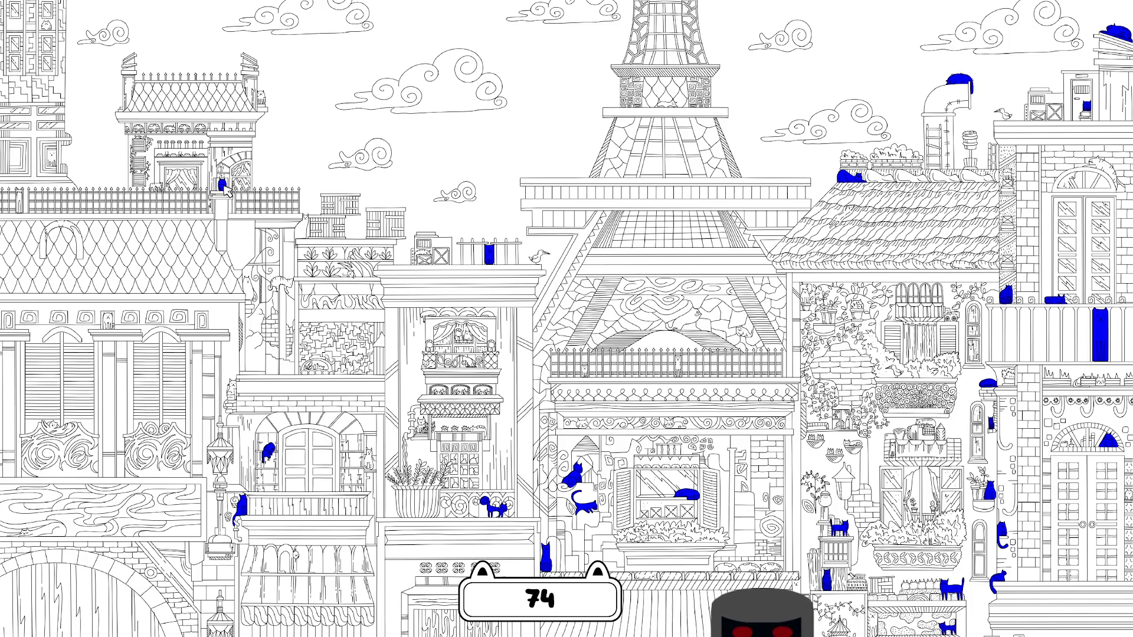
left_click(351, 280)
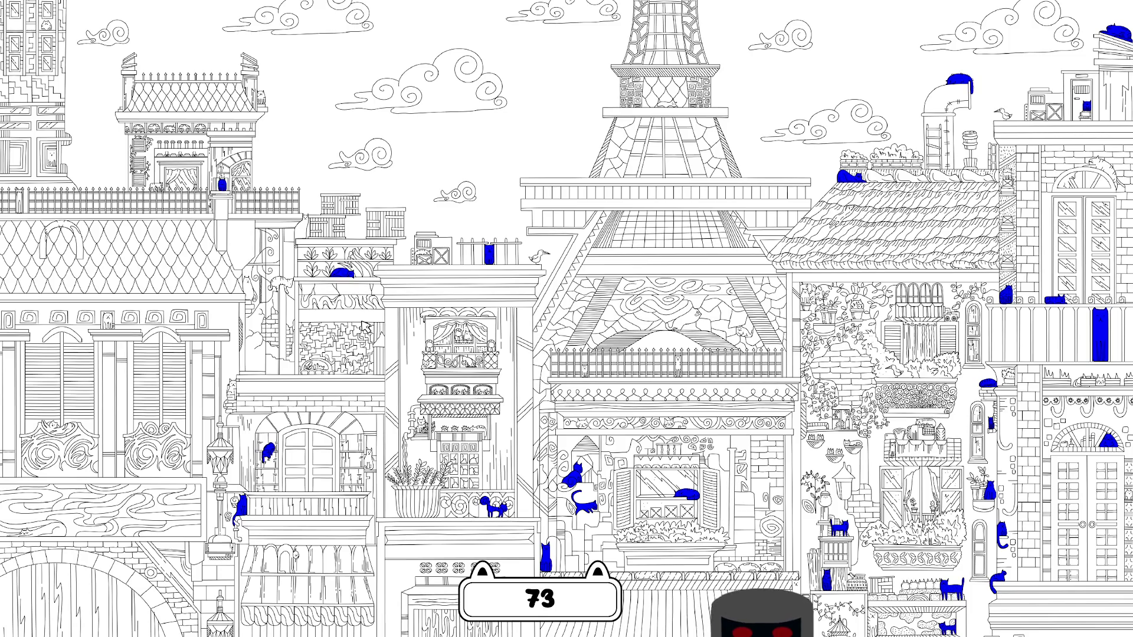
left_click(355, 361)
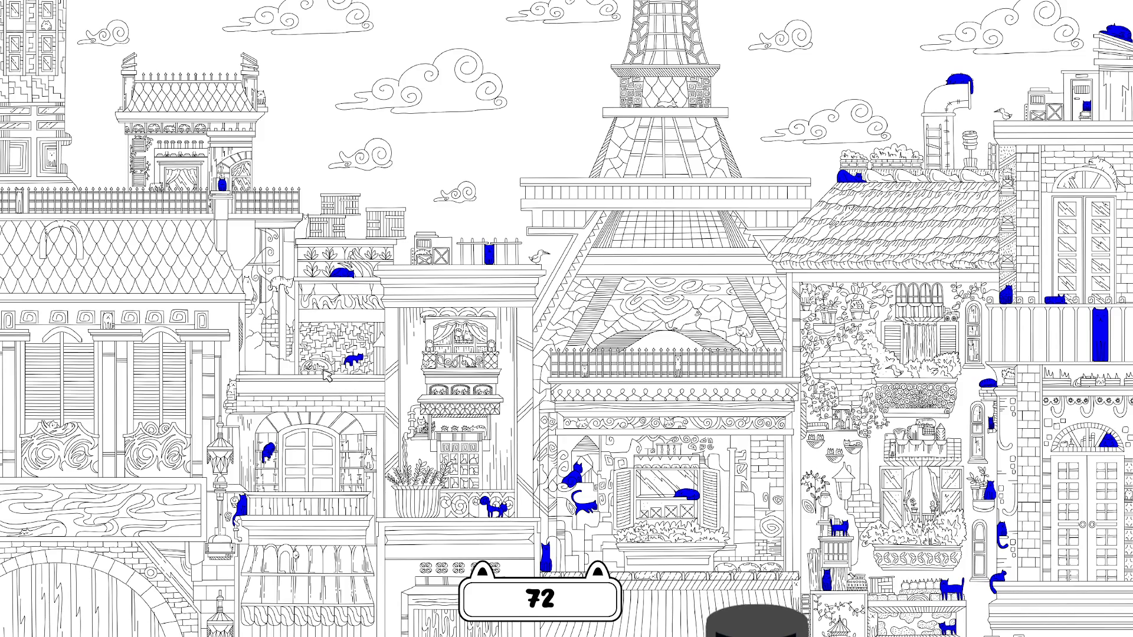
left_click(369, 461)
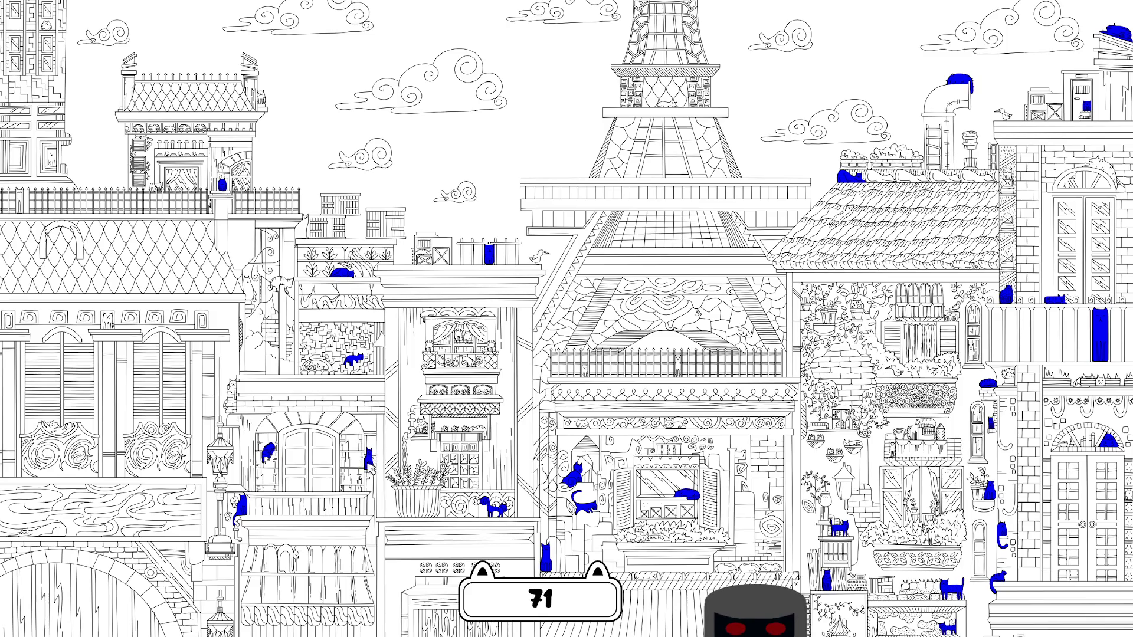
left_click(54, 429)
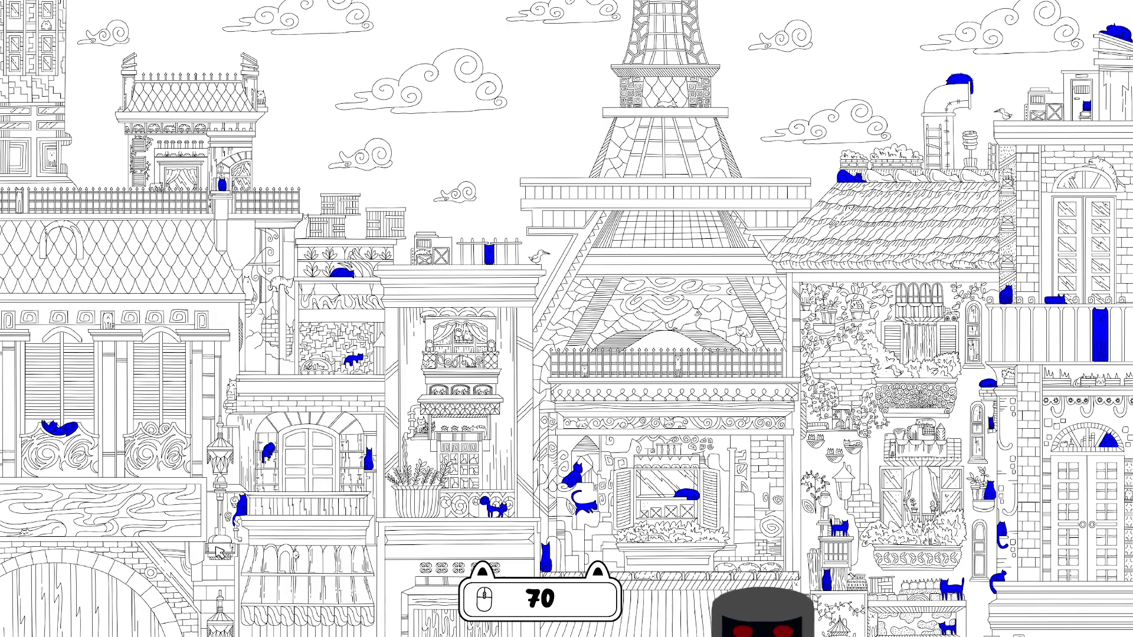
Step: Find cats on the central balconies, upper window, rooftop crate and Eiffel Tower ledge
left_click(485, 431)
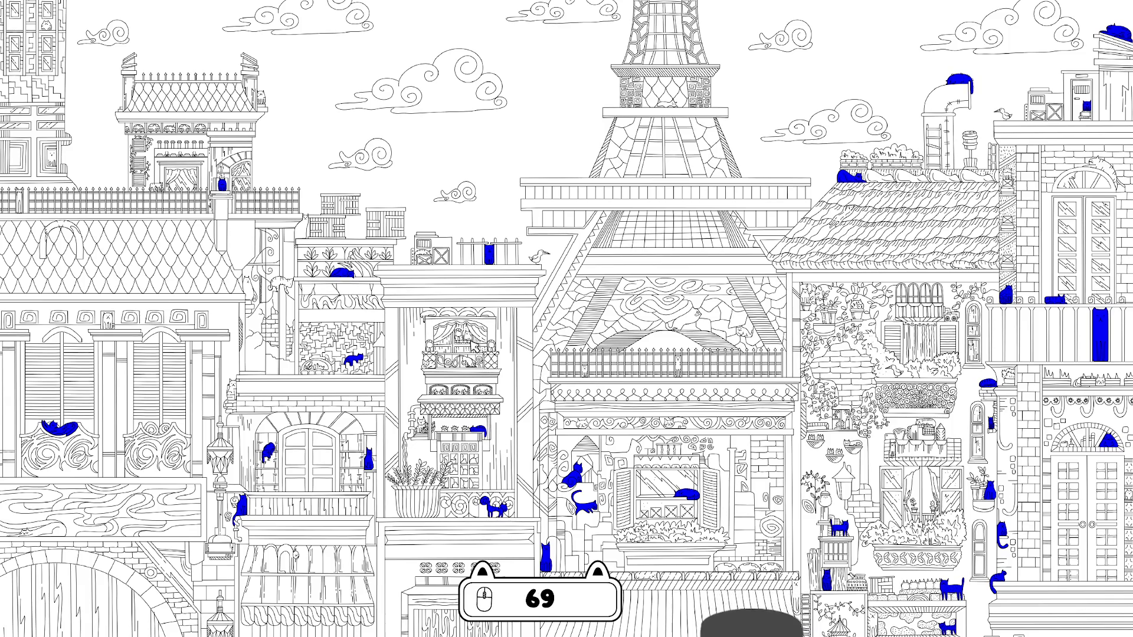
left_click(470, 362)
left_click(467, 337)
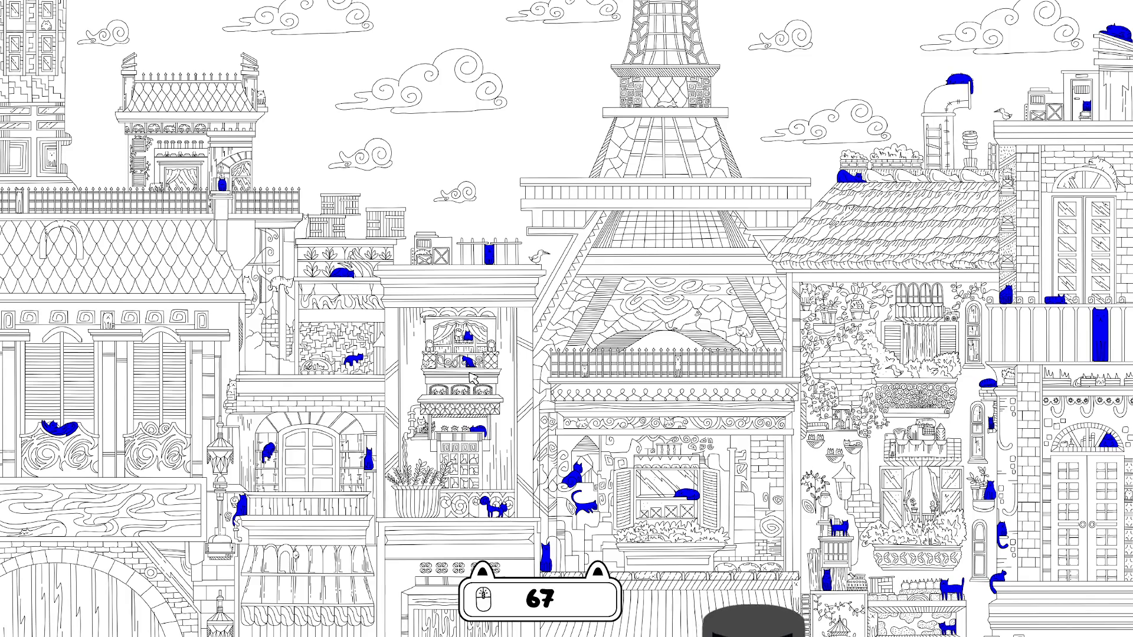
left_click(423, 255)
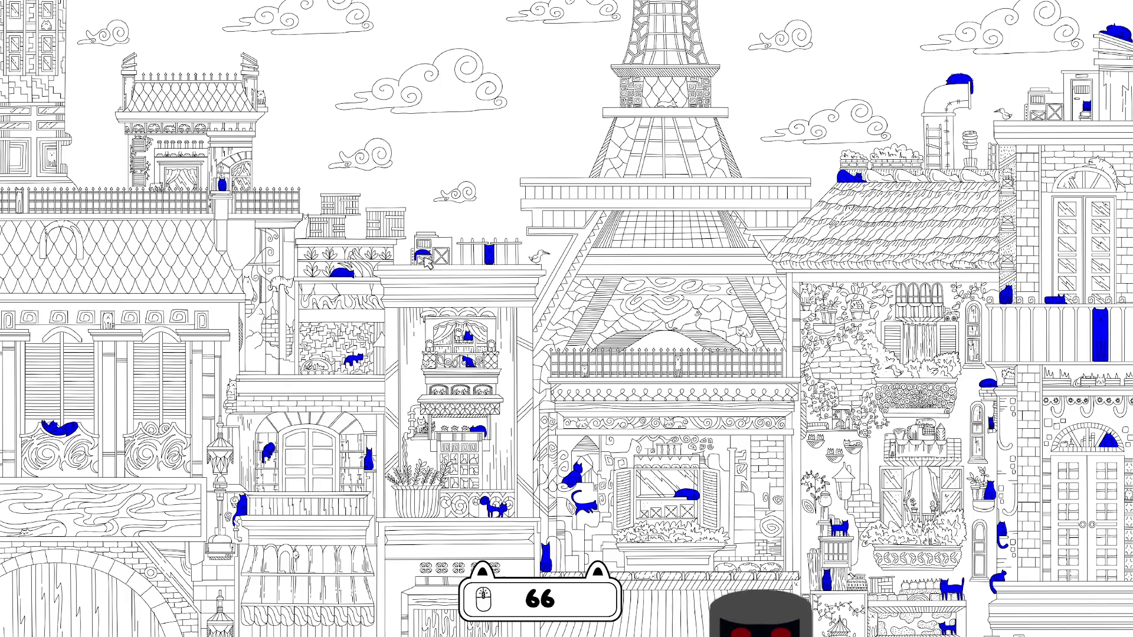
left_click(671, 105)
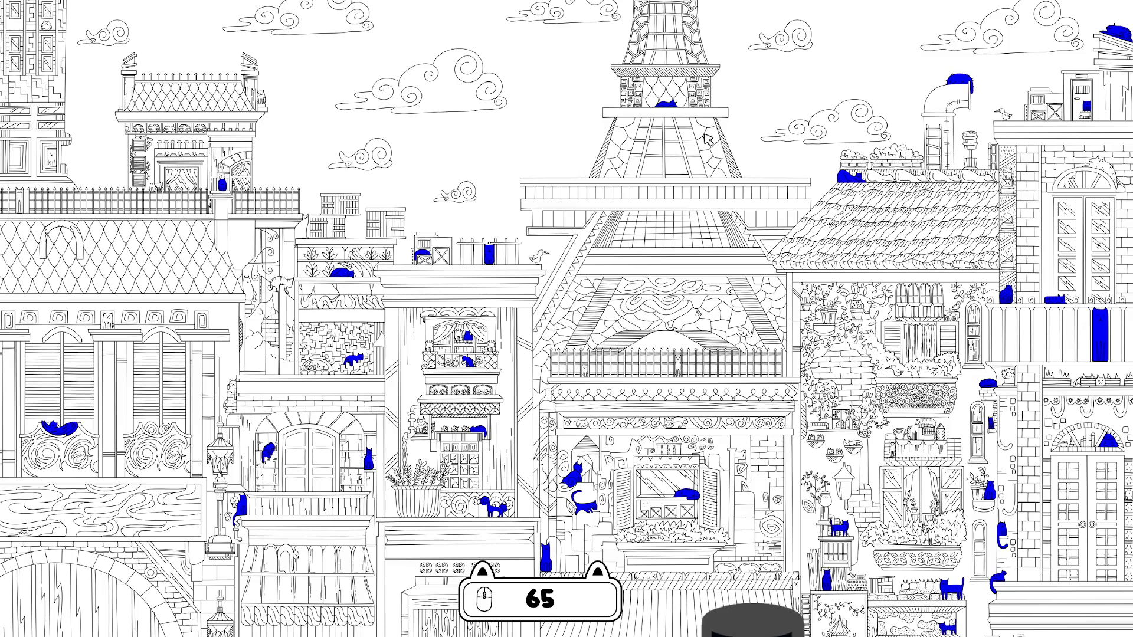
Step: Find cats in the left tower windows, palace cornice, rooftop railing, roof corner and lower-left awning
left_click(51, 158)
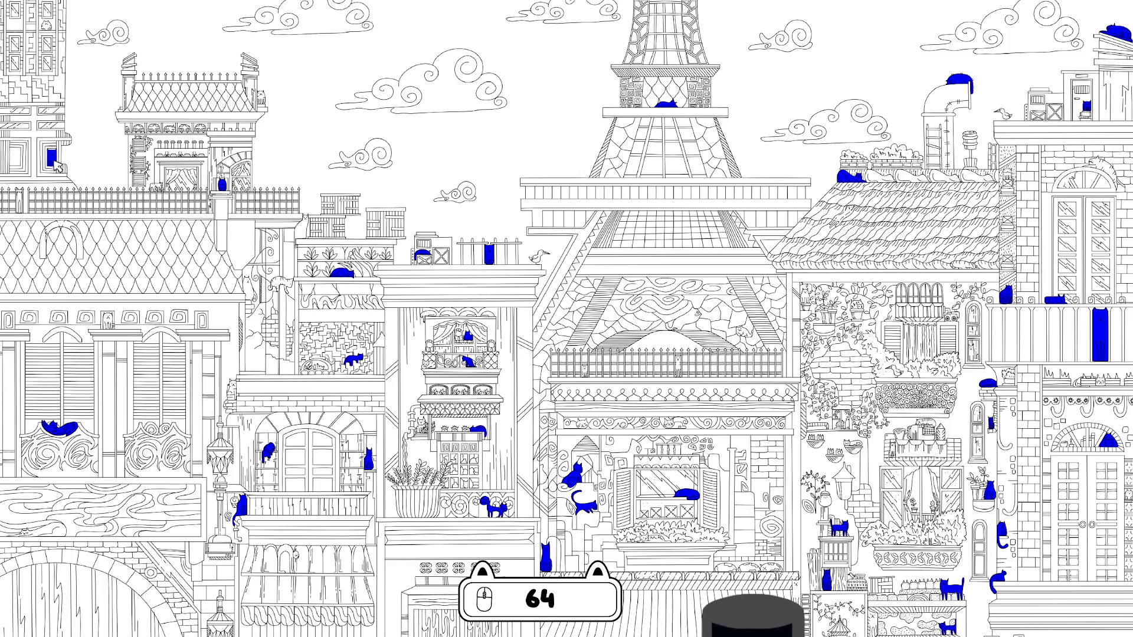
left_click(47, 26)
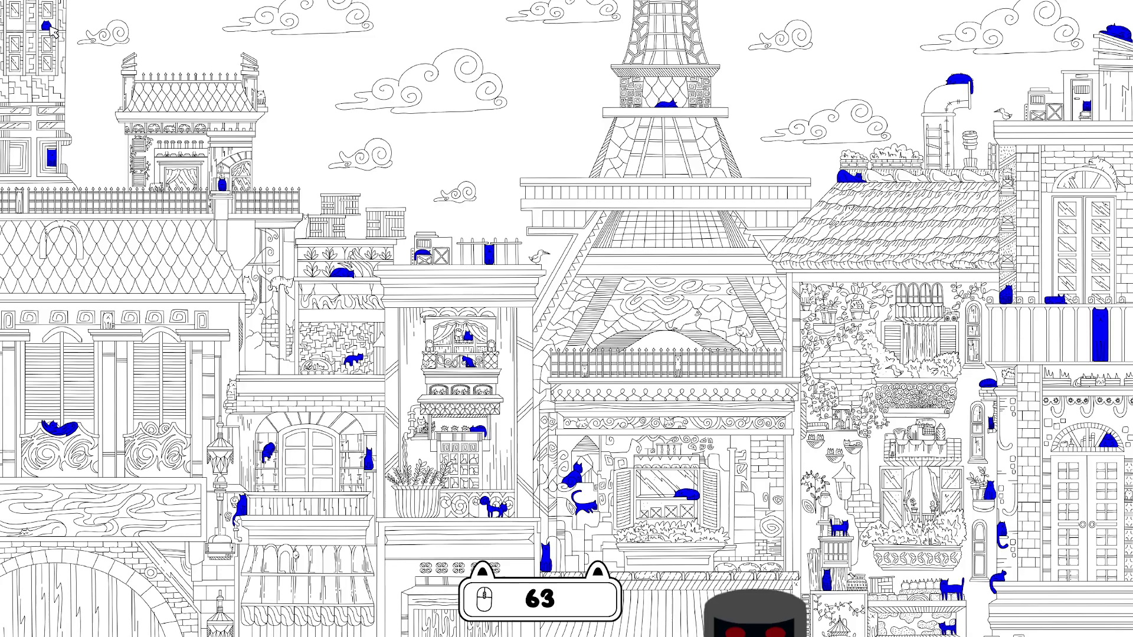
left_click(169, 129)
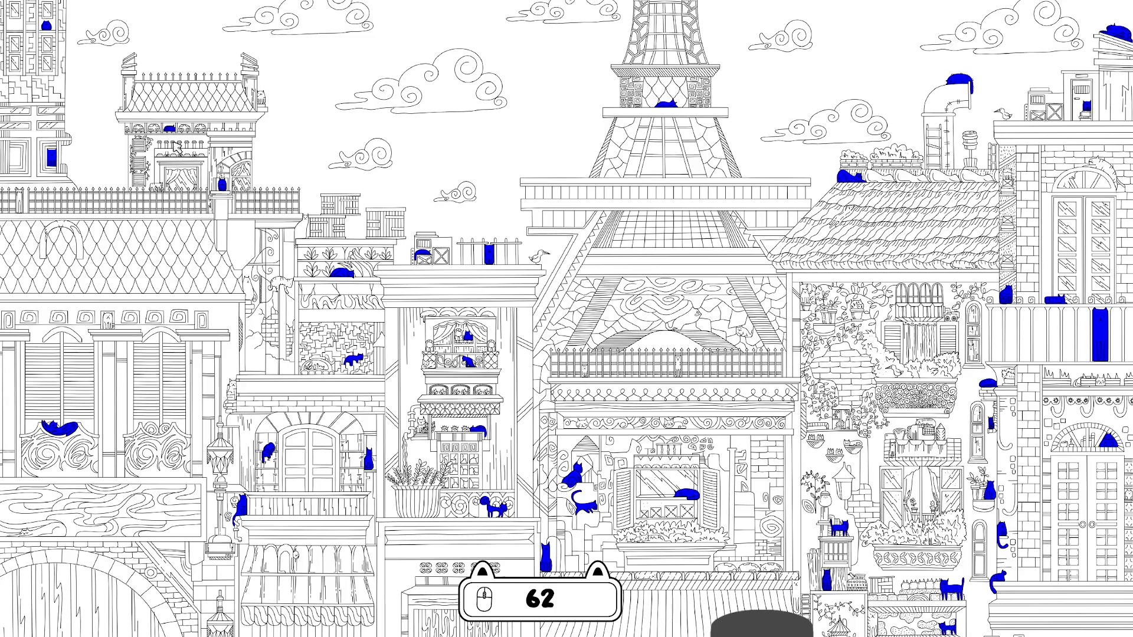
left_click(158, 188)
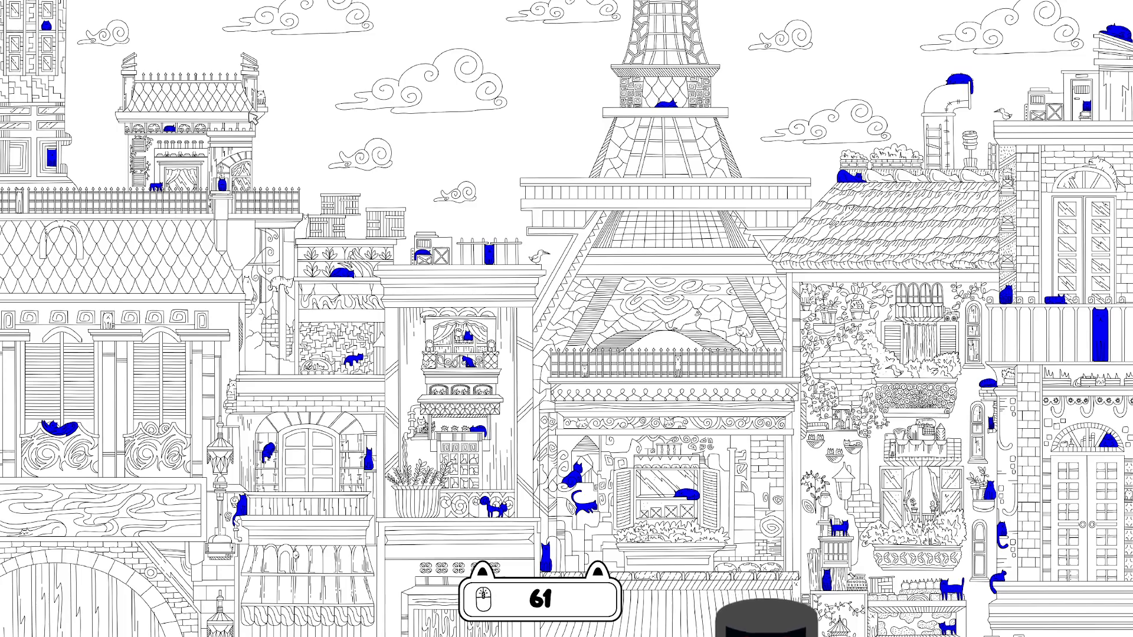
left_click(262, 99)
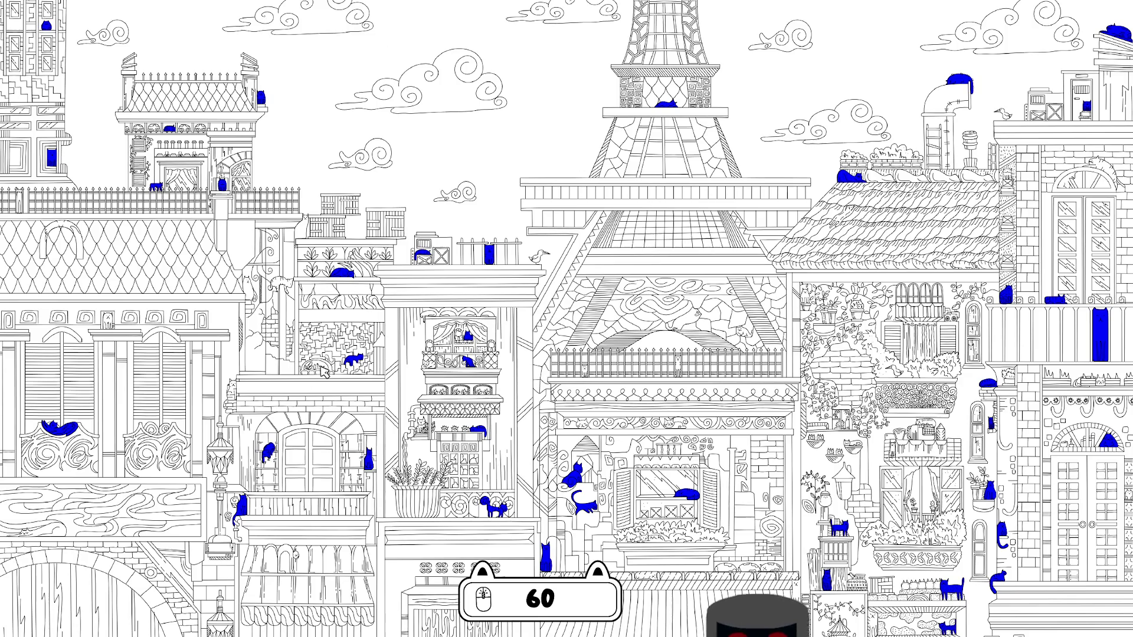
left_click(291, 558)
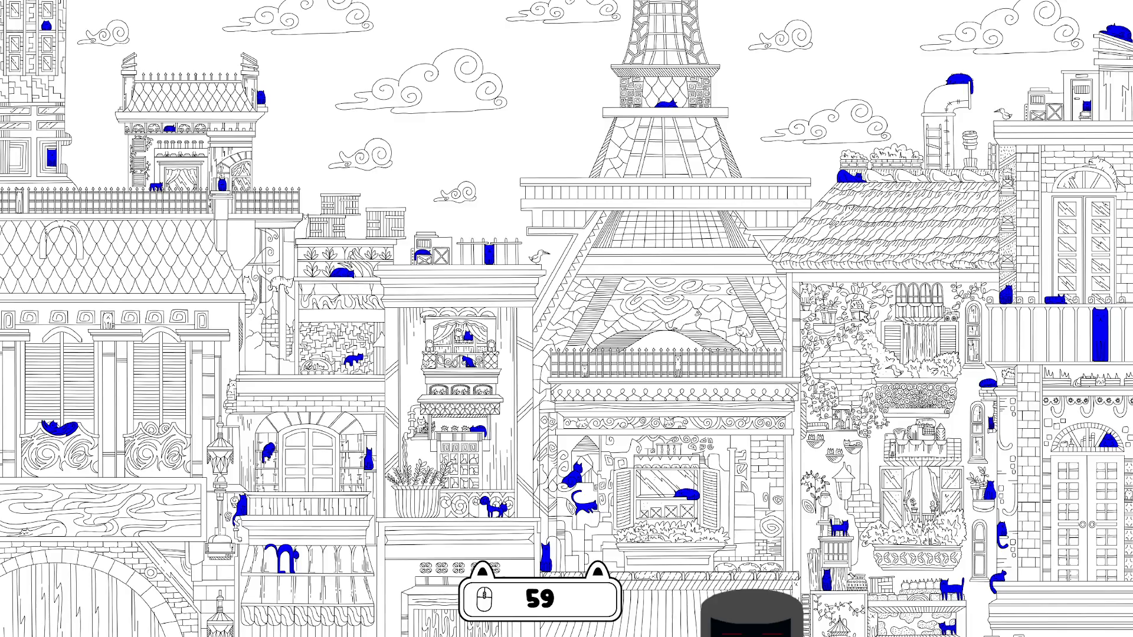
Step: Find cats by the ivy building, right flower box, right balcony, arched window and roof edge
left_click(807, 299)
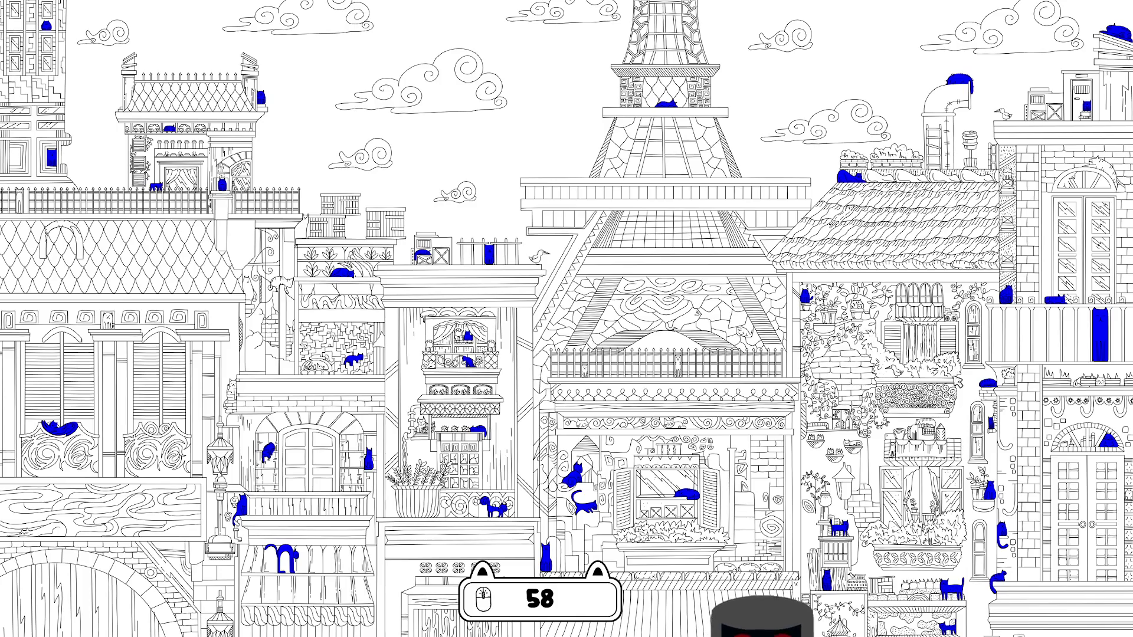
left_click(925, 426)
left_click(853, 445)
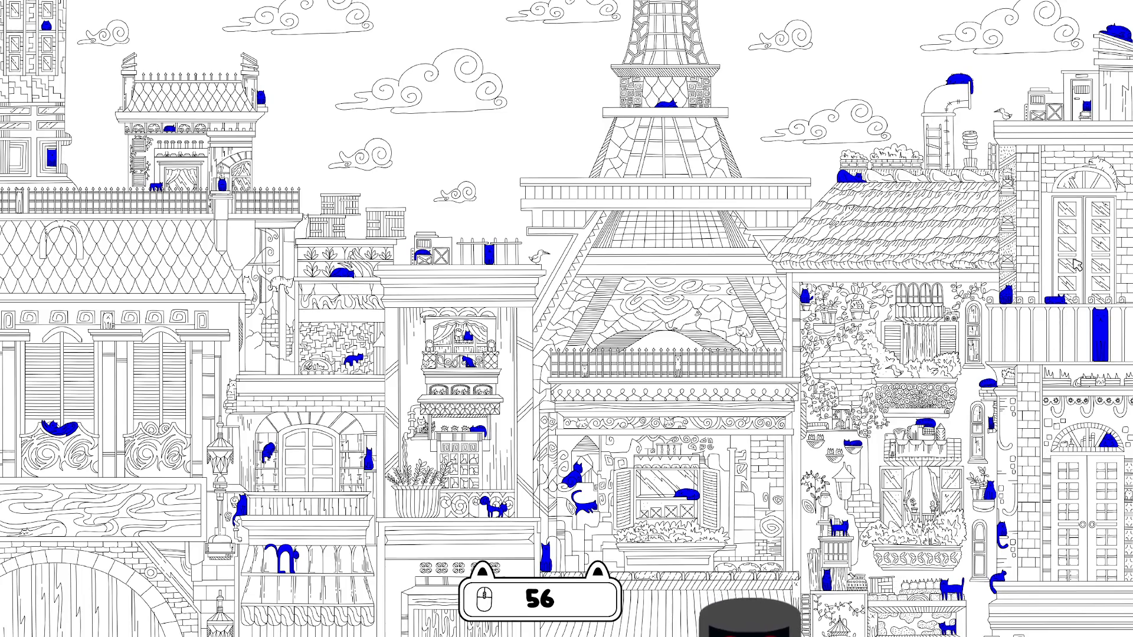
left_click(1108, 176)
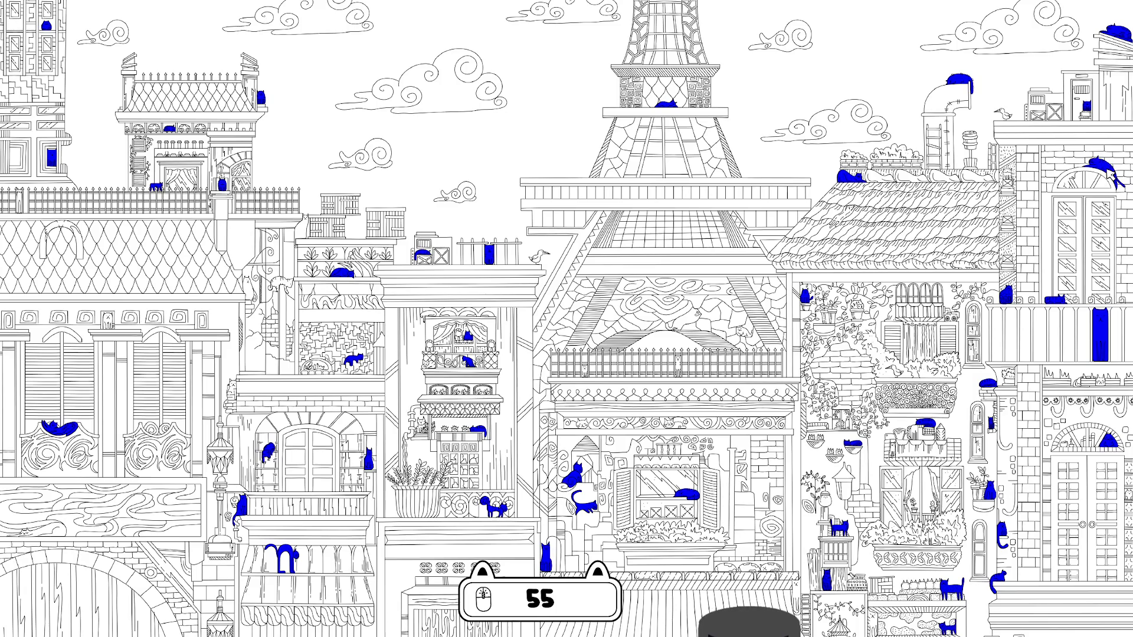
left_click(1007, 179)
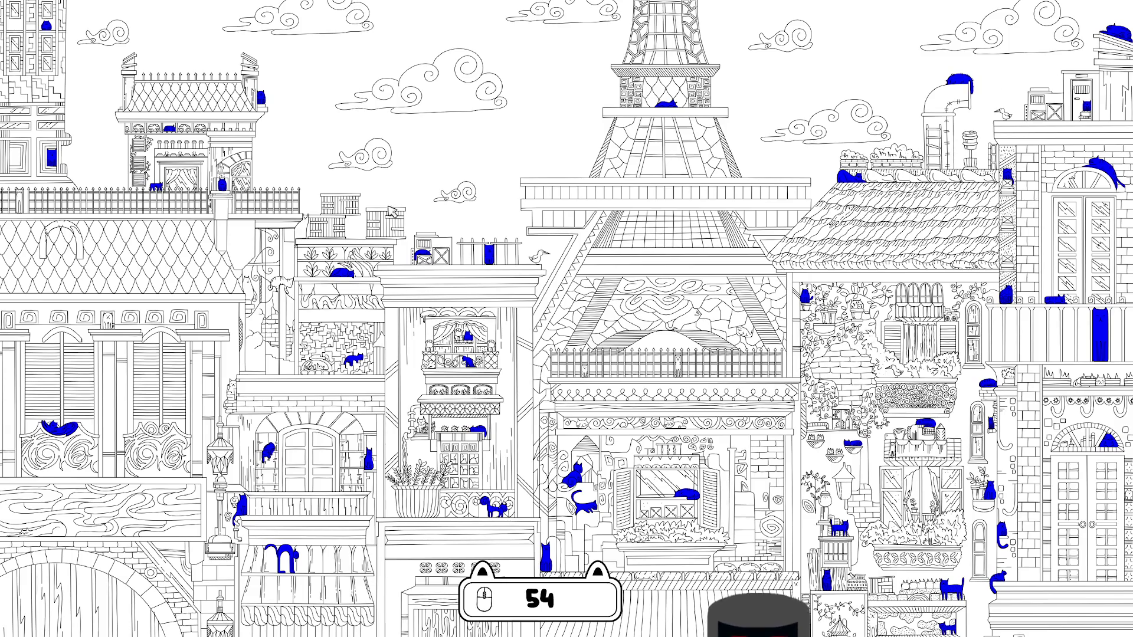
Step: Find cats on the left building and wall, in the frieze, bottom right and right balcony ledge
left_click(283, 283)
left_click(254, 298)
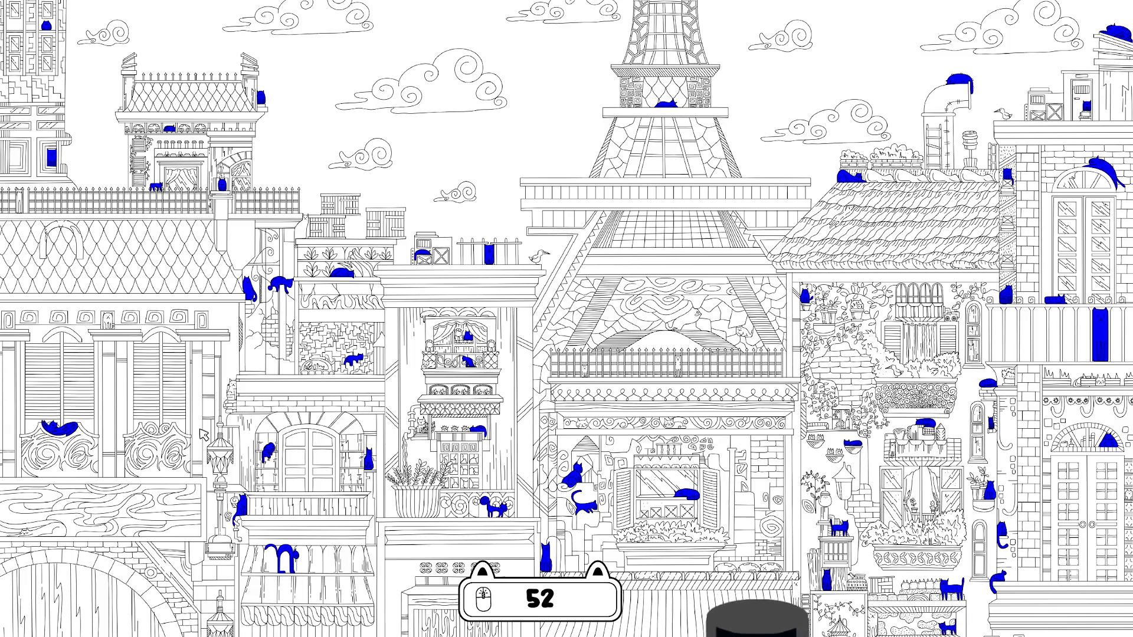
left_click(236, 394)
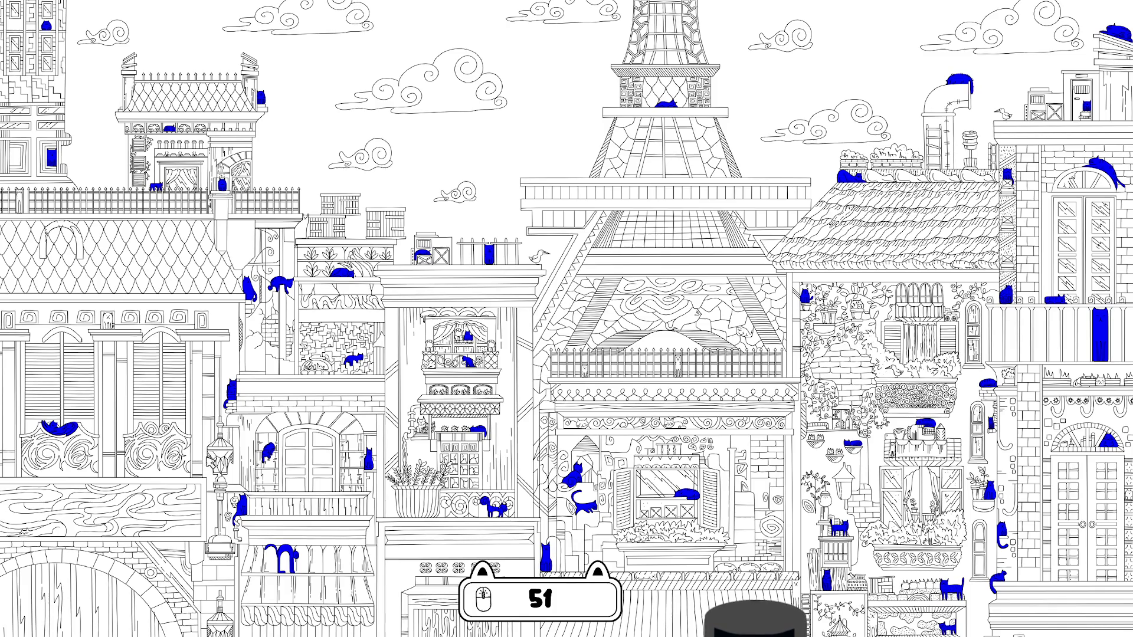
left_click(107, 322)
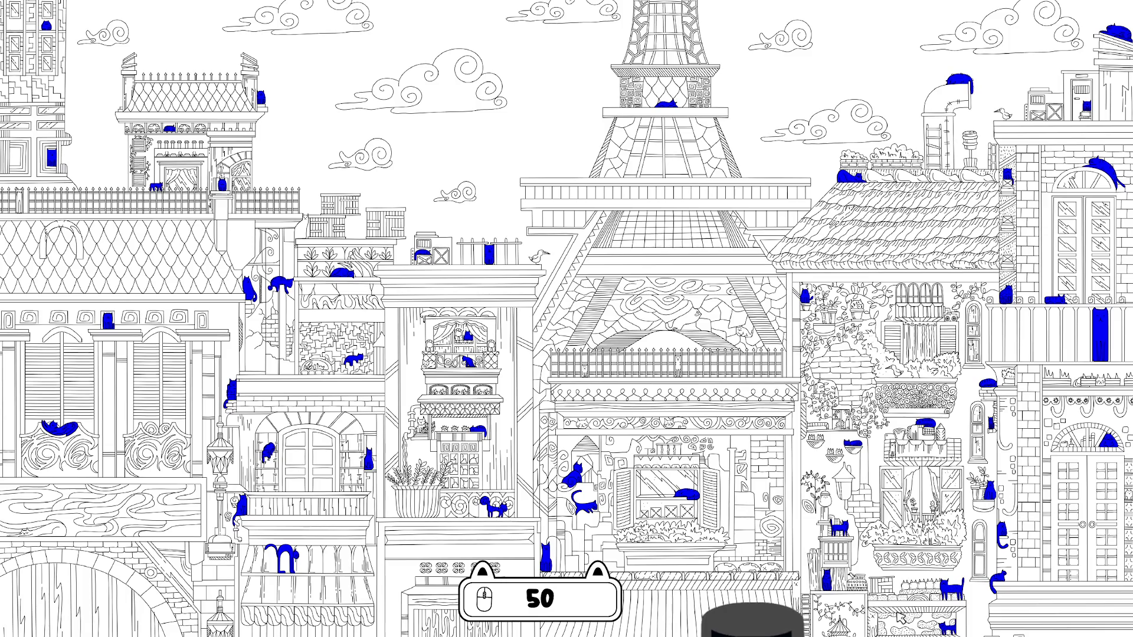
left_click(873, 623)
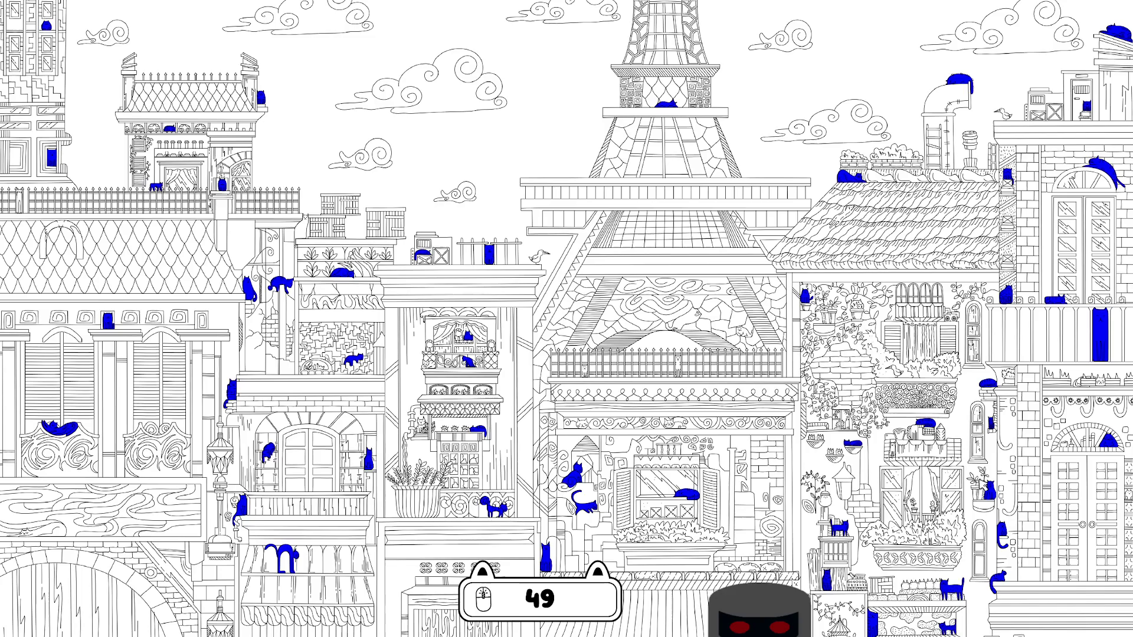
left_click(1104, 383)
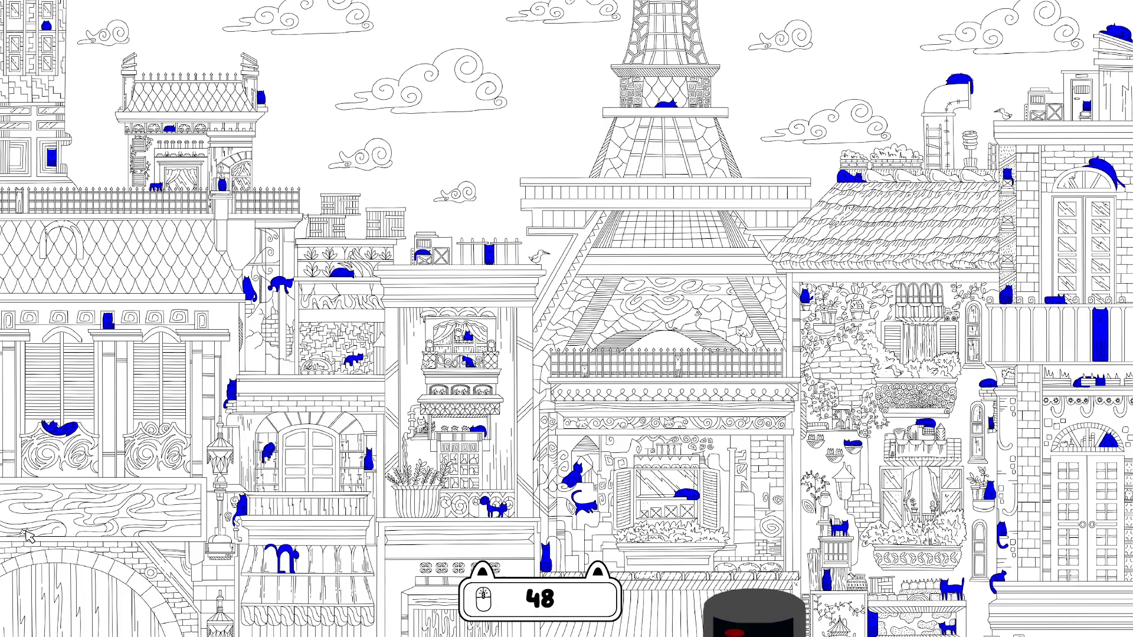
Step: Find cats on the wooden panel, top-left fence, top-left roof and chimney
left_click(51, 538)
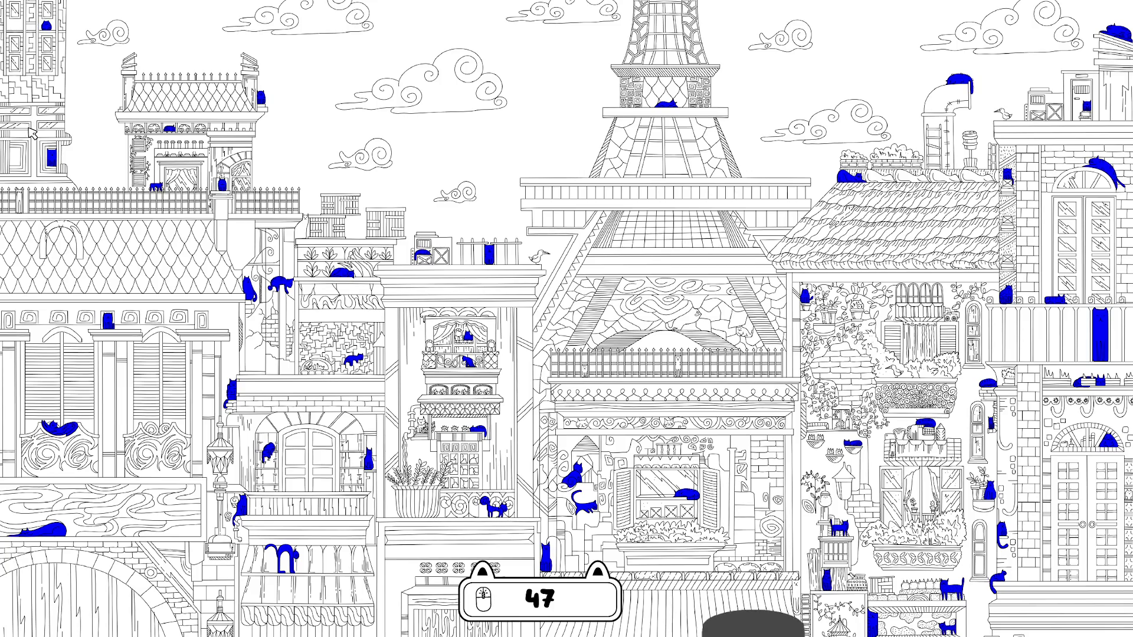
left_click(22, 201)
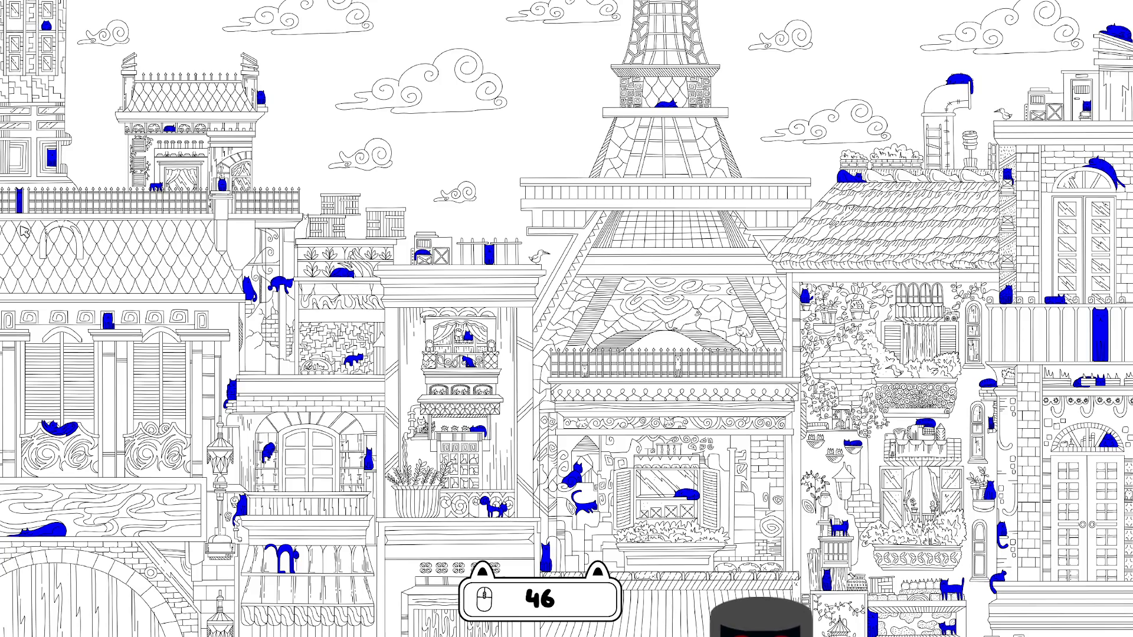
left_click(71, 227)
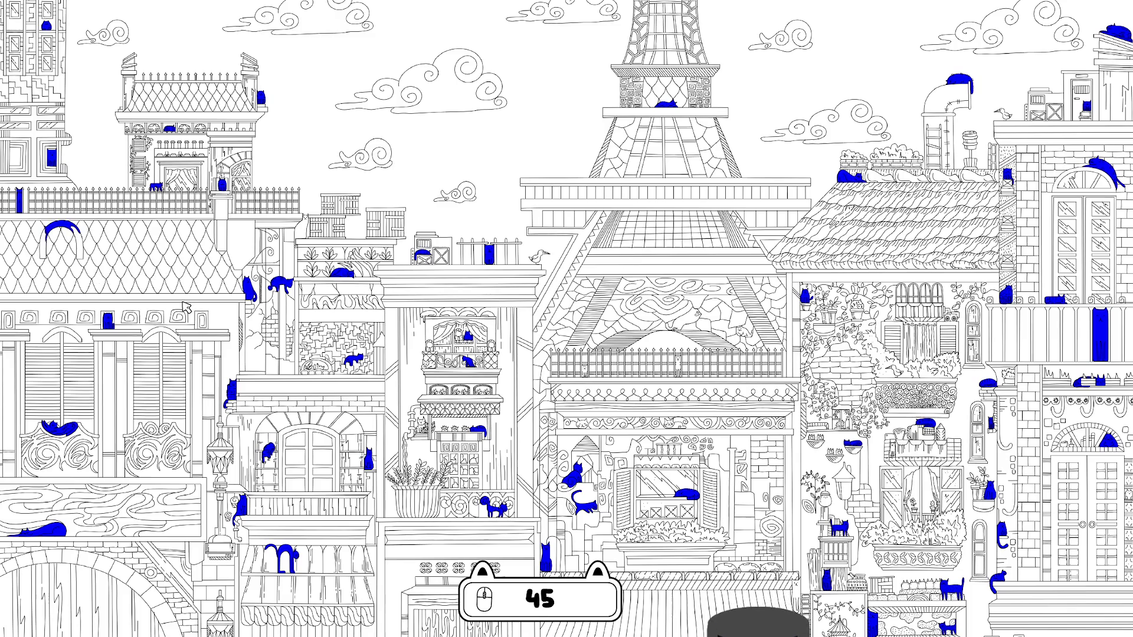
left_click(299, 234)
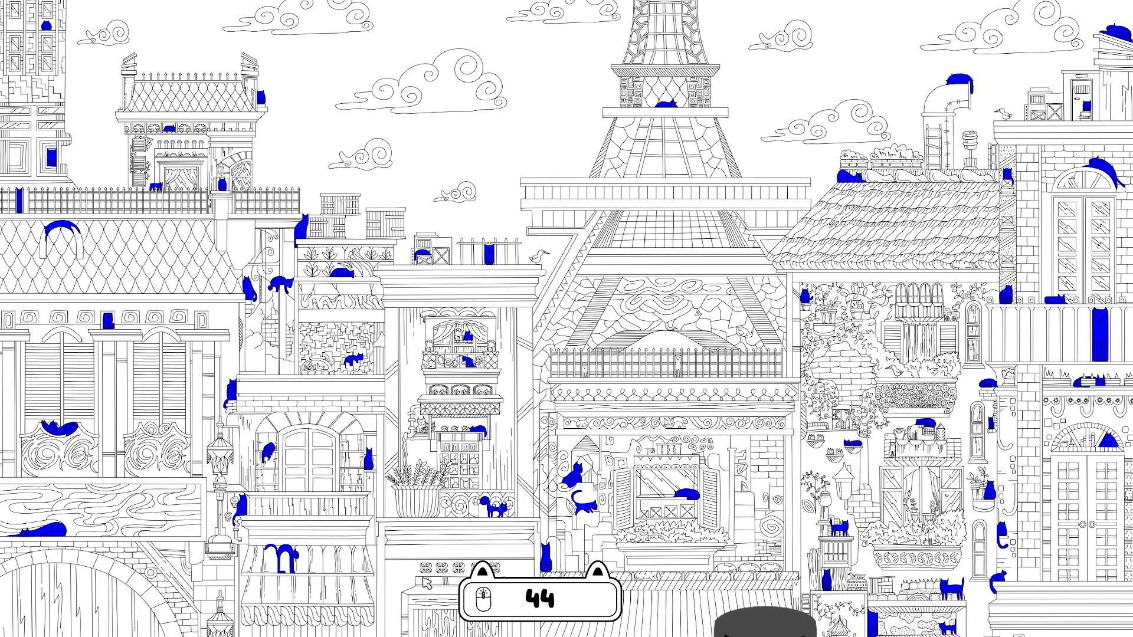
Step: Find cats on the shop wall, carved door, arched gate, lamp base and street lamp
scroll(425, 581, "down", 3)
scroll(333, 348, "up", 3)
scroll(295, 425, "down", 3)
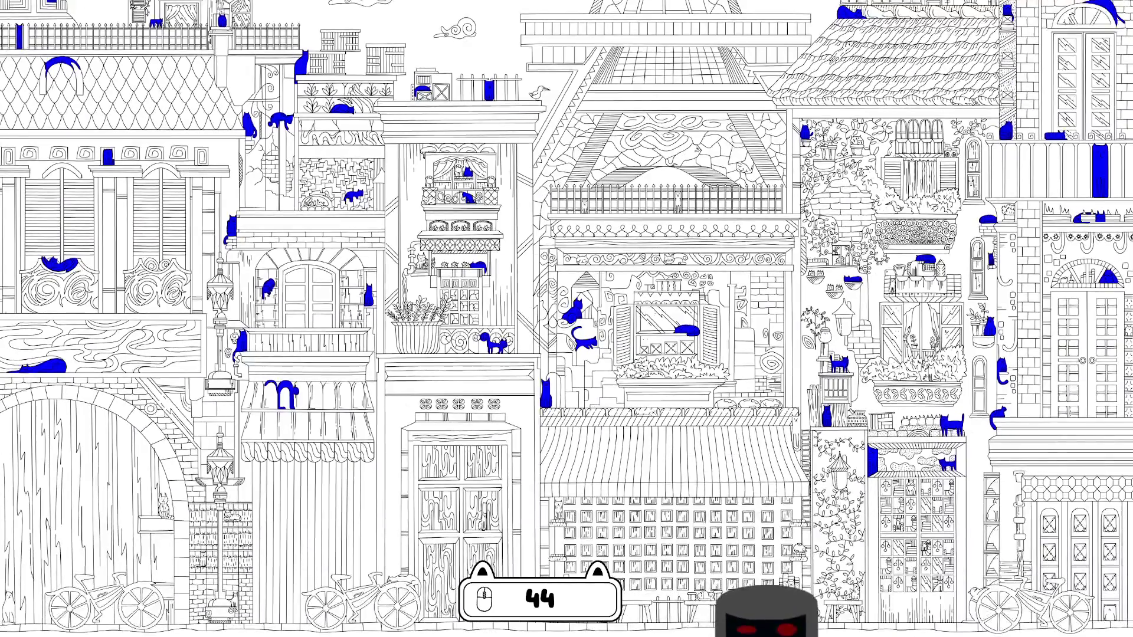
scroll(255, 506, "up", 3)
scroll(257, 506, "down", 3)
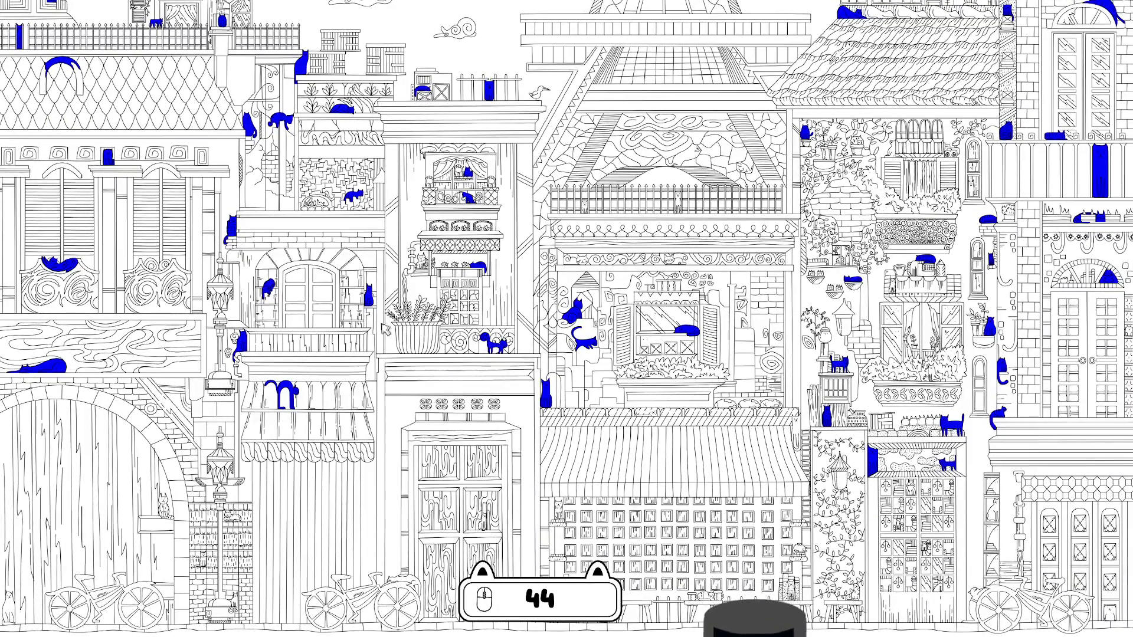
left_click(557, 510)
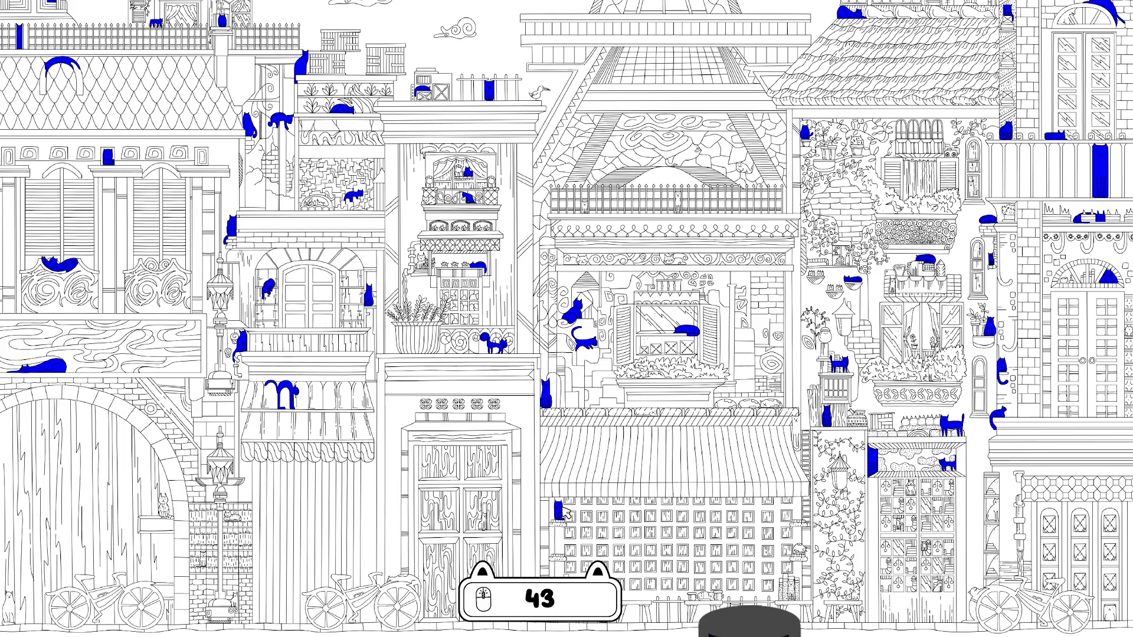
left_click(484, 522)
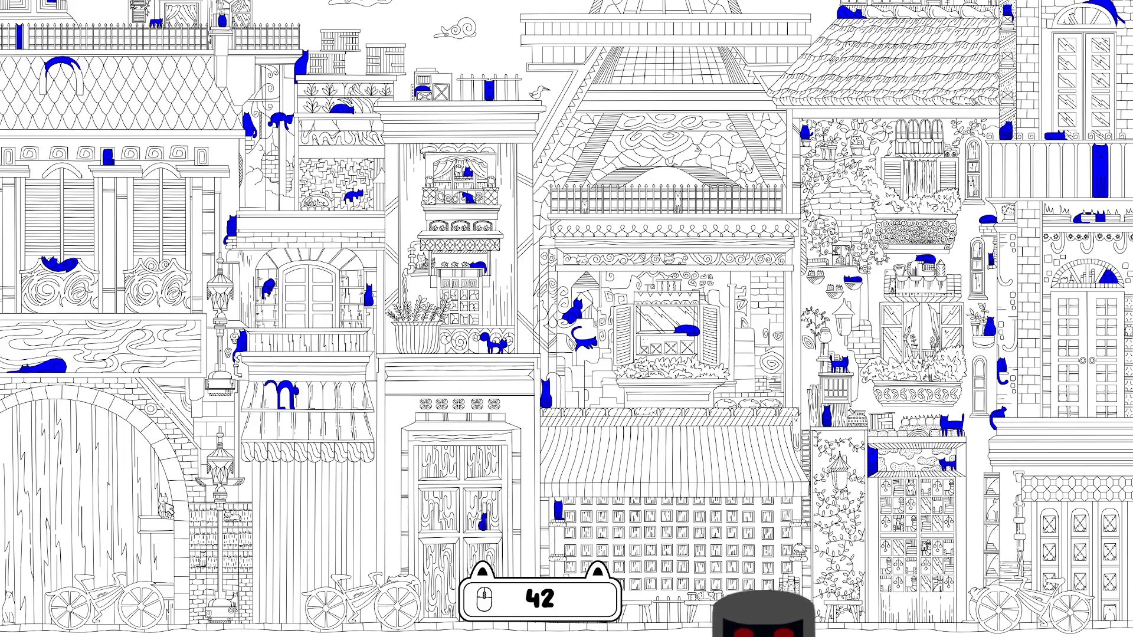
left_click(165, 506)
left_click(234, 602)
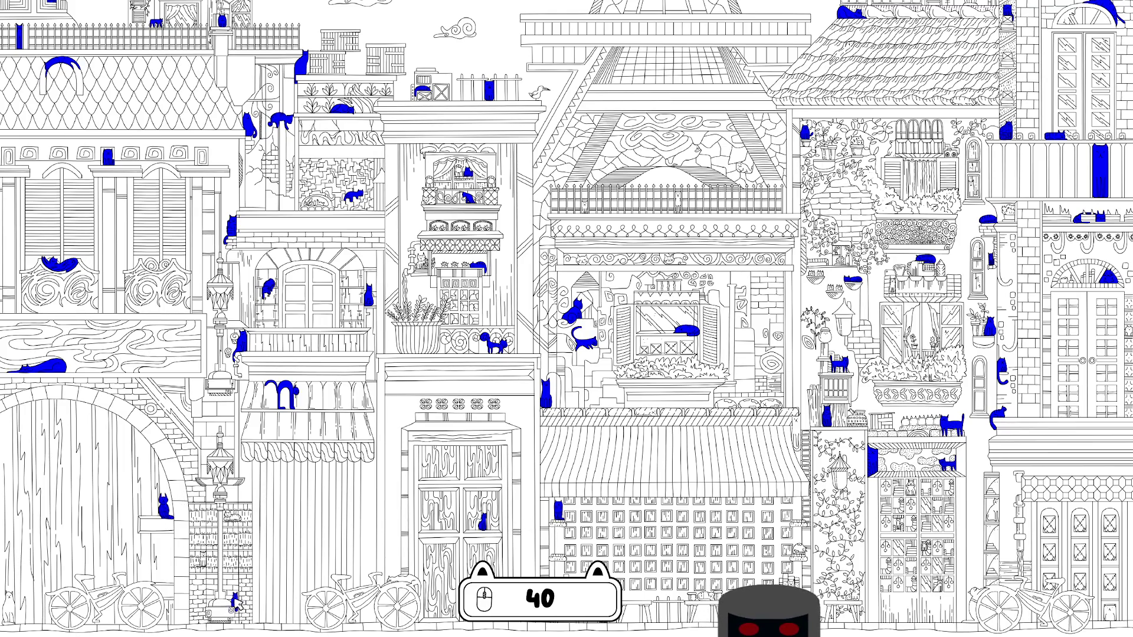
left_click(233, 517)
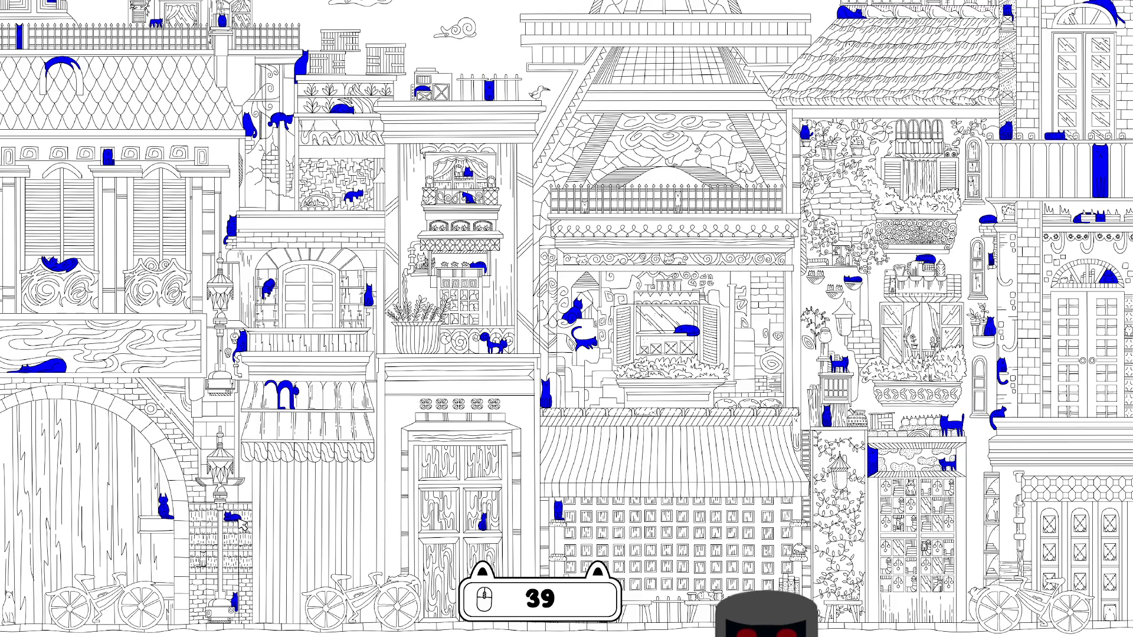
Step: Find cats in the bottom corners, by the café table and bicycle, and in the bookshelf
left_click(13, 607)
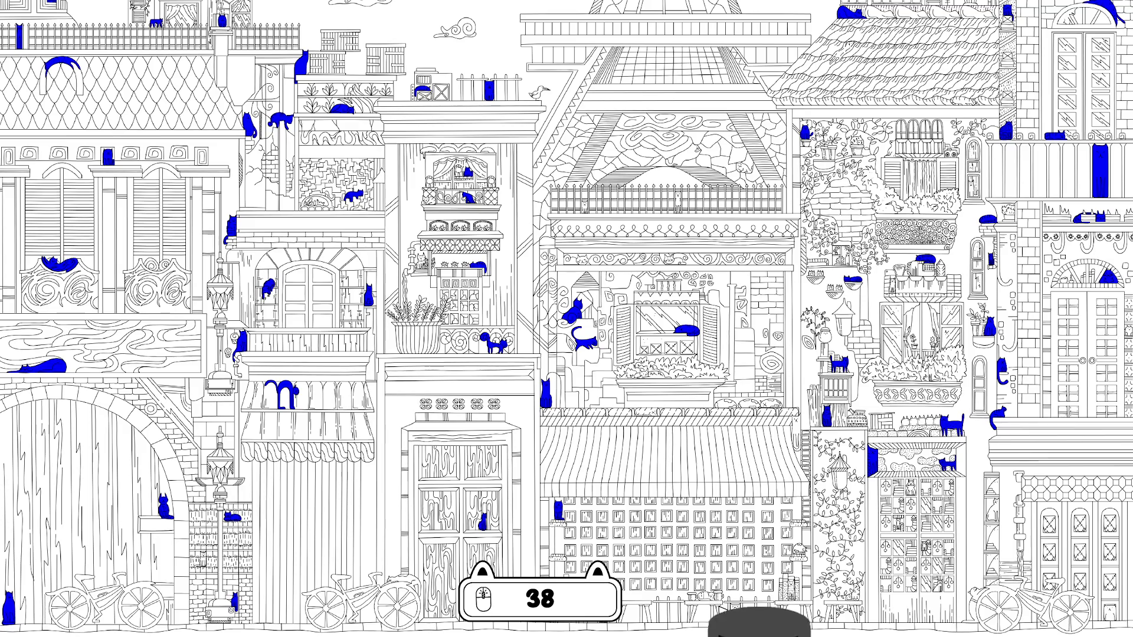
left_click(710, 597)
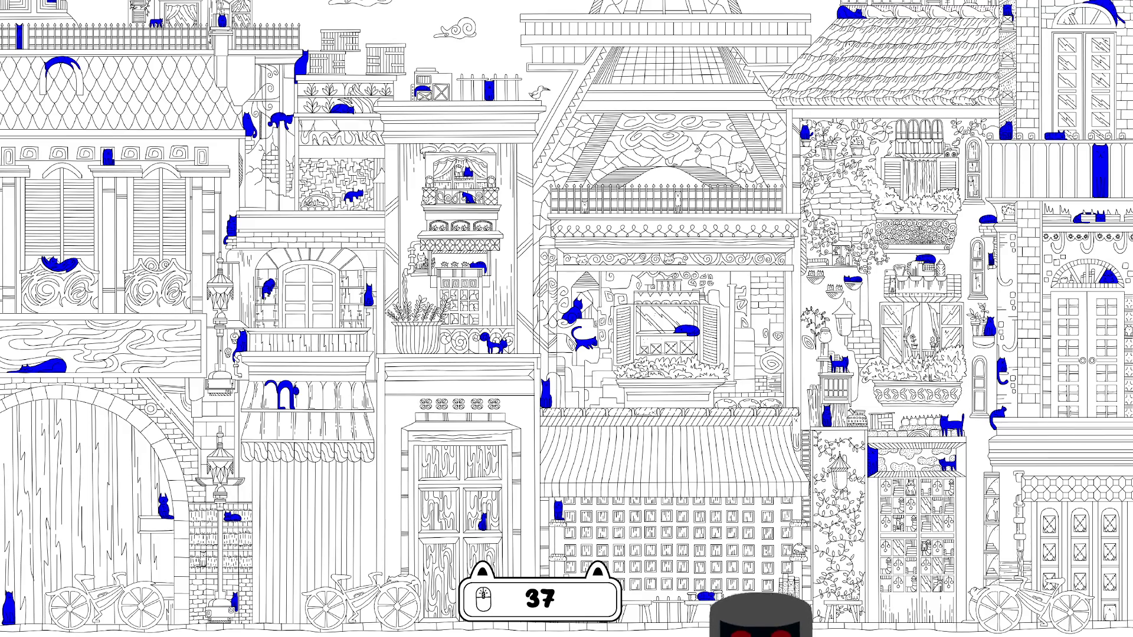
left_click(977, 605)
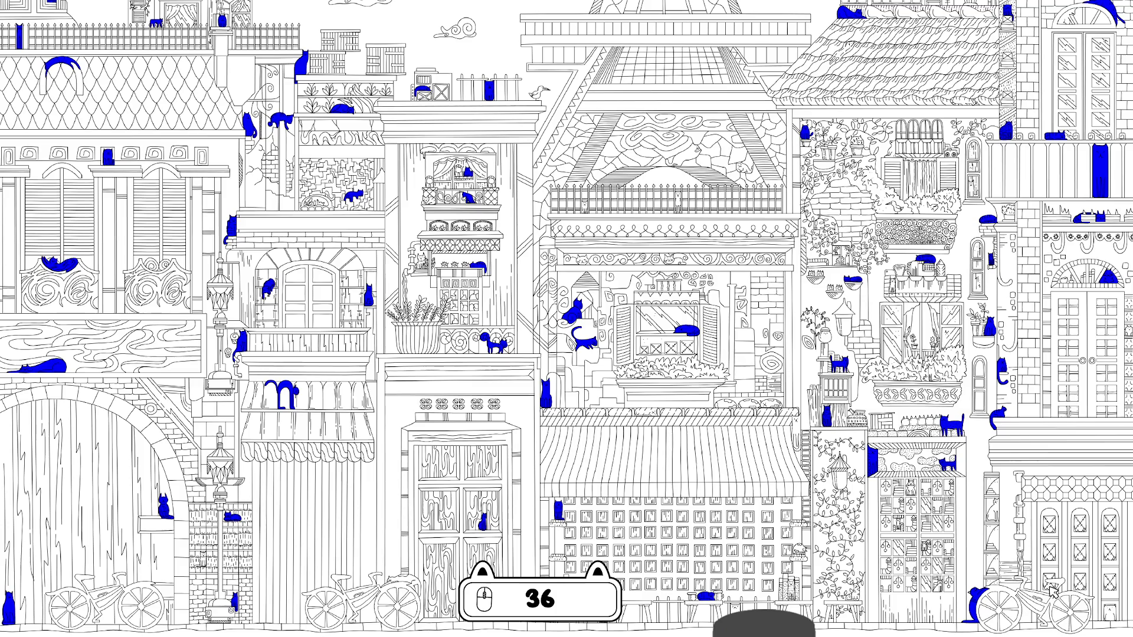
left_click(1111, 611)
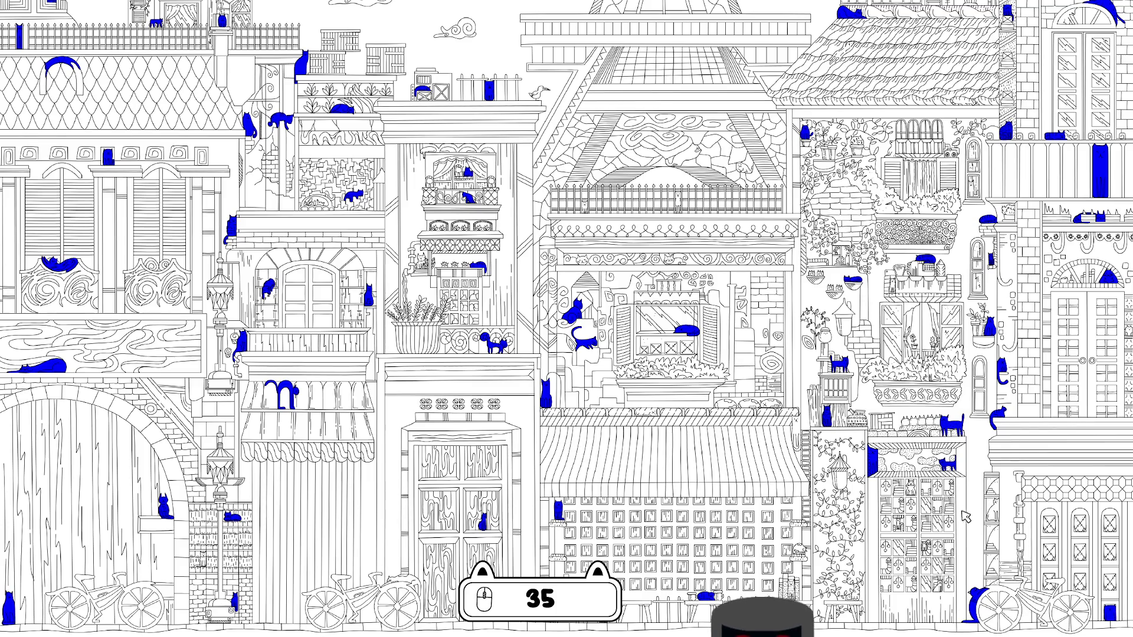
left_click(910, 490)
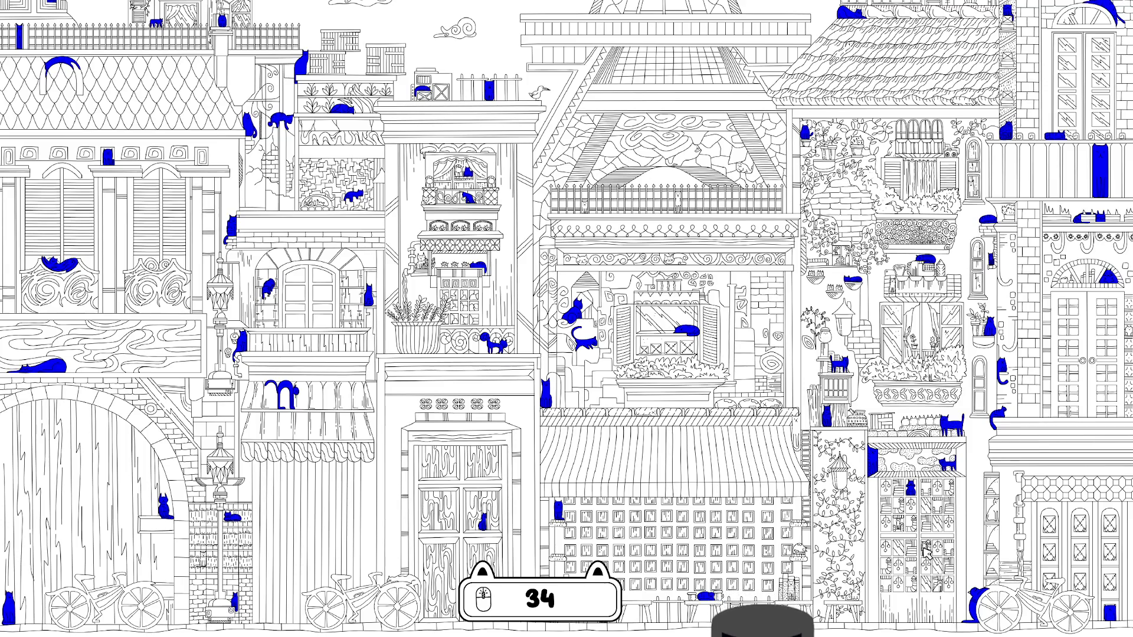
left_click(935, 586)
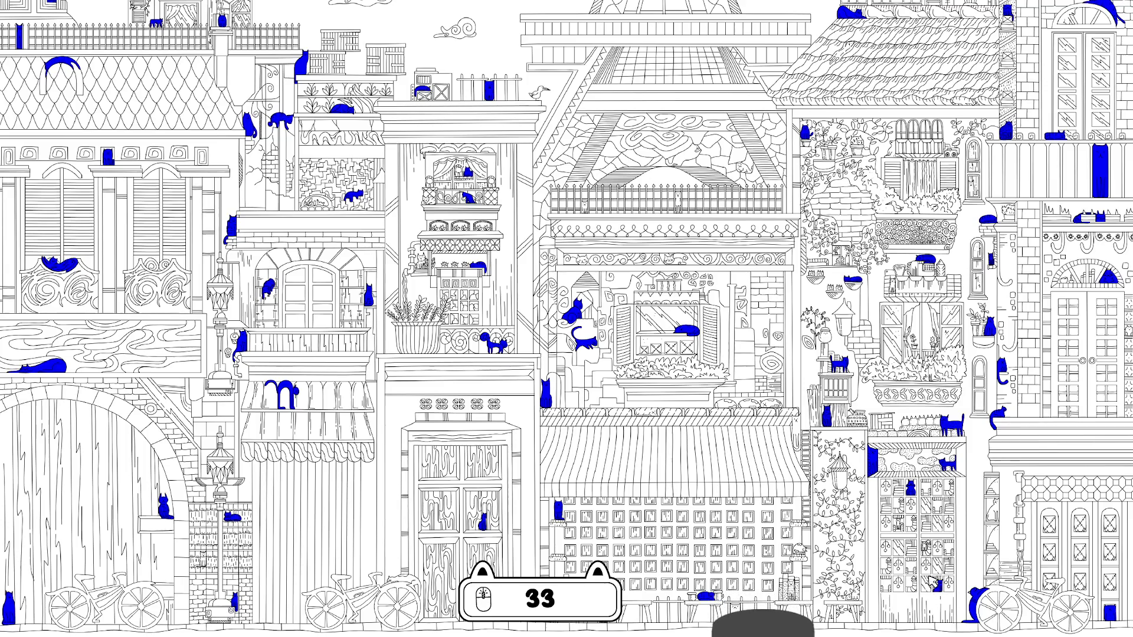
left_click(926, 548)
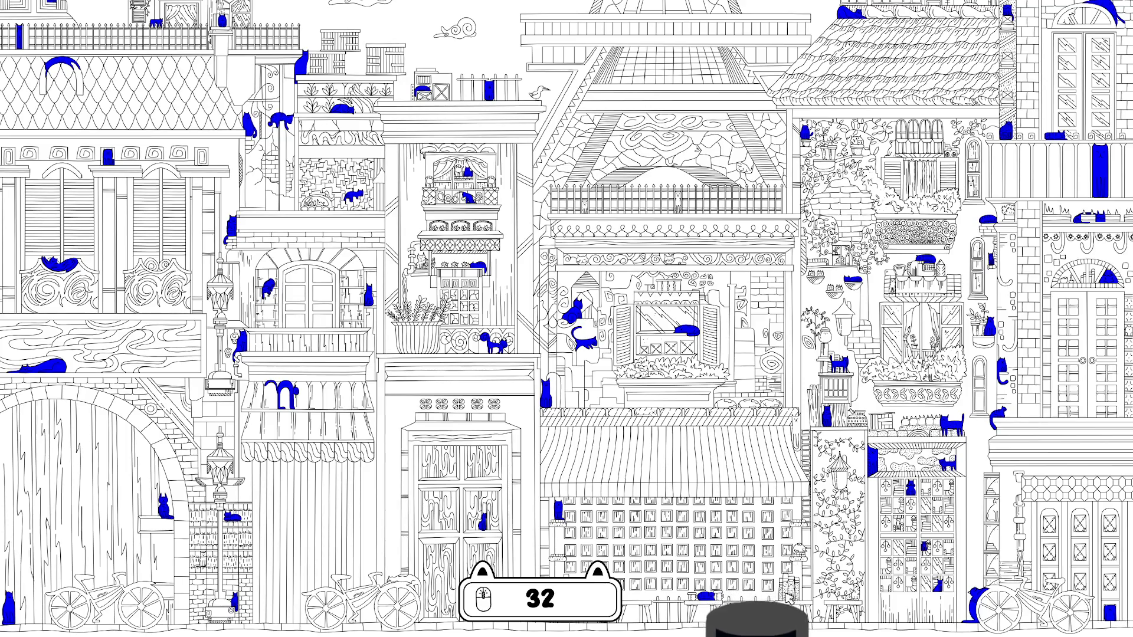
left_click(735, 606)
Step: Find cats on the bicycle, in the window planter and on the awning
scroll(587, 519, "up", 3)
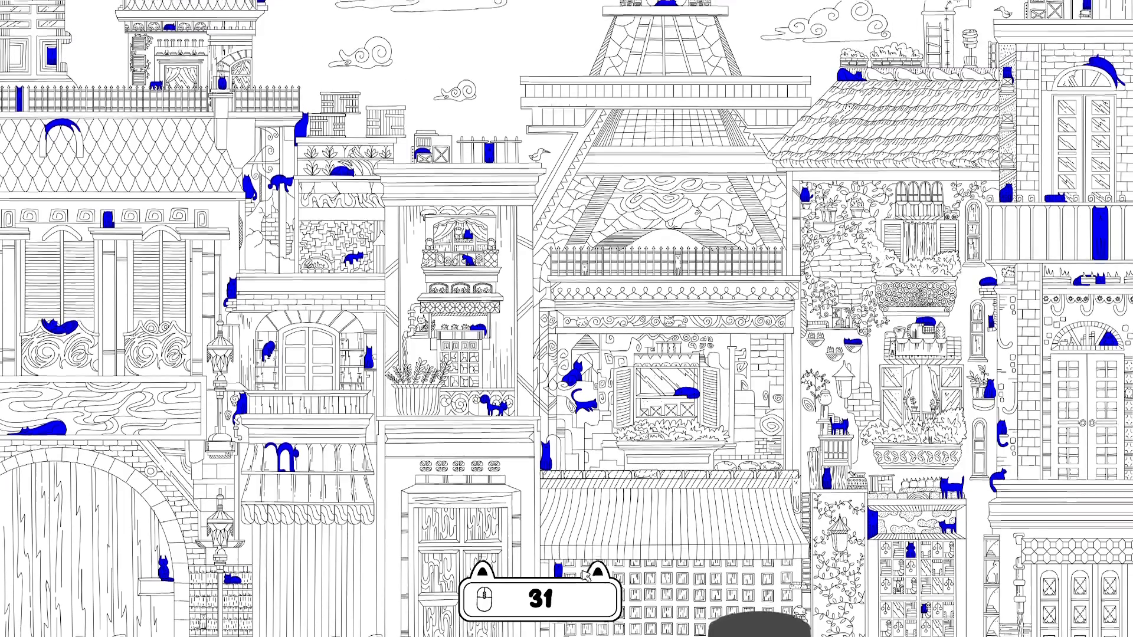
scroll(471, 501, "down", 3)
left_click(413, 581)
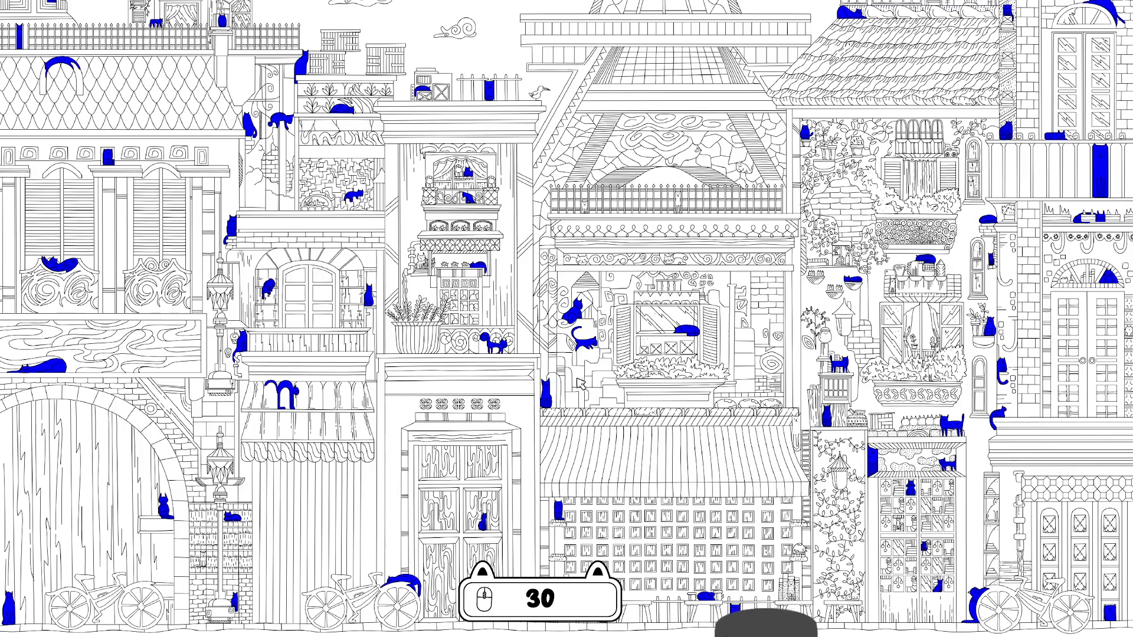
left_click(645, 374)
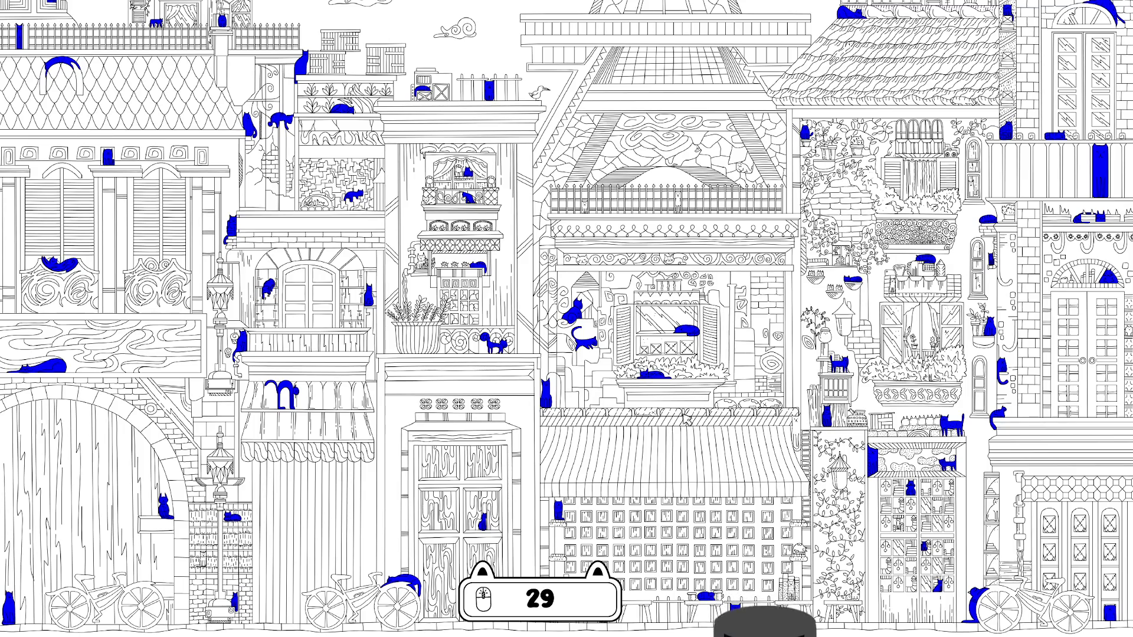
left_click(652, 418)
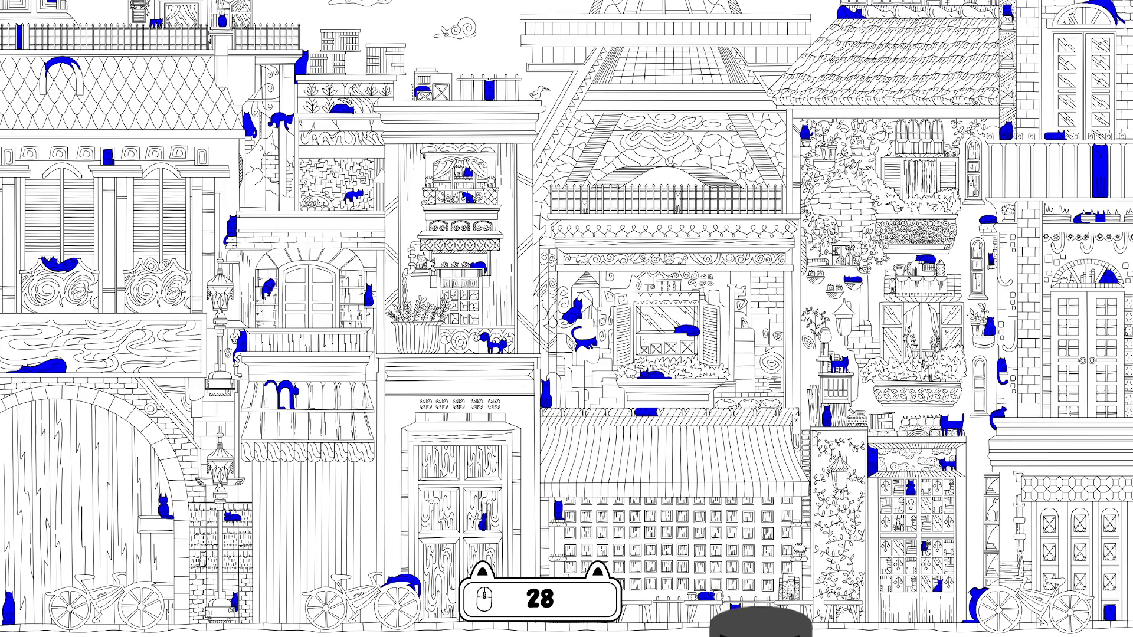
Step: Find cats on the balcony, cornices, railings, central and right roofs, ledge and bookshelf building
left_click(425, 263)
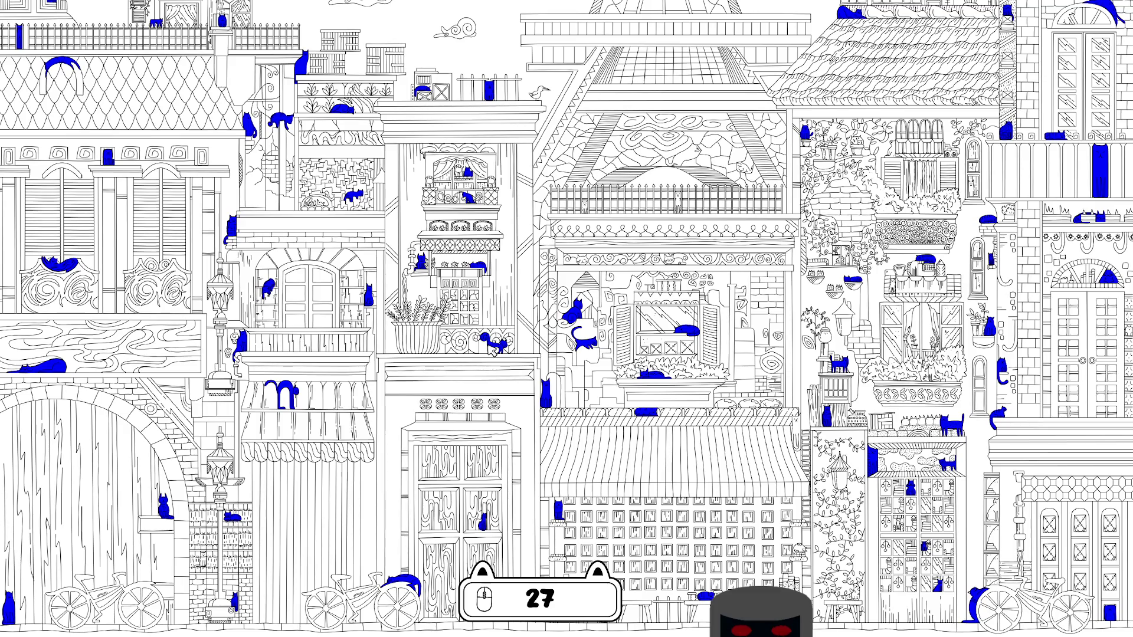
left_click(676, 261)
left_click(679, 204)
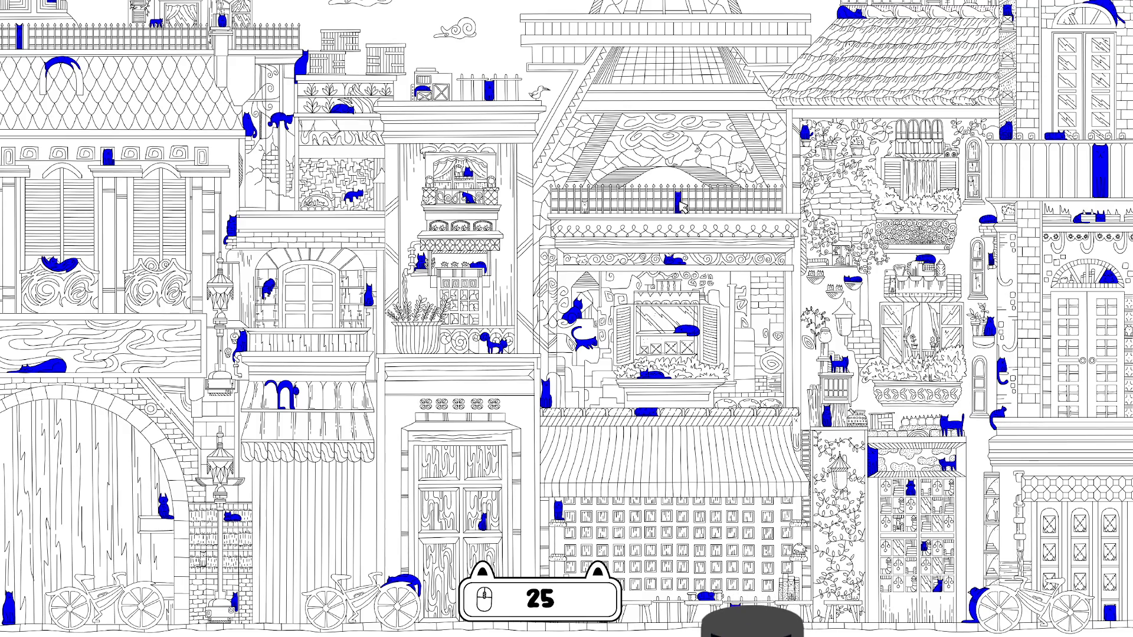
left_click(744, 170)
left_click(691, 156)
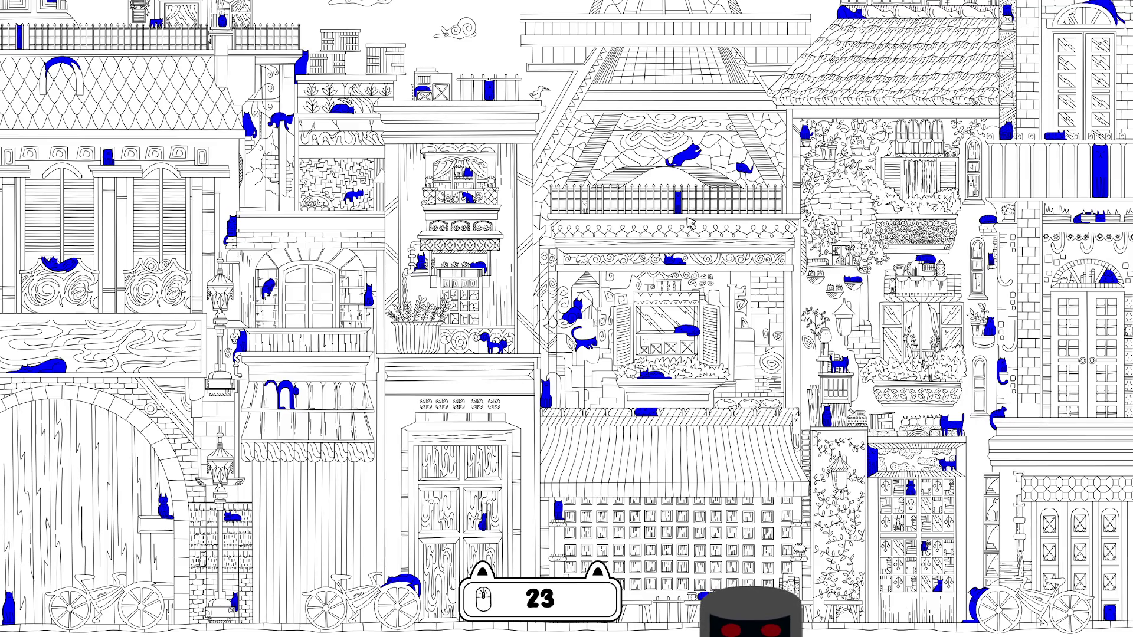
left_click(585, 206)
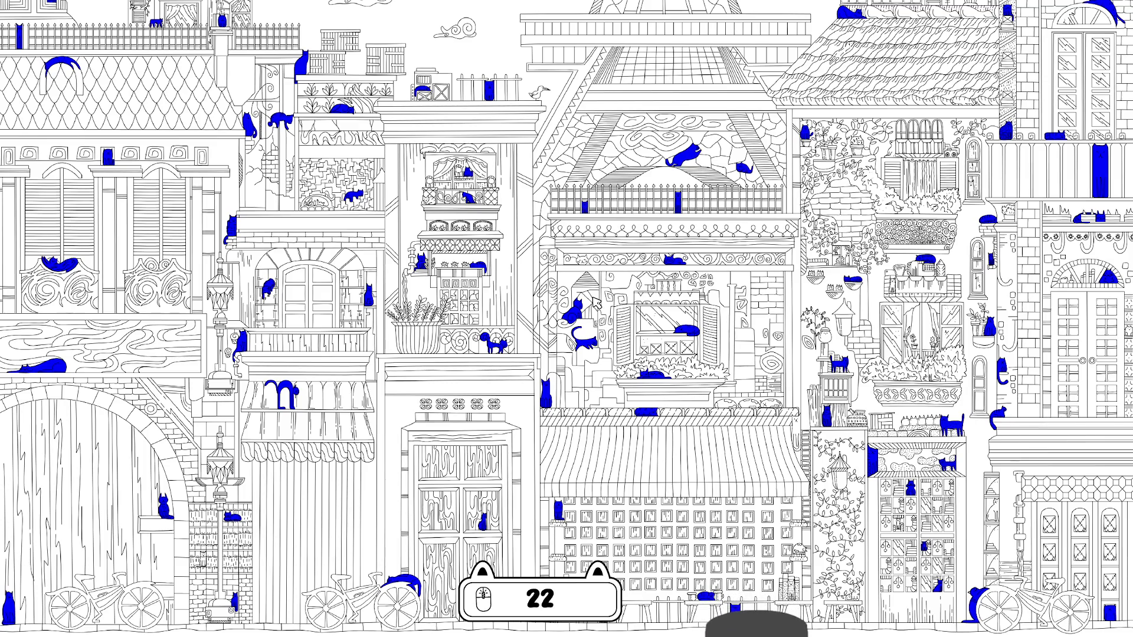
left_click(586, 263)
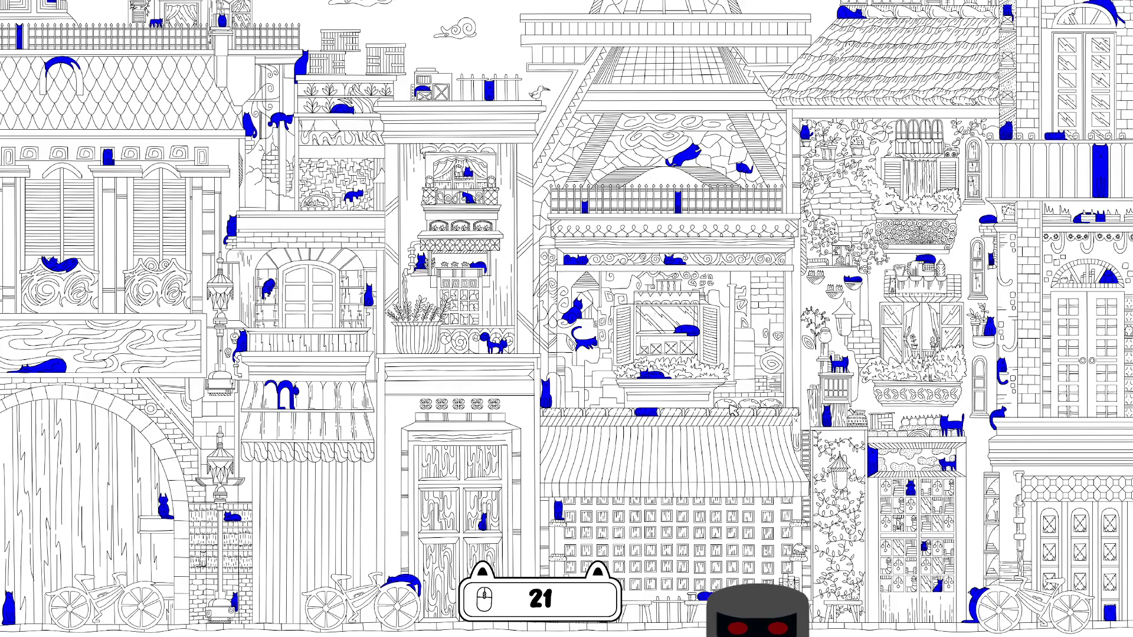
left_click(770, 407)
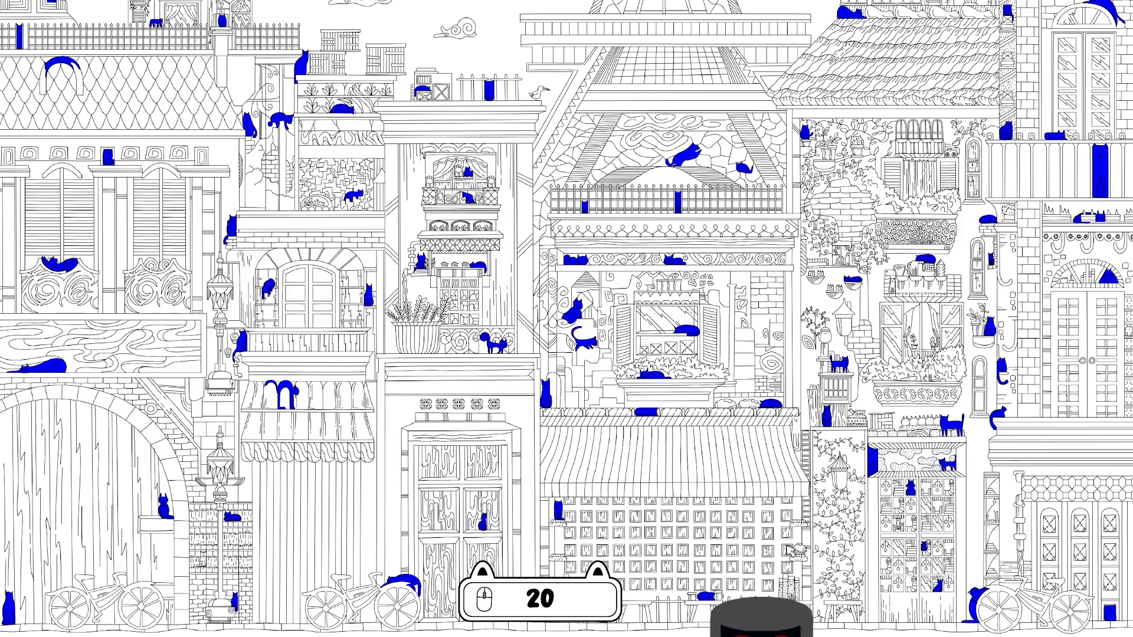
left_click(799, 550)
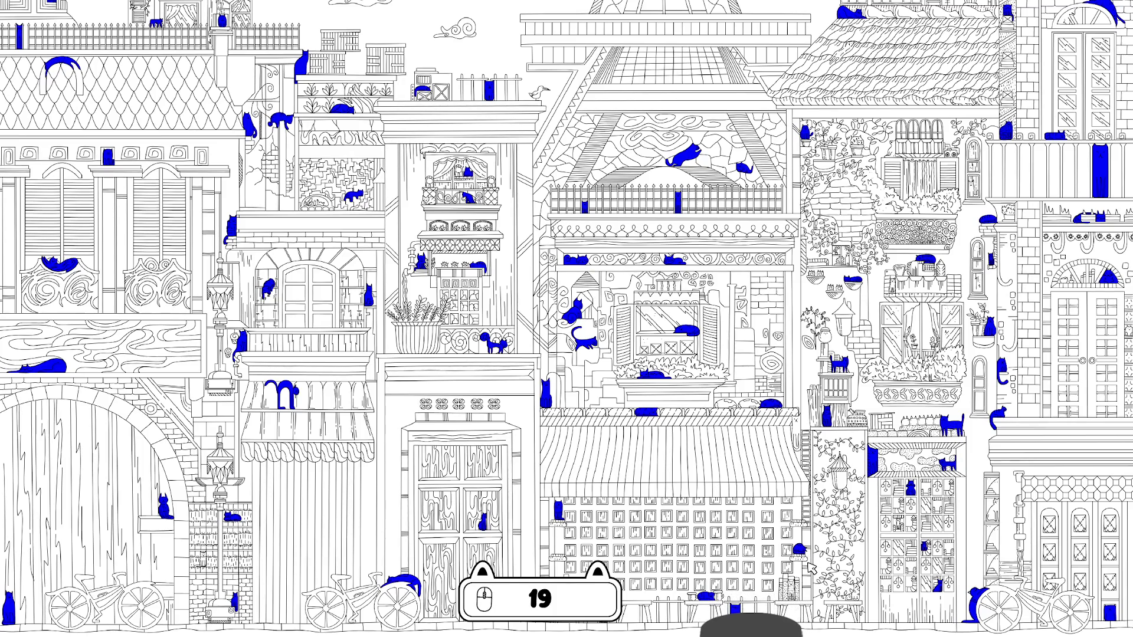
Step: Zoom into the central buildings, mark one more cat found, then pan up toward the rooftops
scroll(811, 567, "up", 3)
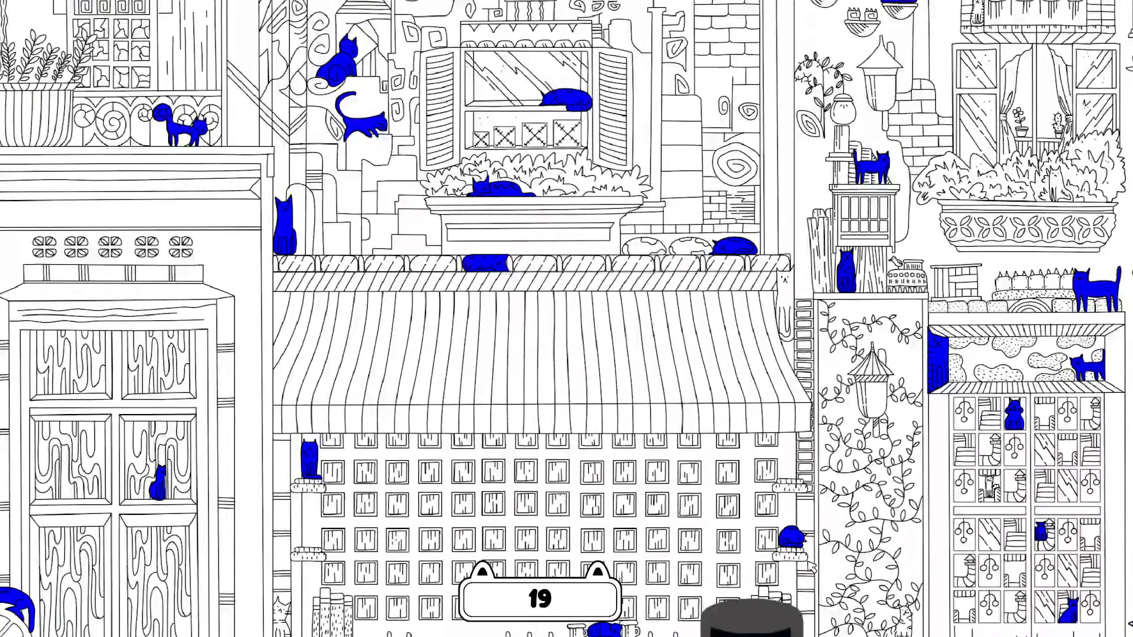
scroll(811, 566, "down", 3)
scroll(811, 568, "up", 5)
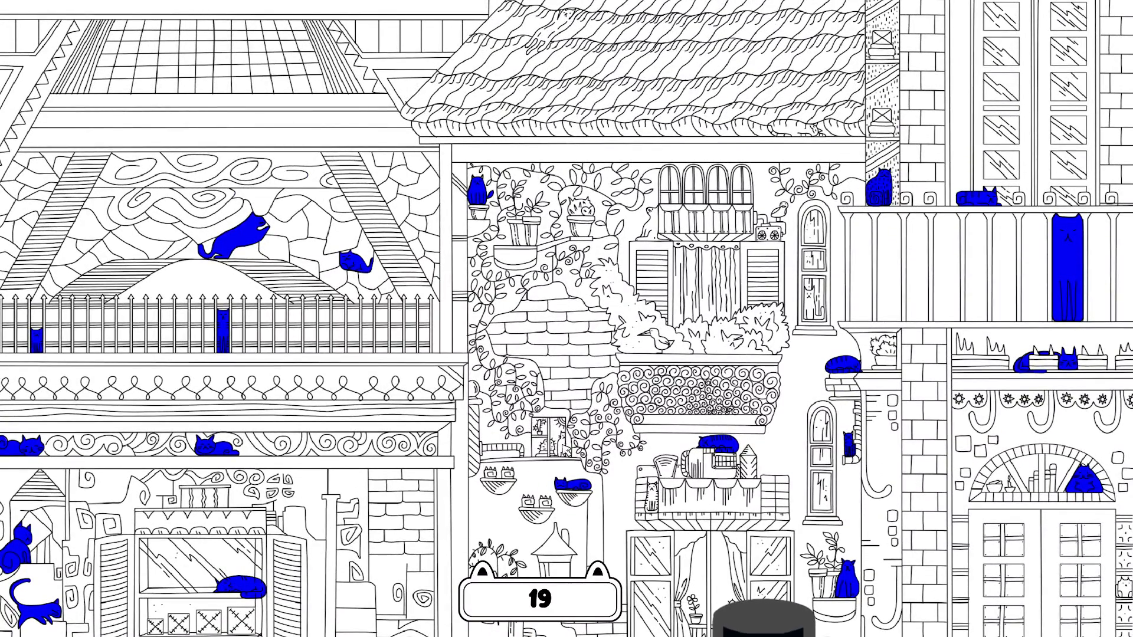
left_click(561, 449)
left_click_drag(563, 281, 574, 629)
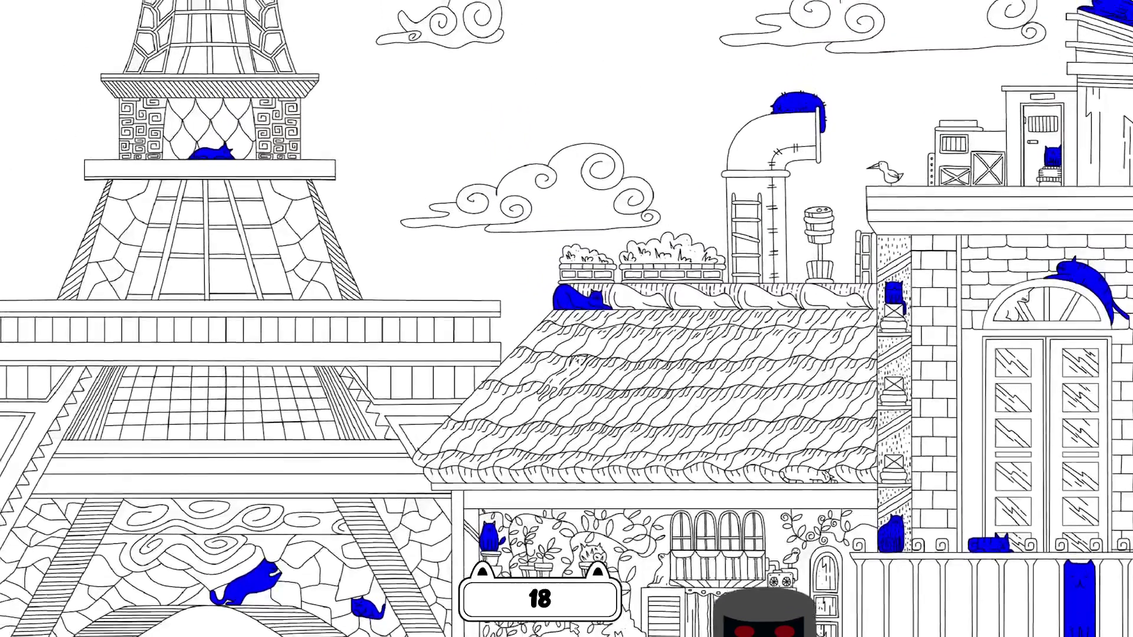
left_click_drag(447, 614, 445, 472)
Step: Find cats in the windows, at the right edge and on the shelf while panning lower
scroll(705, 526, "down", 3)
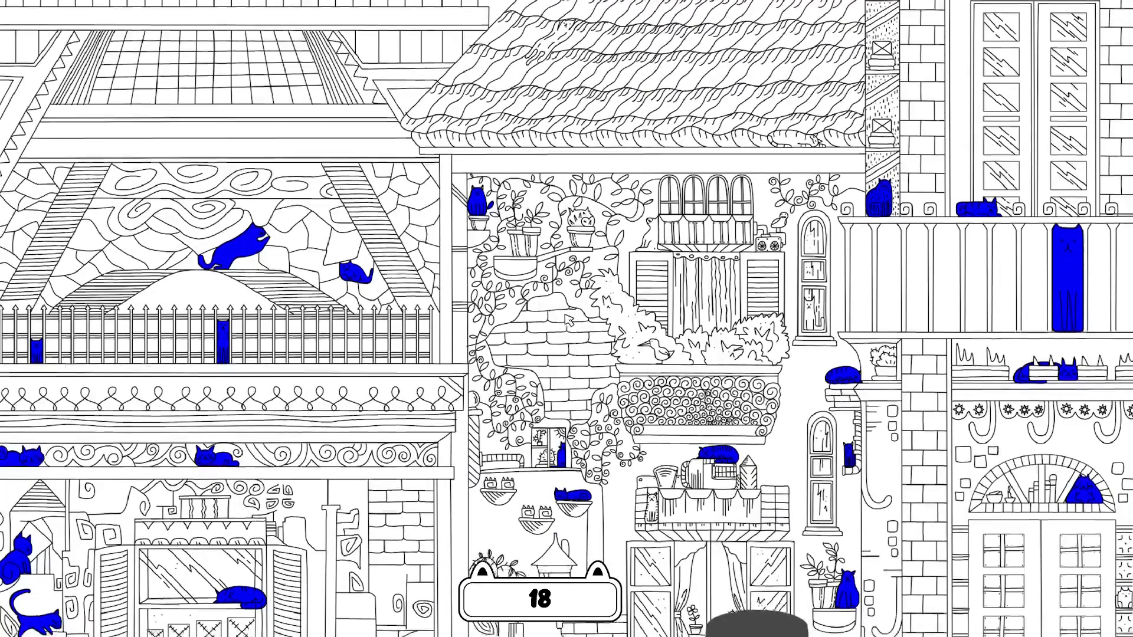
left_click(816, 299)
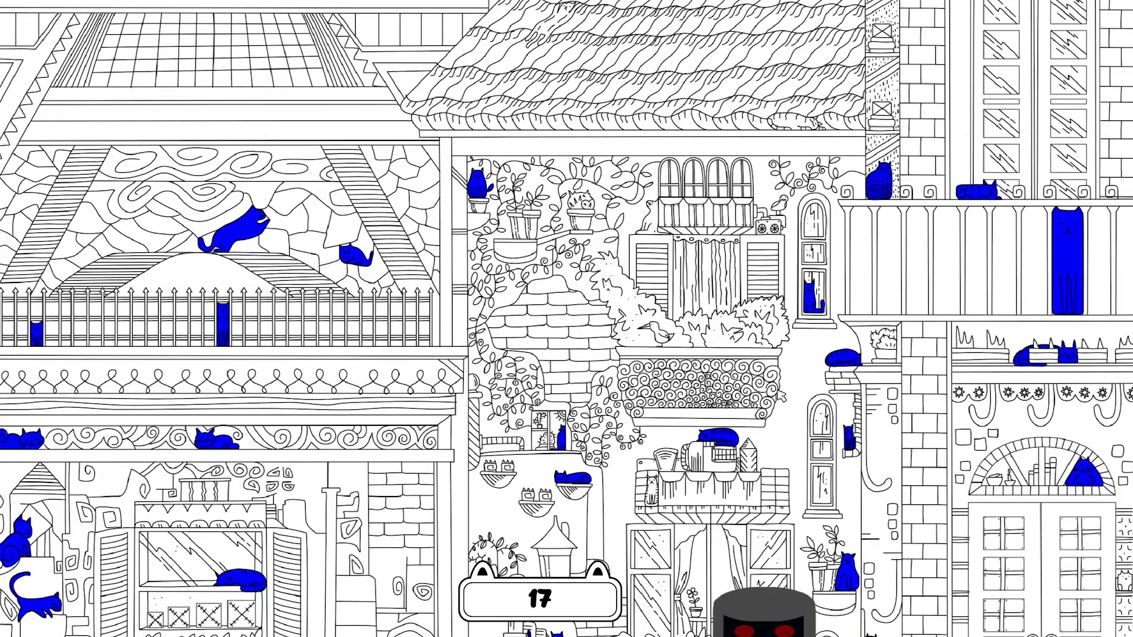
left_click_drag(781, 396, 761, 232)
left_click_drag(766, 334, 700, 128)
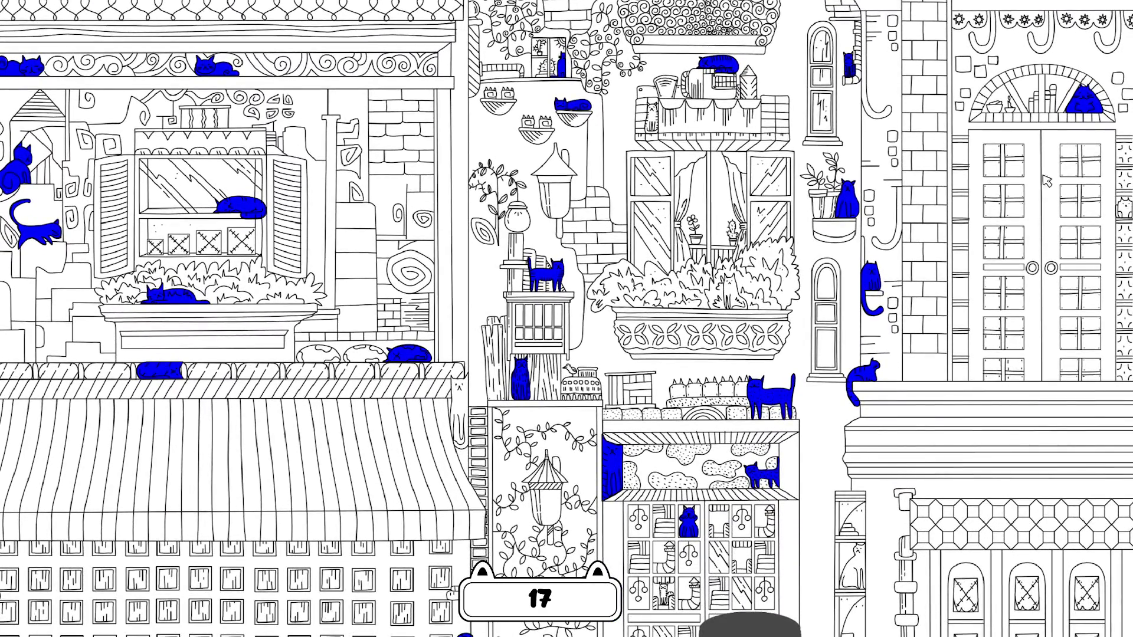
left_click(1123, 209)
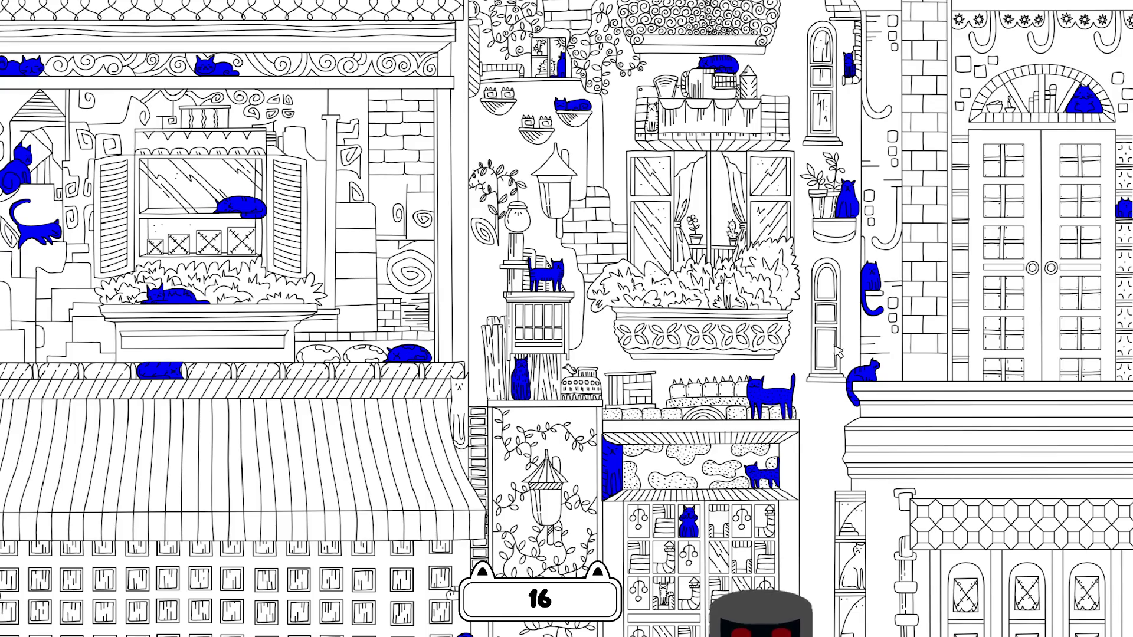
left_click_drag(822, 359, 802, 173)
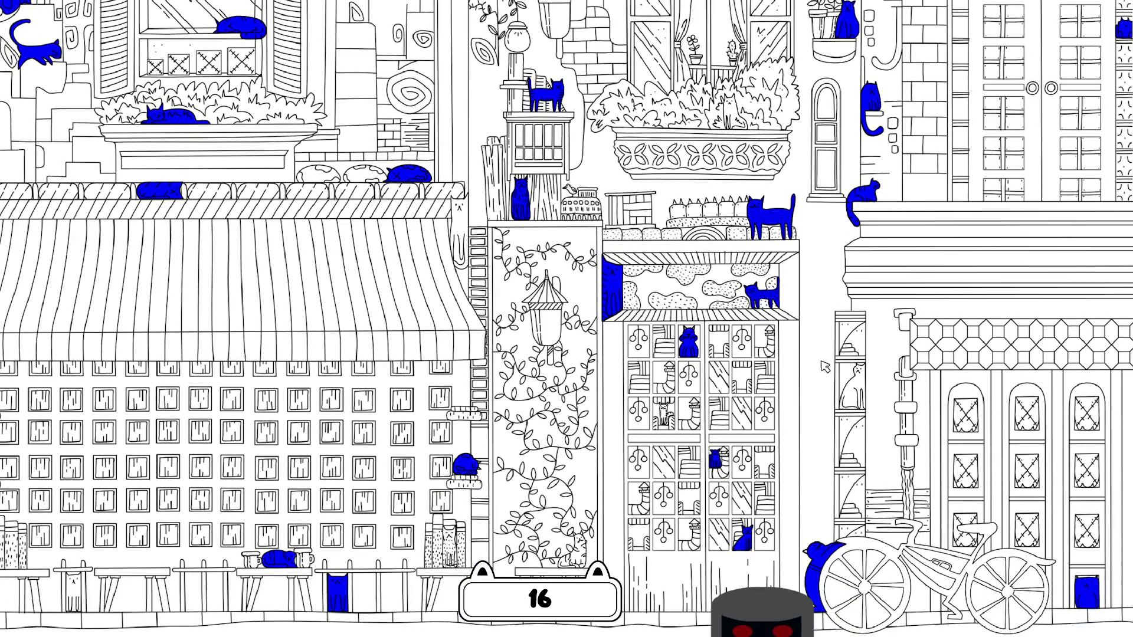
left_click(857, 388)
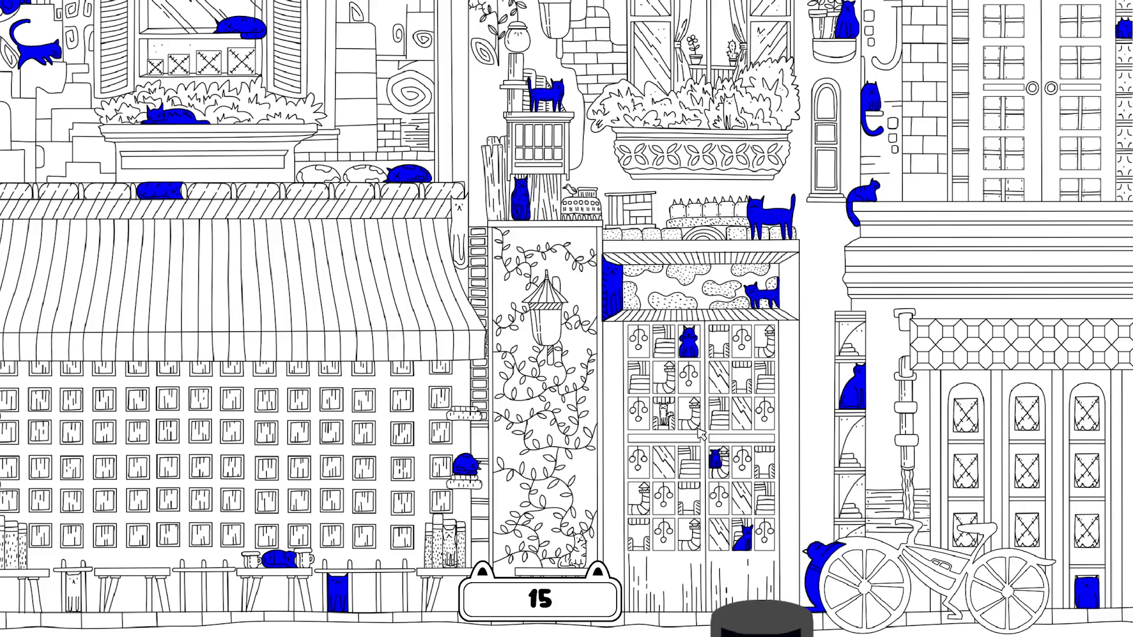
left_click(664, 415)
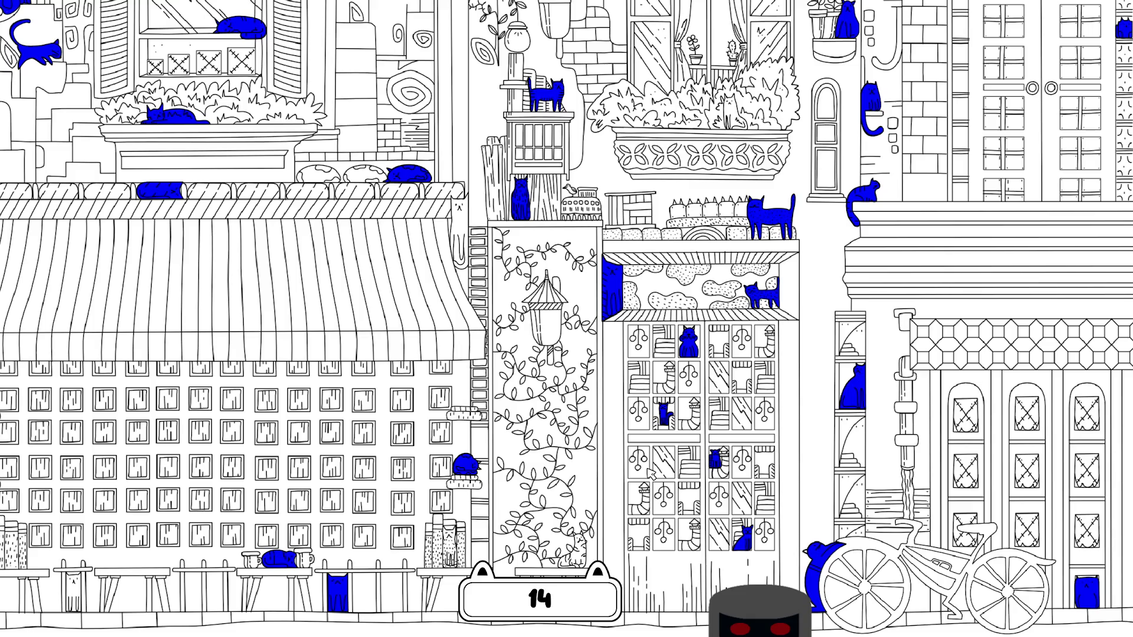
Step: Find cats at the vine panel bottom, stacked books, awning edge and lower-left stool area
left_click(576, 559)
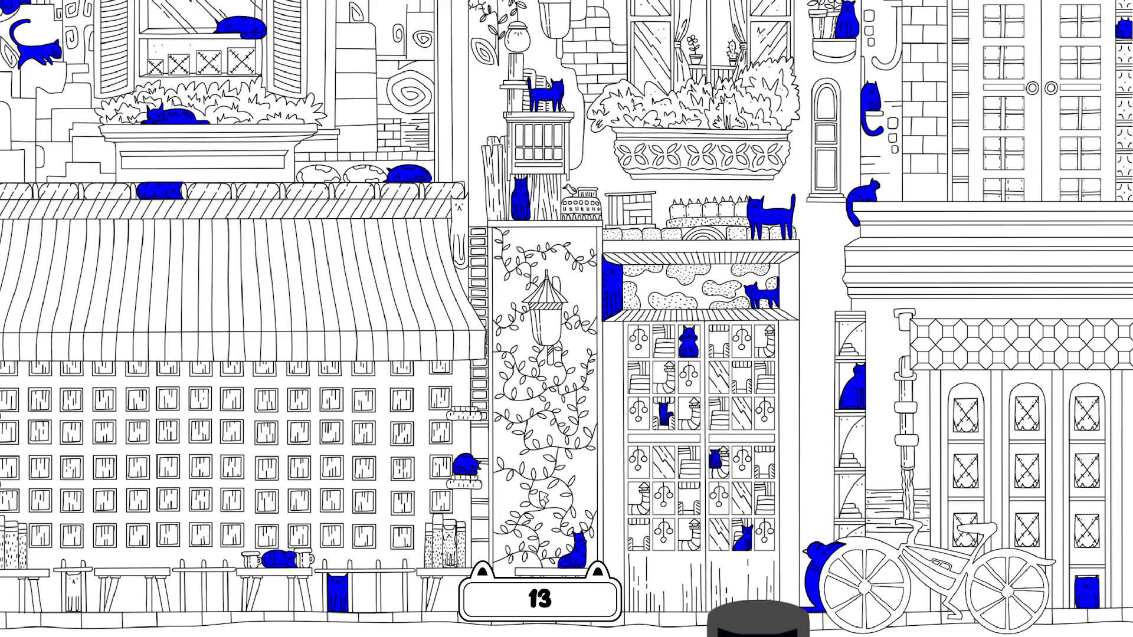
left_click(457, 549)
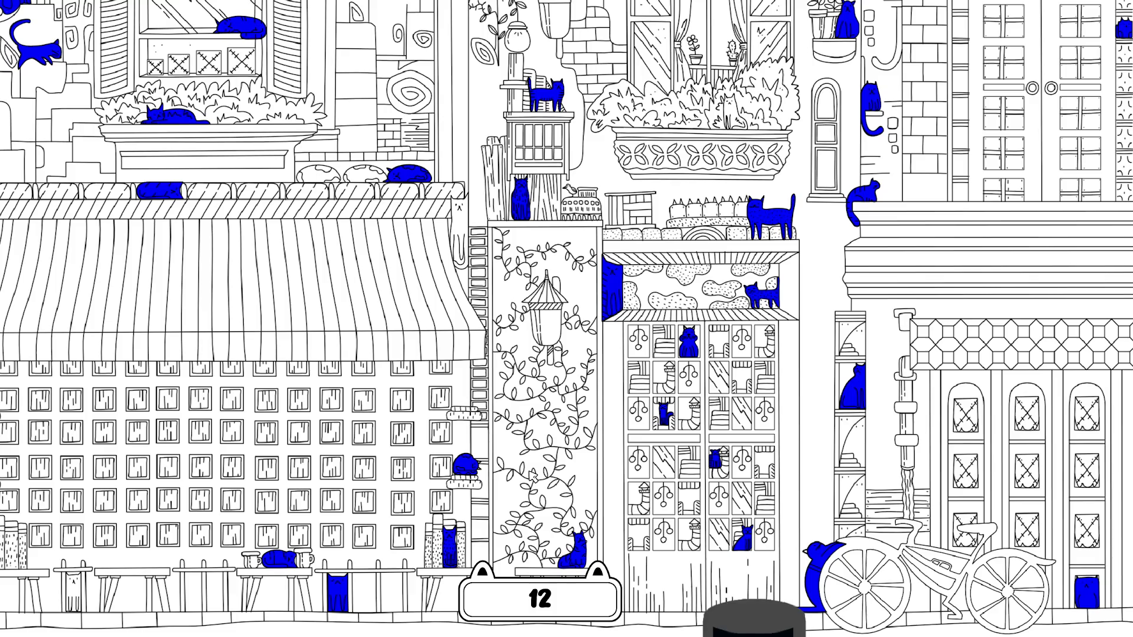
left_click(470, 248)
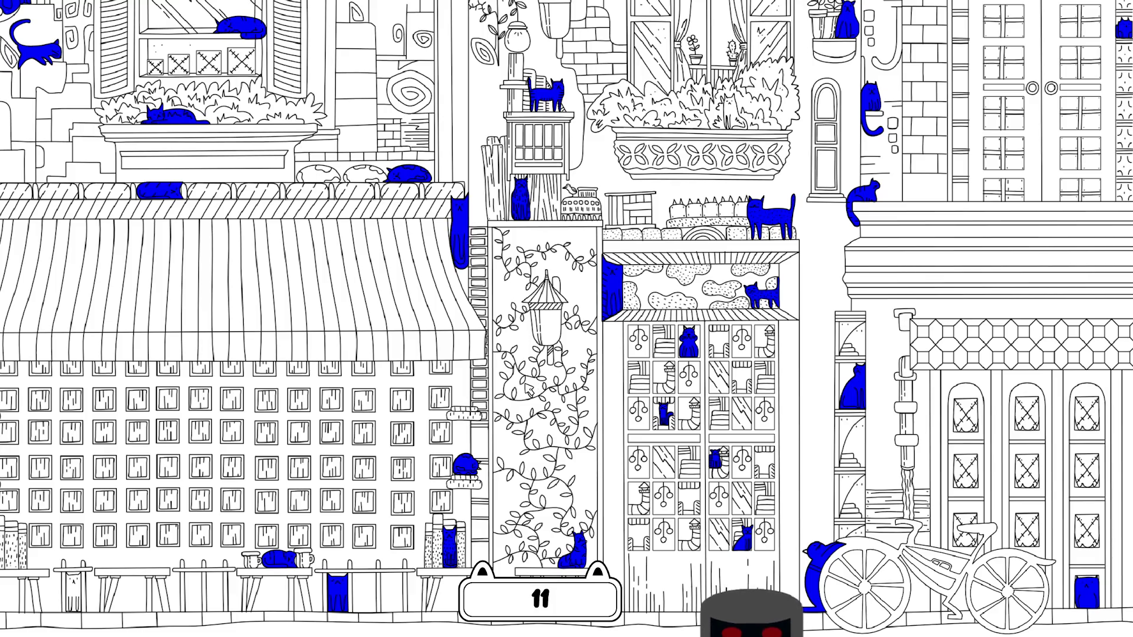
key("Left")
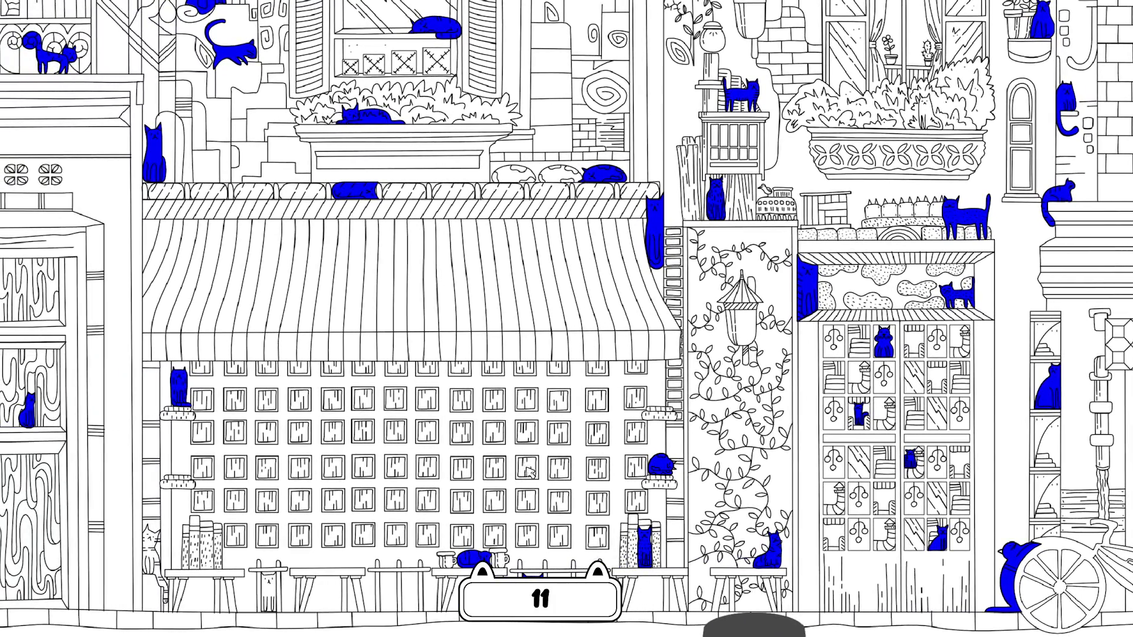
left_click(154, 558)
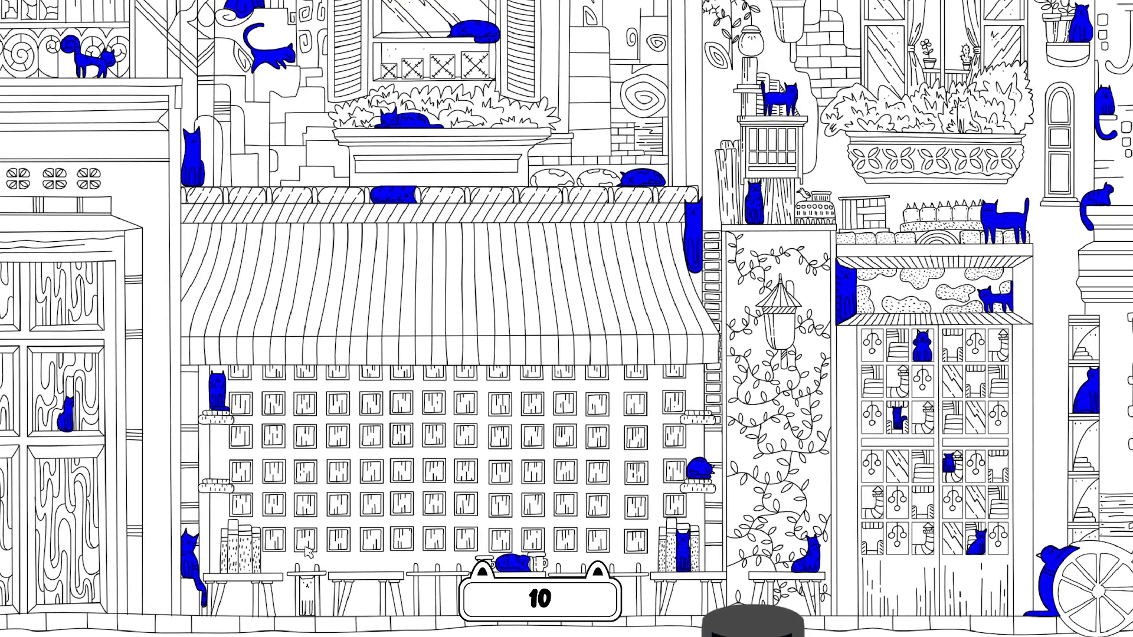
left_click(309, 590)
key("Left")
left_click_drag(471, 478, 757, 474)
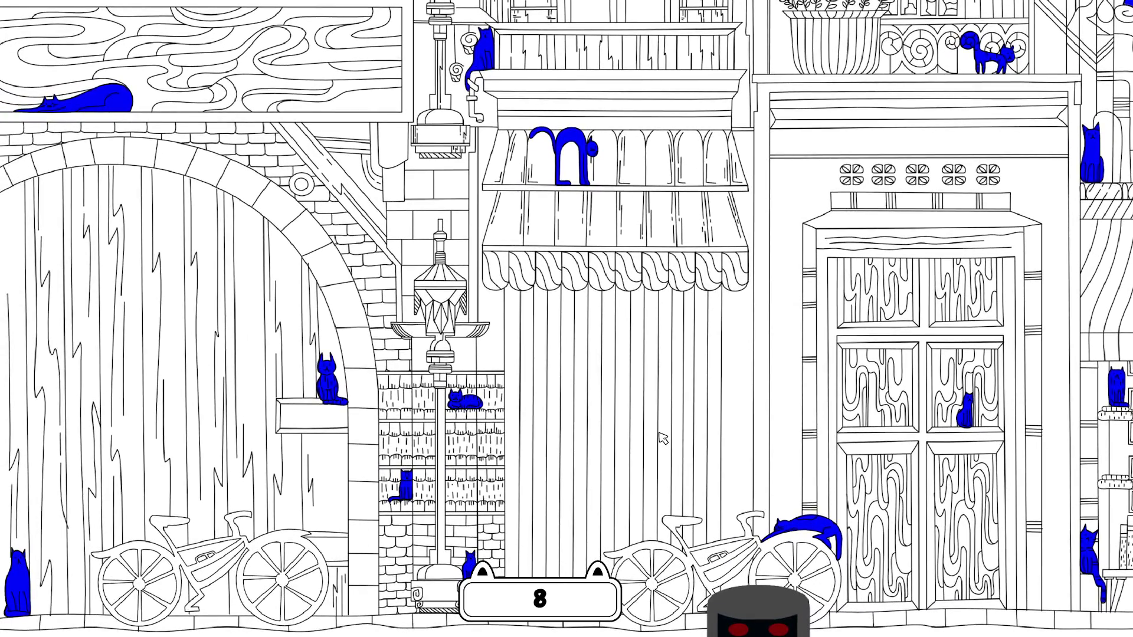
Step: Pan up to the higher floors and find the two cats on the balcony and window top
left_click_drag(662, 438, 680, 576)
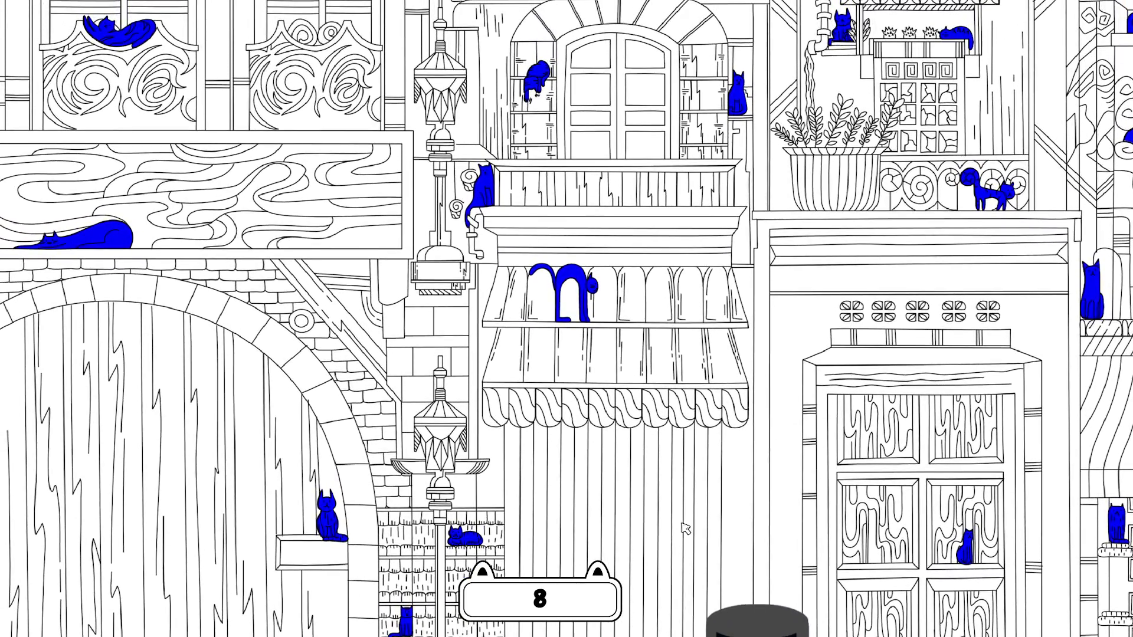
left_click_drag(707, 383, 709, 486)
left_click_drag(663, 321, 665, 501)
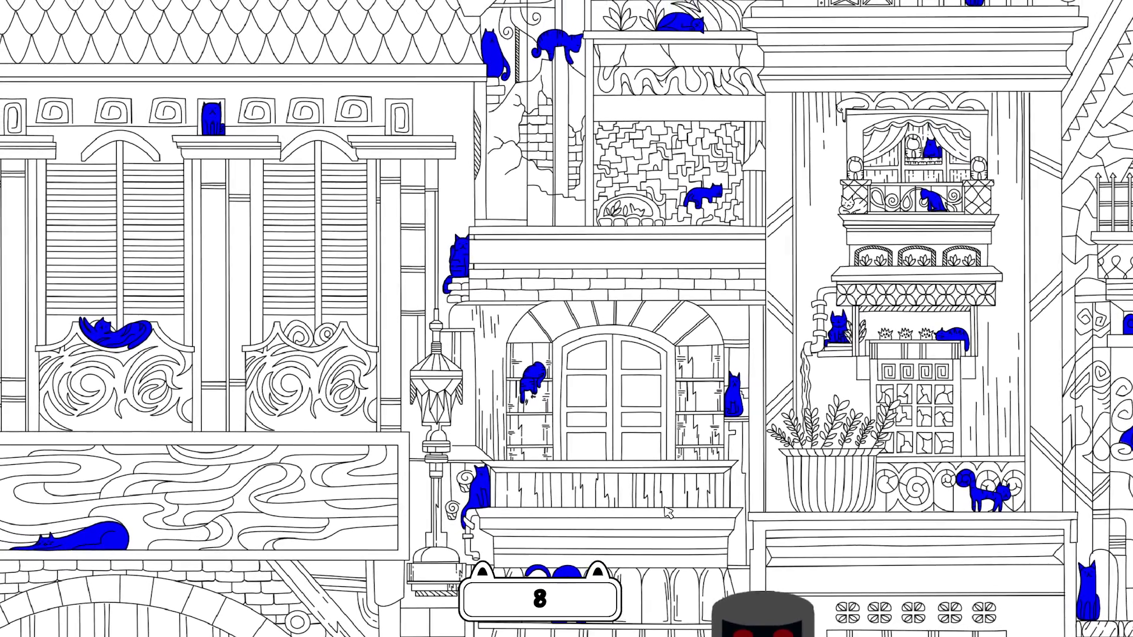
scroll(653, 401, "up", 3)
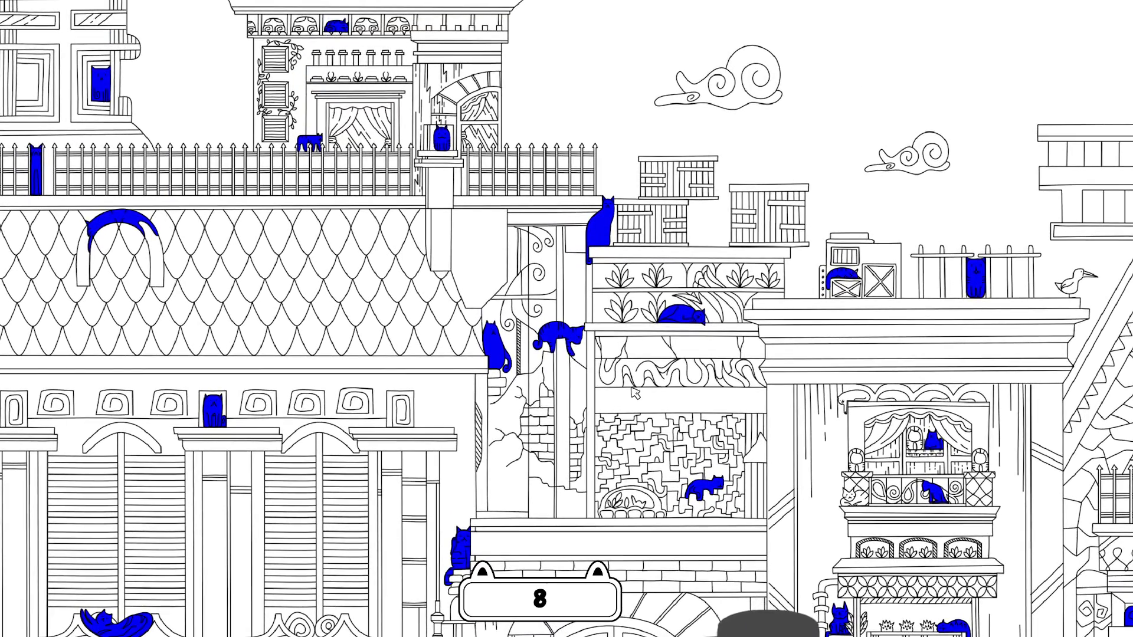
left_click(851, 499)
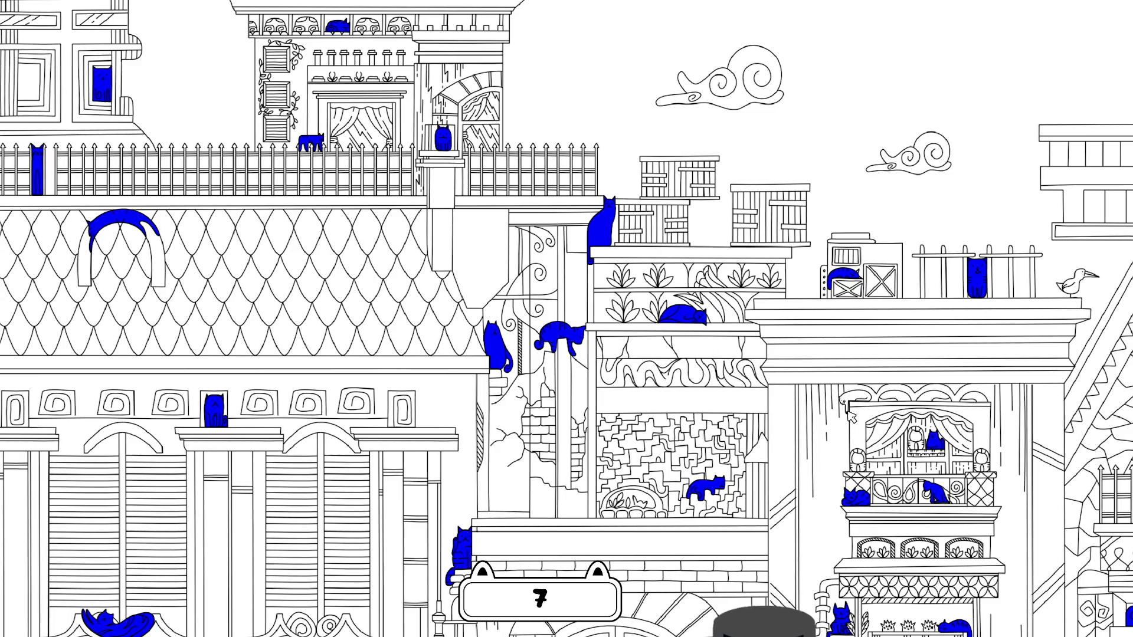
left_click(853, 400)
scroll(652, 396, "up", 4)
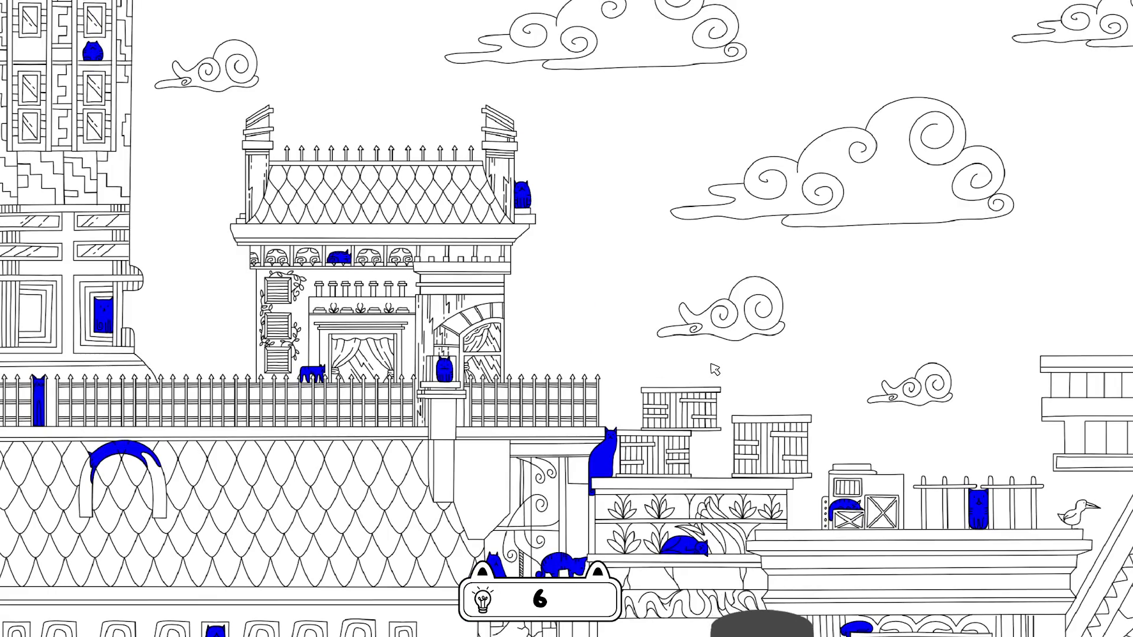
left_click_drag(761, 374, 431, 370)
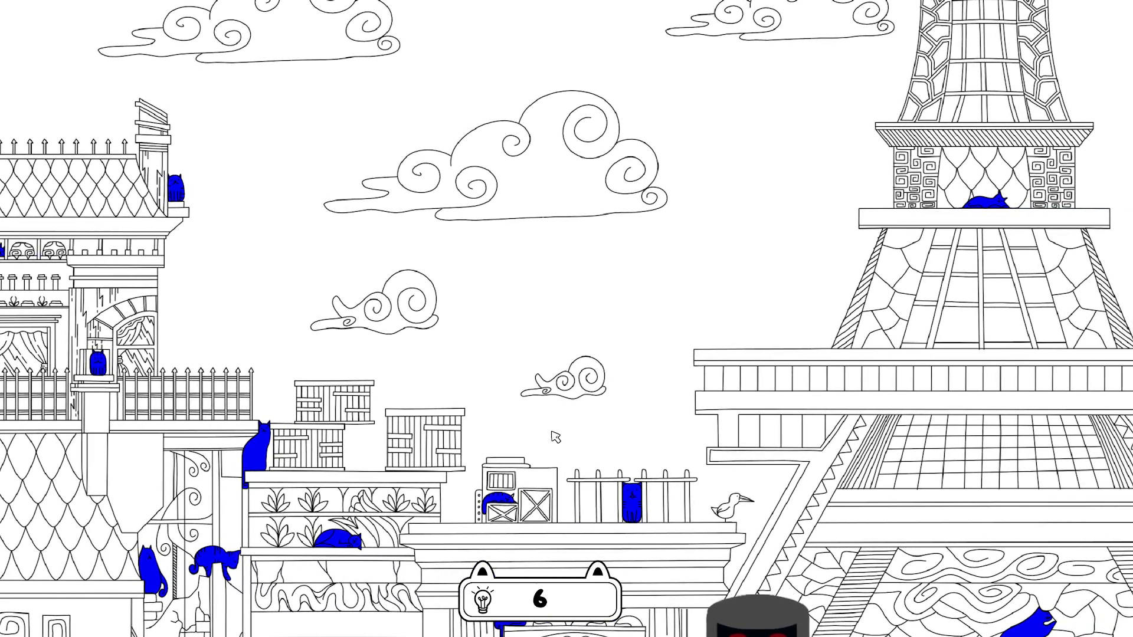
left_click_drag(552, 431, 541, 245)
mouse_move(565, 382)
left_mouse_down()
mouse_move(549, 364)
mouse_move(547, 241)
left_mouse_up()
left_click_drag(640, 459, 641, 353)
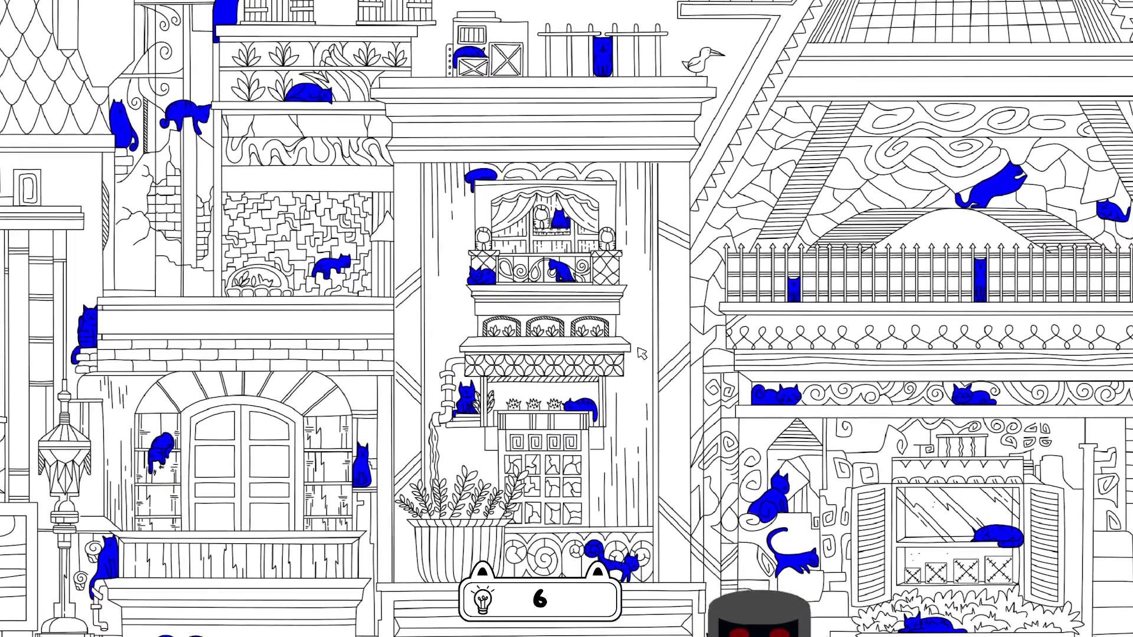
left_click_drag(641, 461, 645, 368)
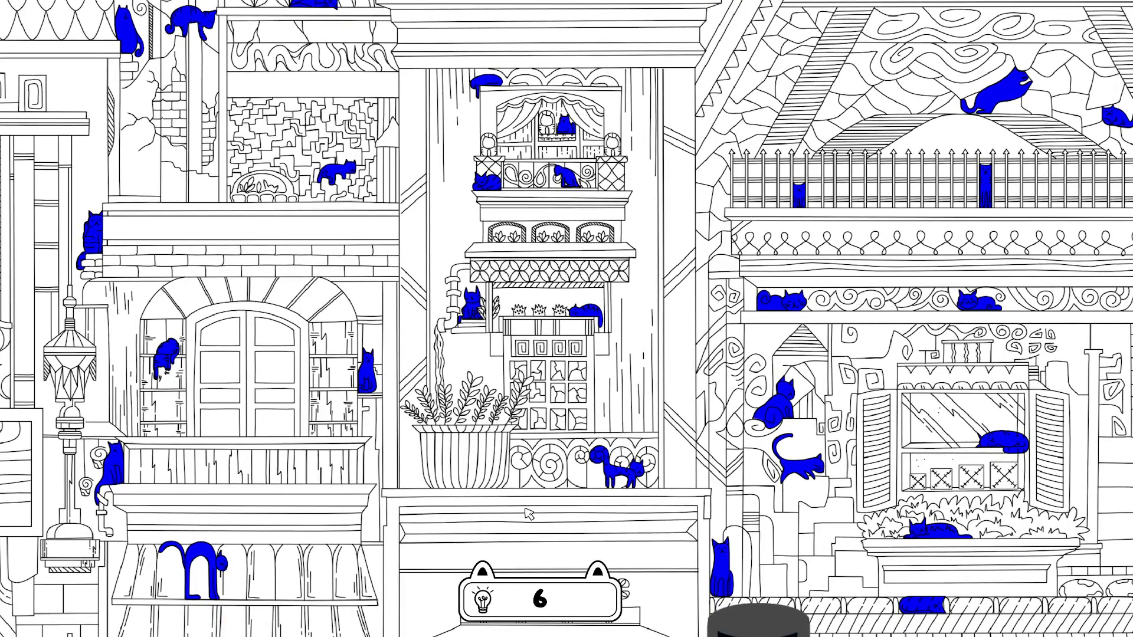
left_click_drag(528, 513, 522, 333)
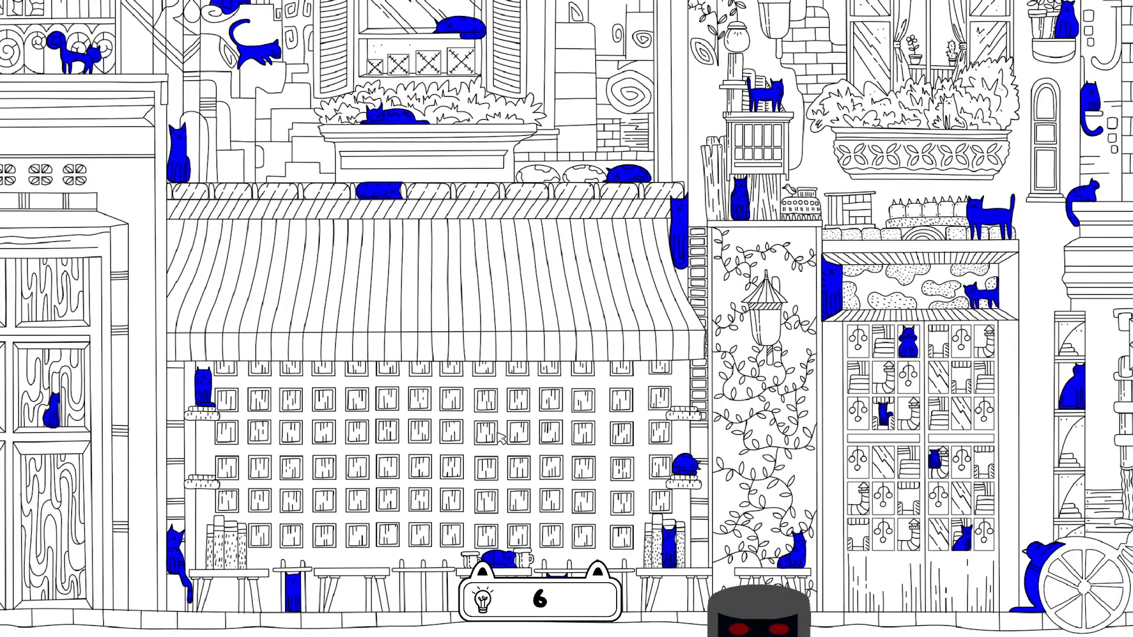
left_click_drag(498, 436, 320, 417)
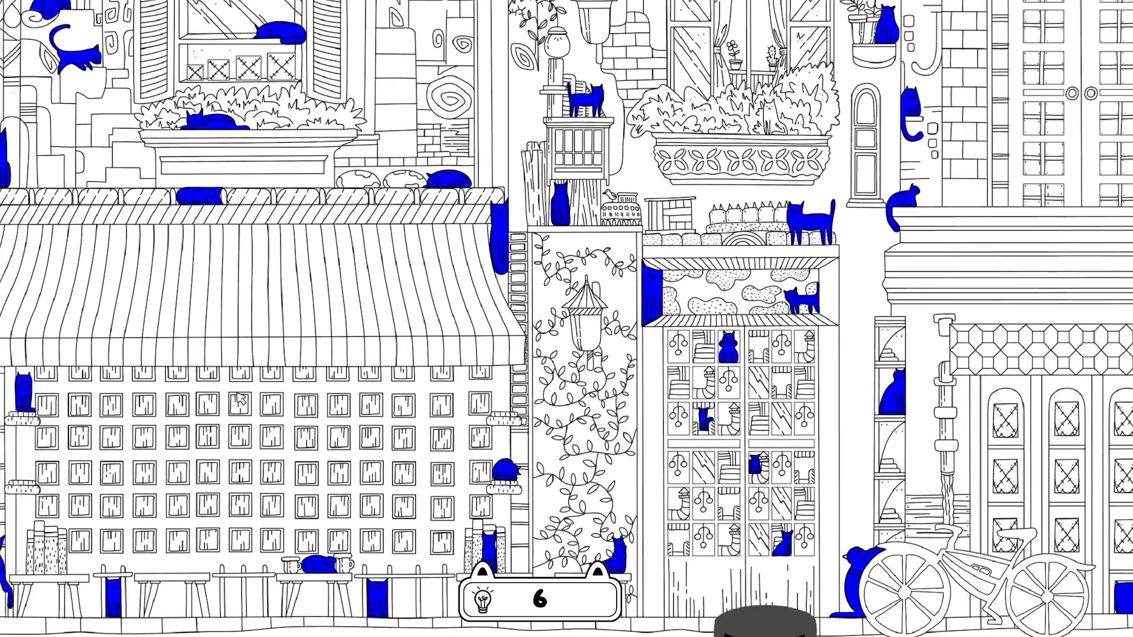
mouse_move(240, 399)
left_mouse_down()
mouse_move(779, 354)
mouse_move(759, 347)
mouse_move(996, 356)
left_mouse_up()
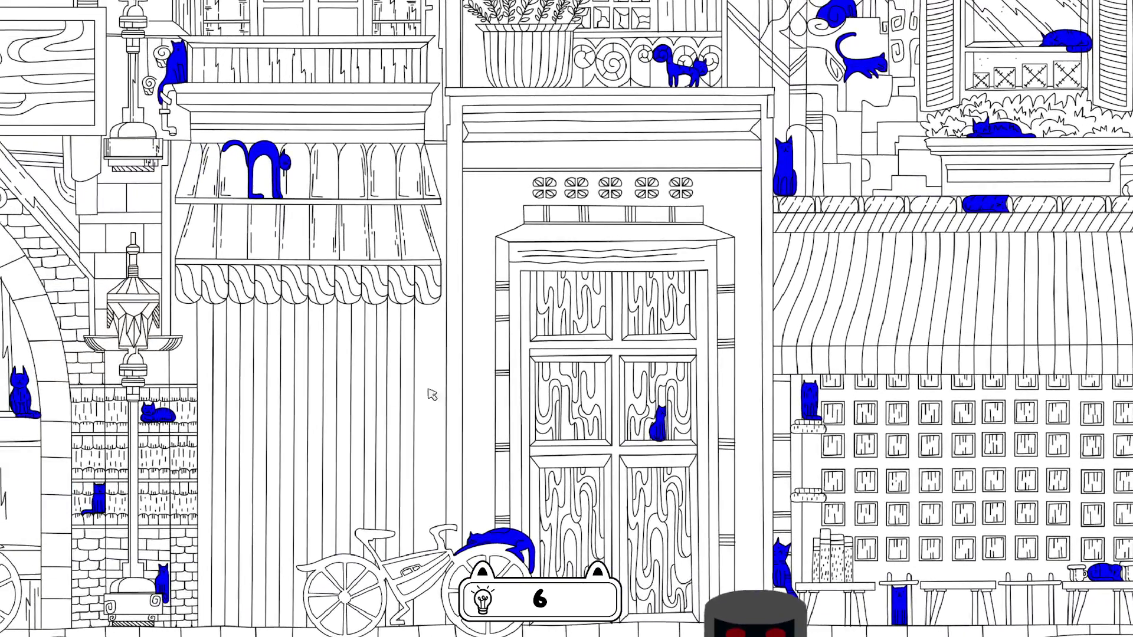
mouse_move(429, 394)
left_mouse_down()
mouse_move(584, 384)
mouse_move(617, 349)
mouse_move(744, 357)
mouse_move(239, 429)
left_mouse_up()
left_click_drag(913, 387, 459, 386)
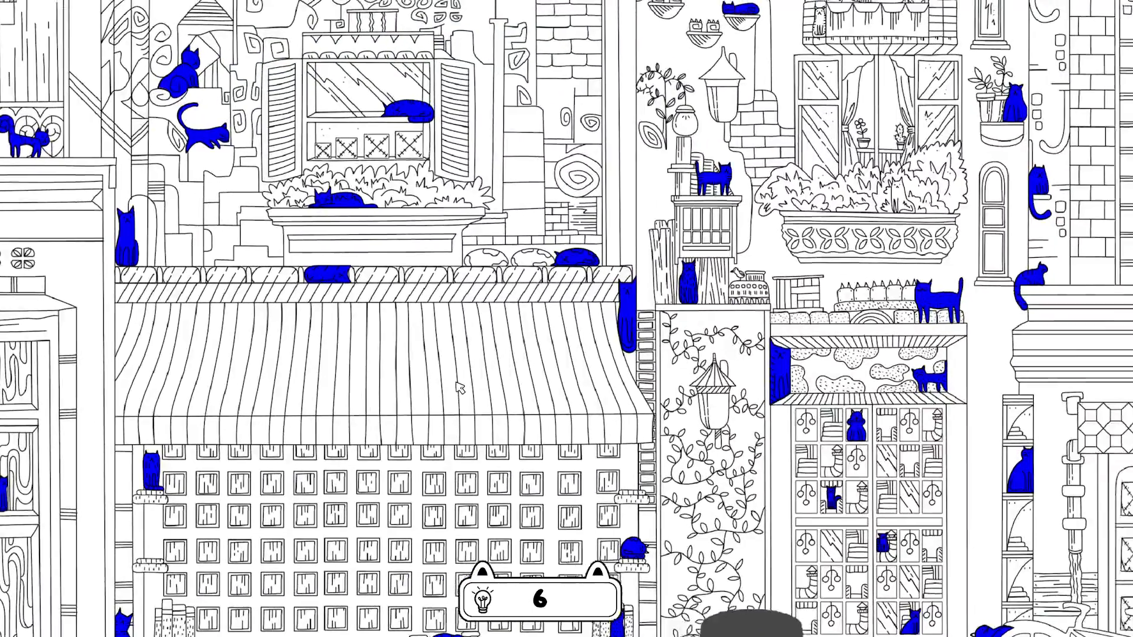
left_click_drag(635, 290, 517, 258)
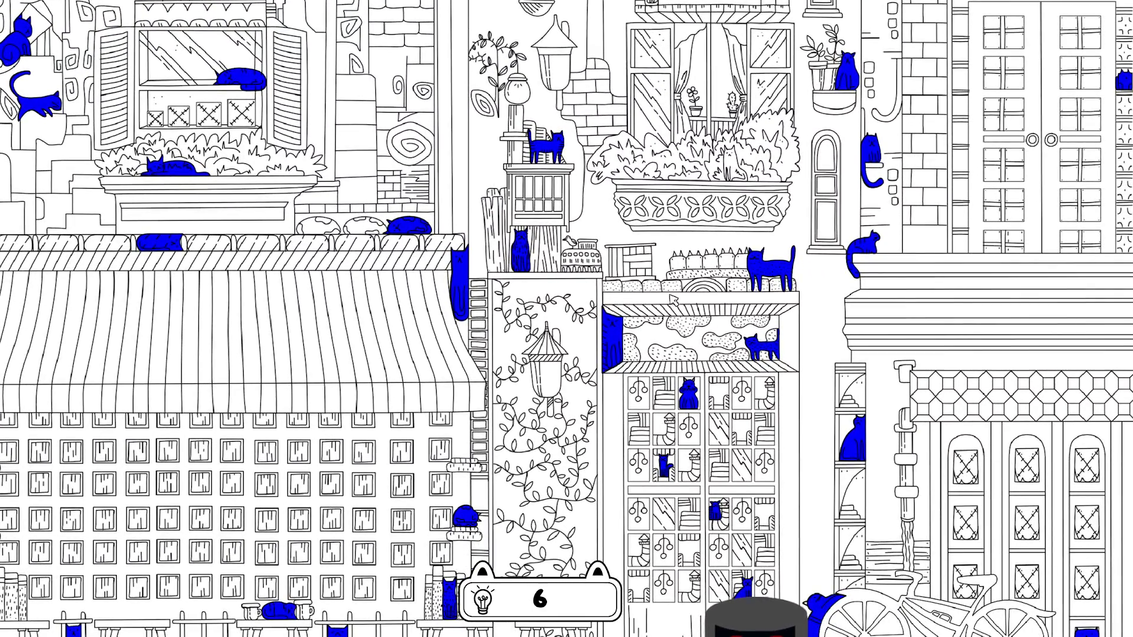
scroll(684, 325, "down", 1)
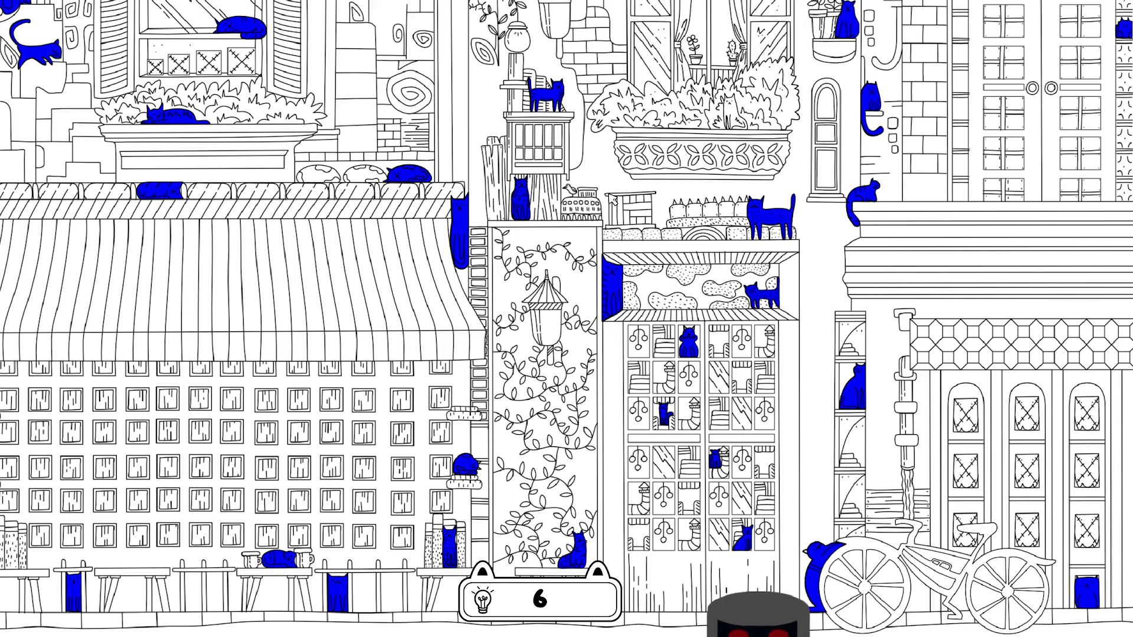
scroll(836, 283, "up", 3)
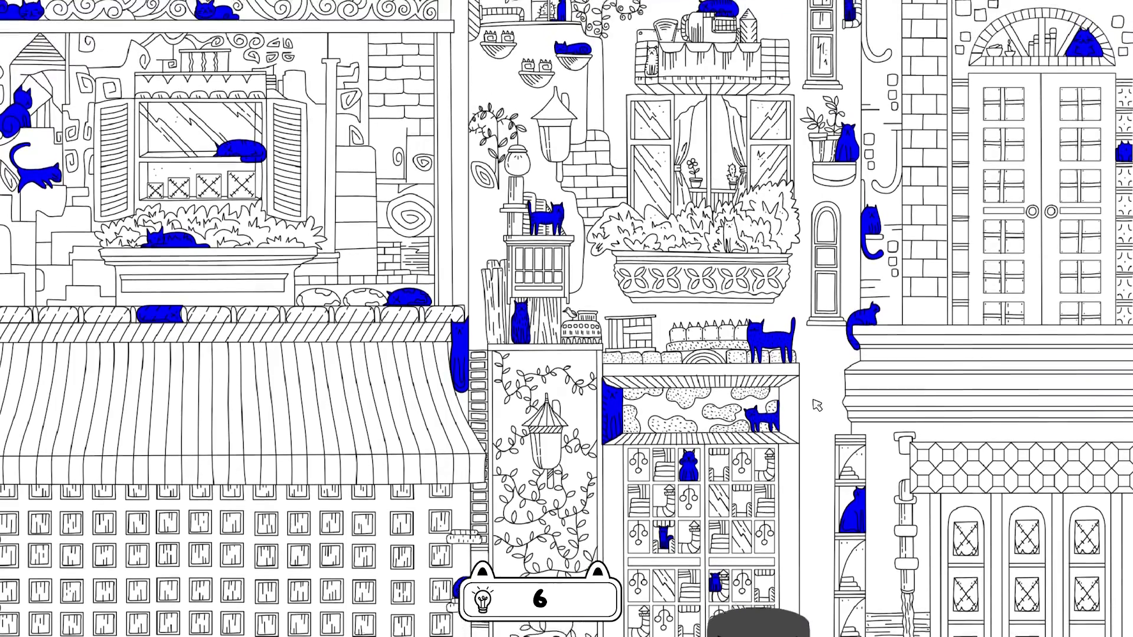
scroll(791, 278, "up", 3)
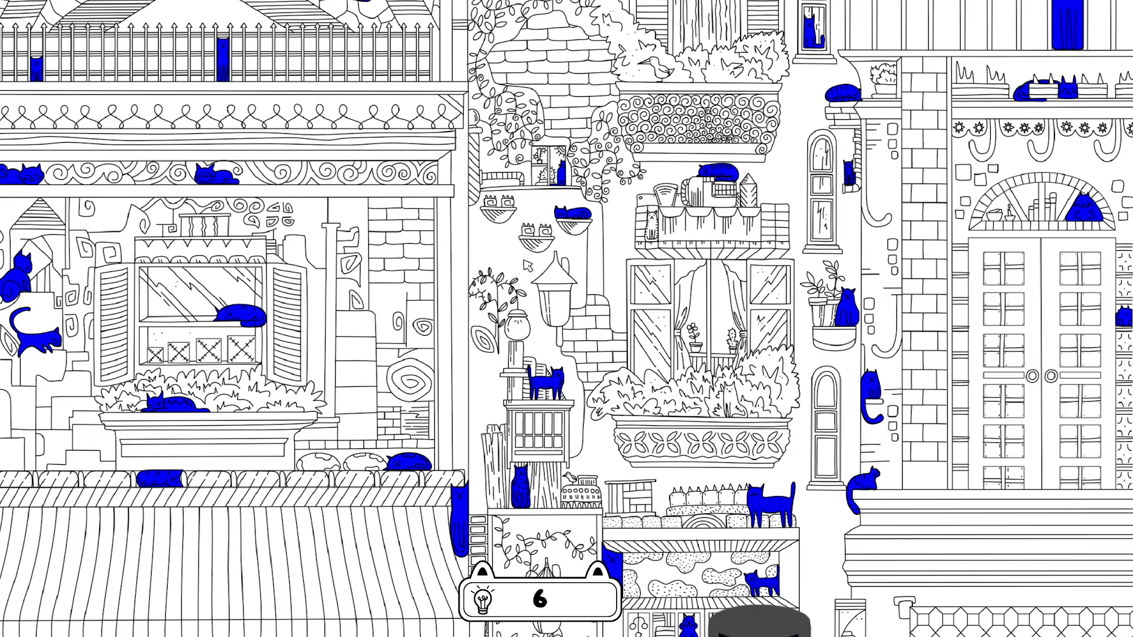
mouse_move(565, 558)
left_mouse_down()
mouse_move(573, 239)
mouse_move(560, 367)
left_mouse_up()
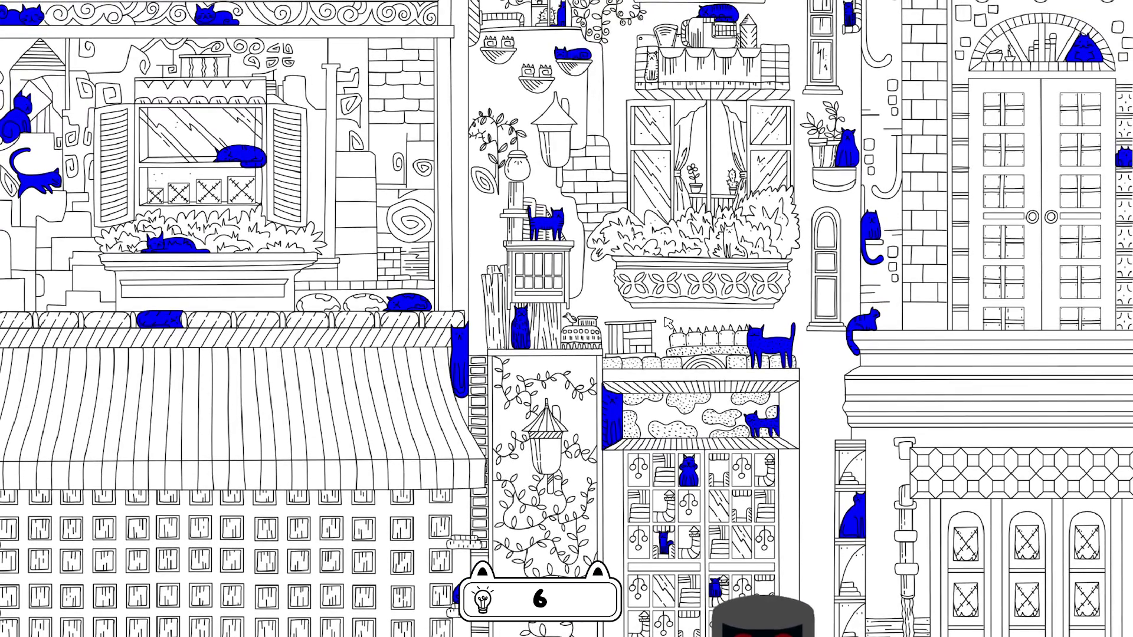
scroll(661, 341, "down", 1)
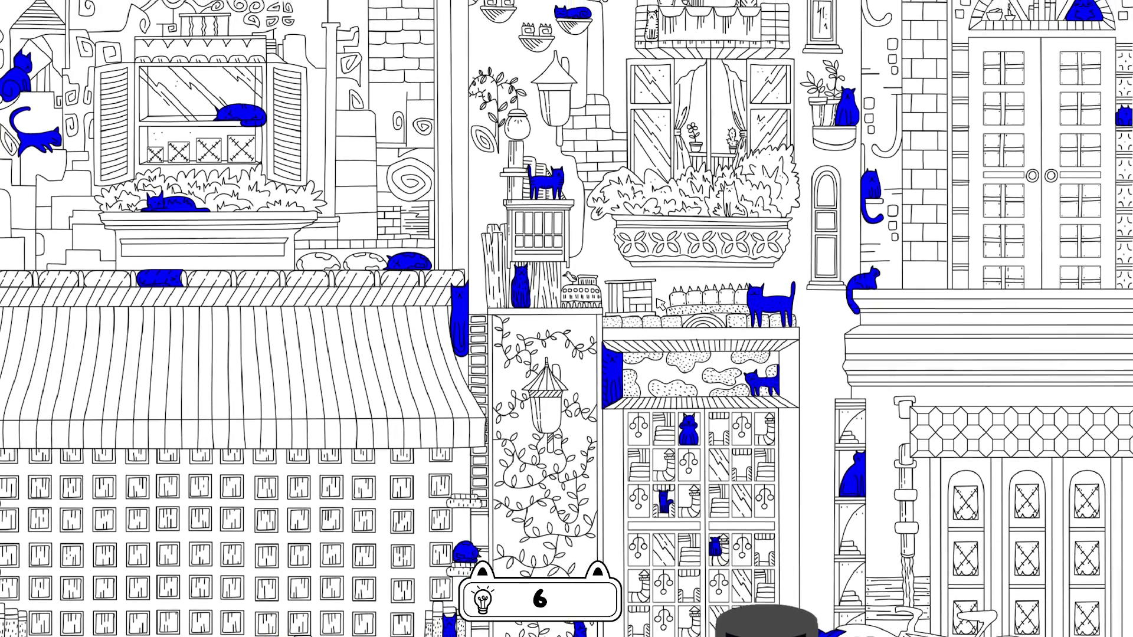
left_click_drag(660, 293, 624, 394)
left_click(736, 289)
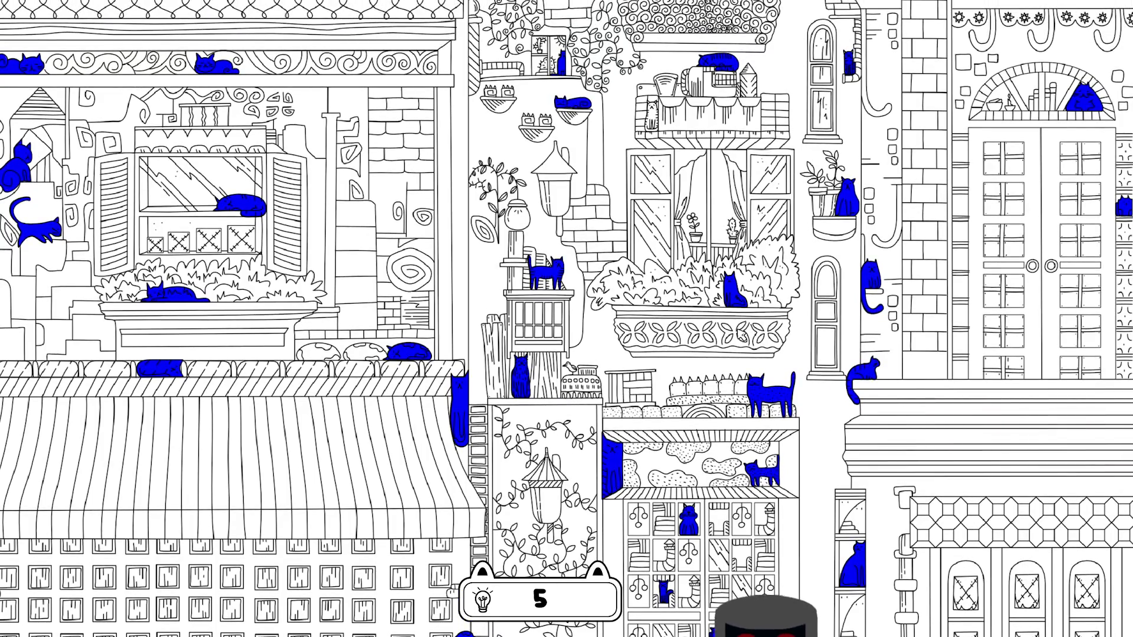
left_click_drag(764, 284, 748, 382)
left_click_drag(763, 255, 763, 349)
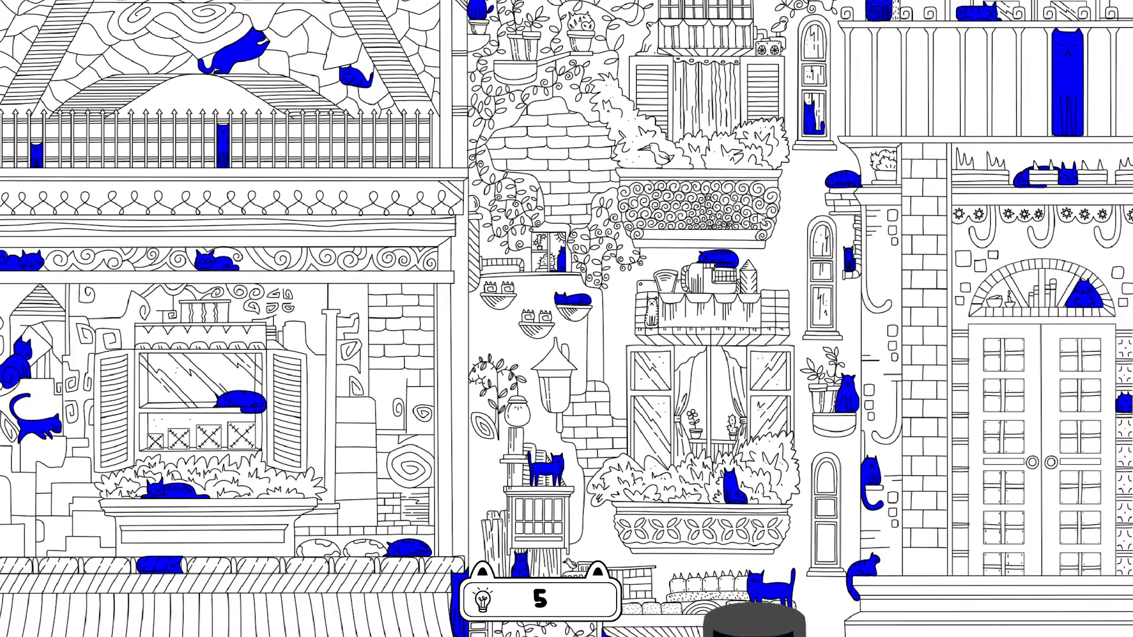
left_click_drag(762, 228, 761, 338)
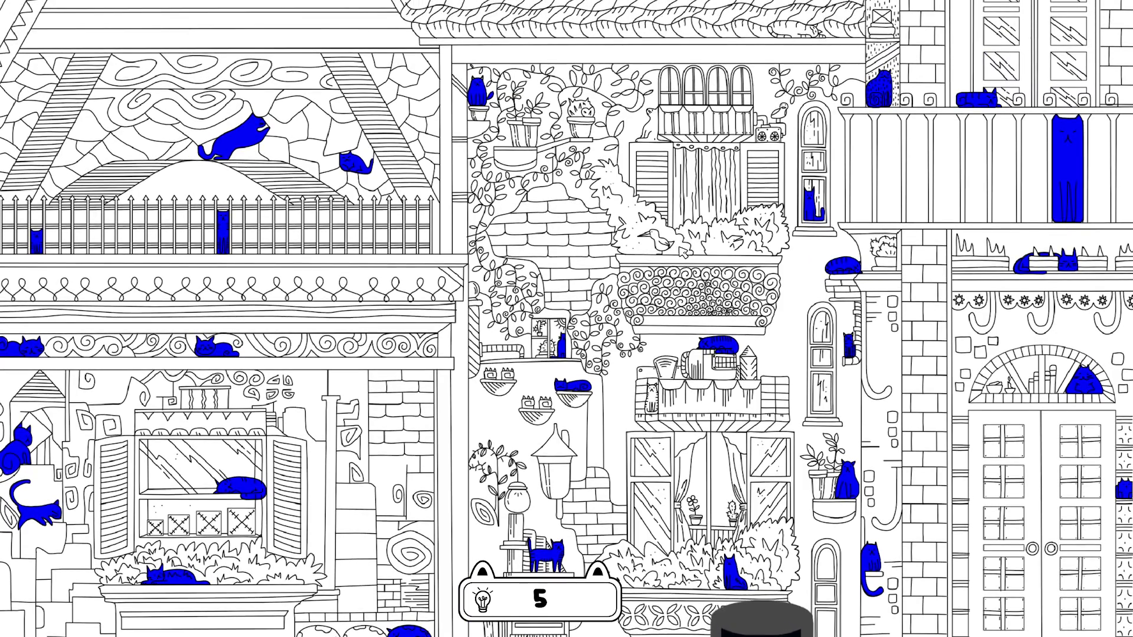
scroll(698, 230, "up", 4)
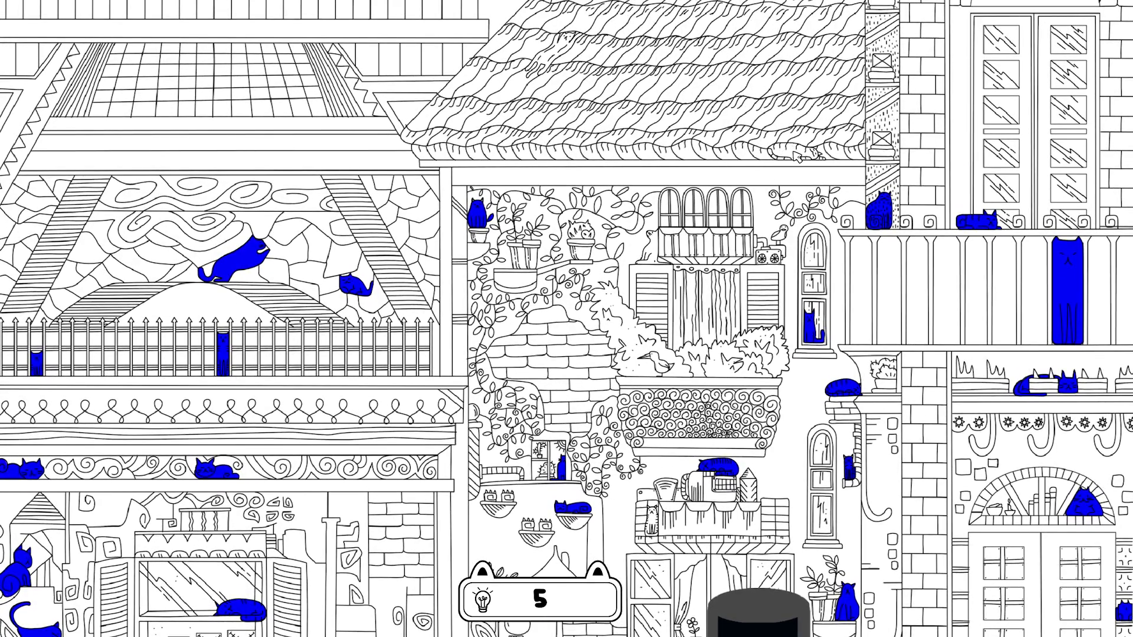
left_click(796, 155)
scroll(725, 243, "up", 2)
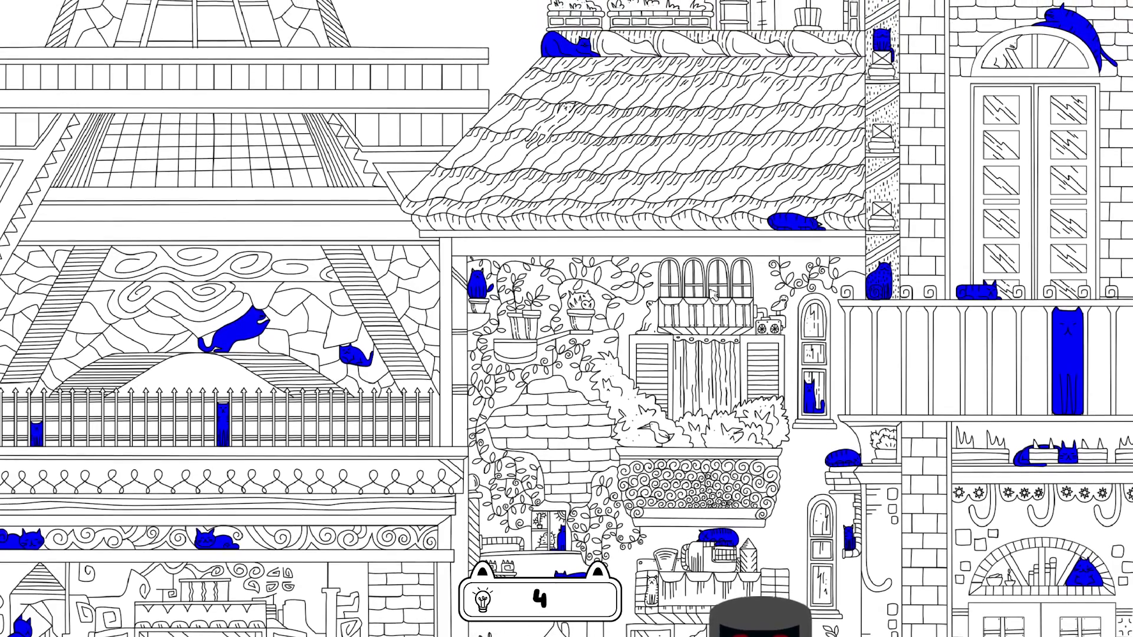
left_click(567, 124)
mouse_move(701, 207)
left_mouse_down()
mouse_move(686, 533)
mouse_move(705, 416)
mouse_move(792, 402)
left_mouse_up()
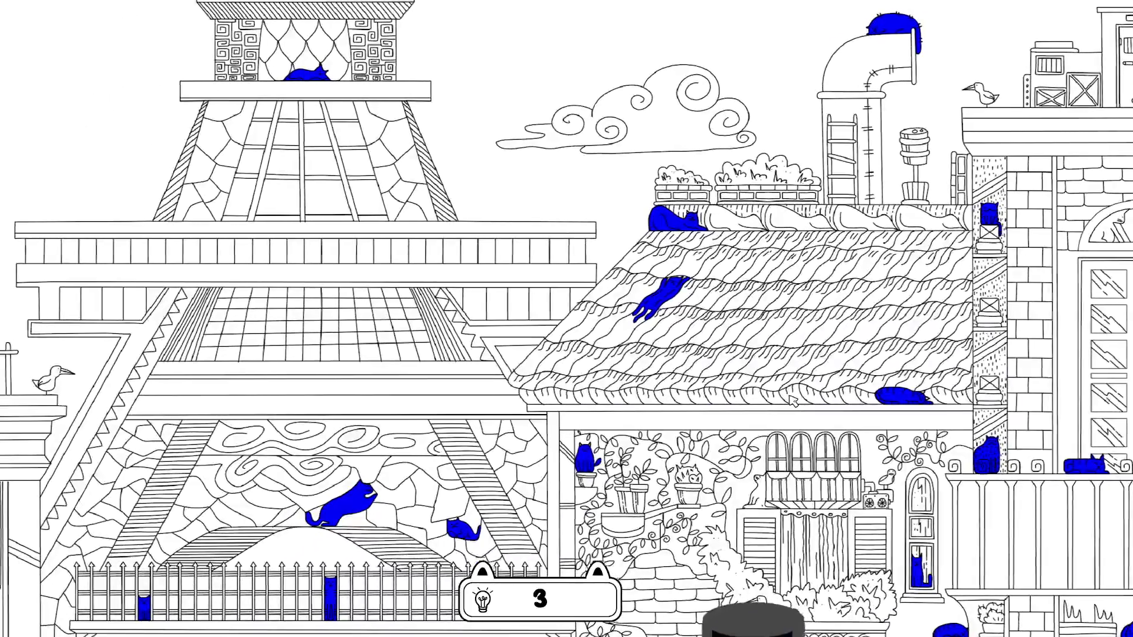
left_click_drag(462, 381, 577, 480)
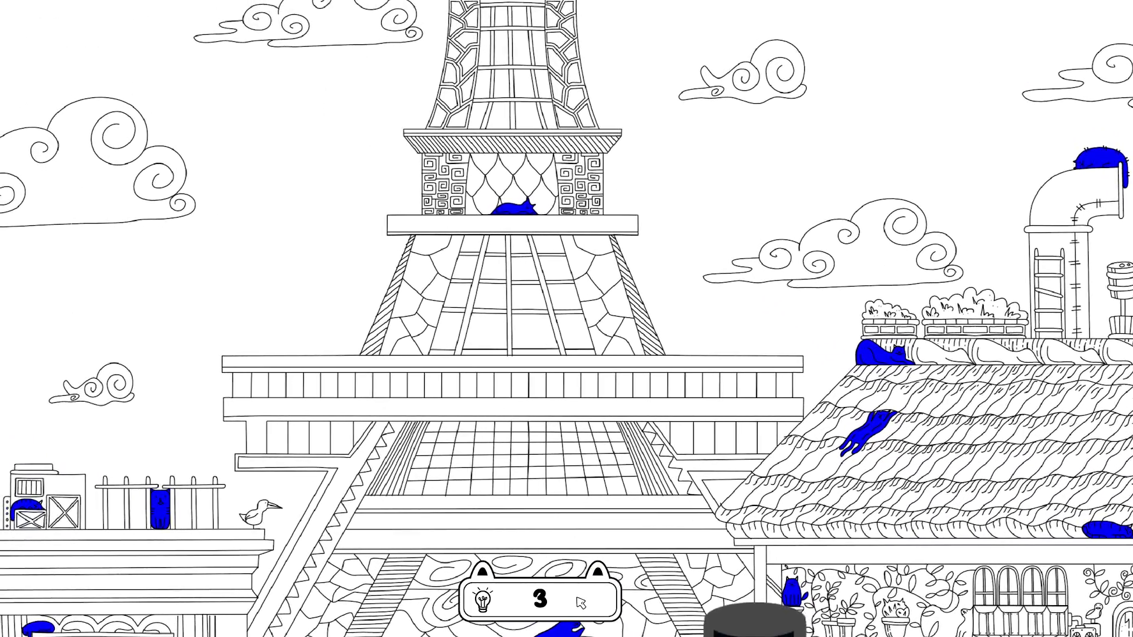
mouse_move(582, 601)
left_mouse_down()
mouse_move(611, 423)
mouse_move(611, 300)
left_mouse_up()
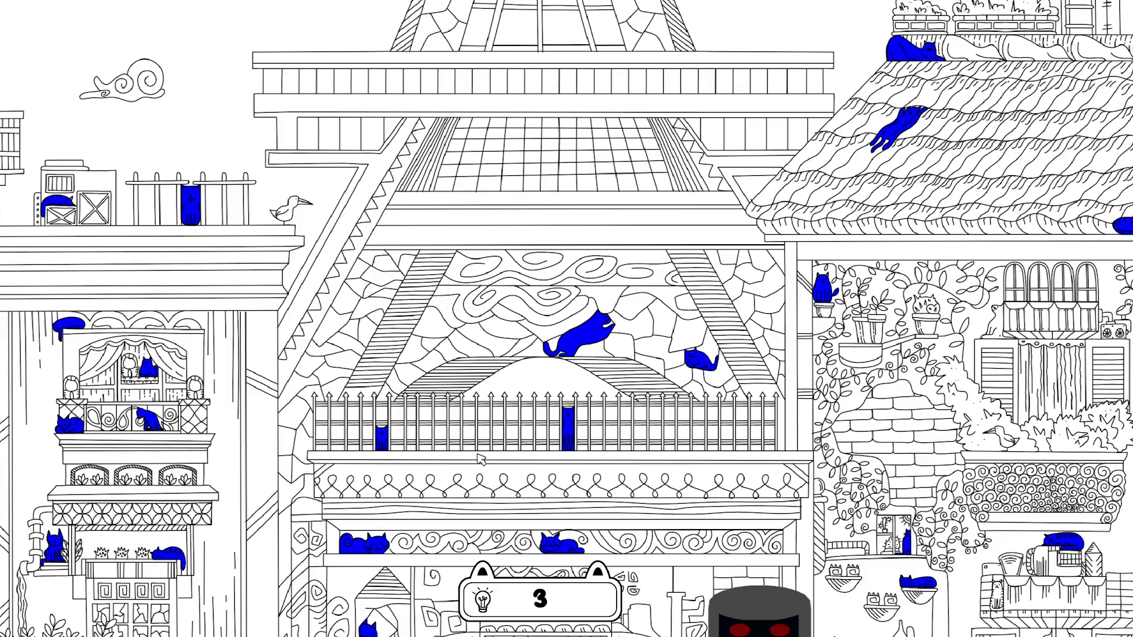
left_click_drag(448, 354, 689, 354)
left_click_drag(513, 333, 616, 329)
mouse_move(380, 320)
left_mouse_down()
mouse_move(404, 315)
mouse_move(350, 368)
mouse_move(339, 417)
left_mouse_up()
left_click_drag(519, 365, 418, 494)
mouse_move(544, 395)
left_mouse_down()
mouse_move(464, 519)
mouse_move(425, 494)
left_mouse_up()
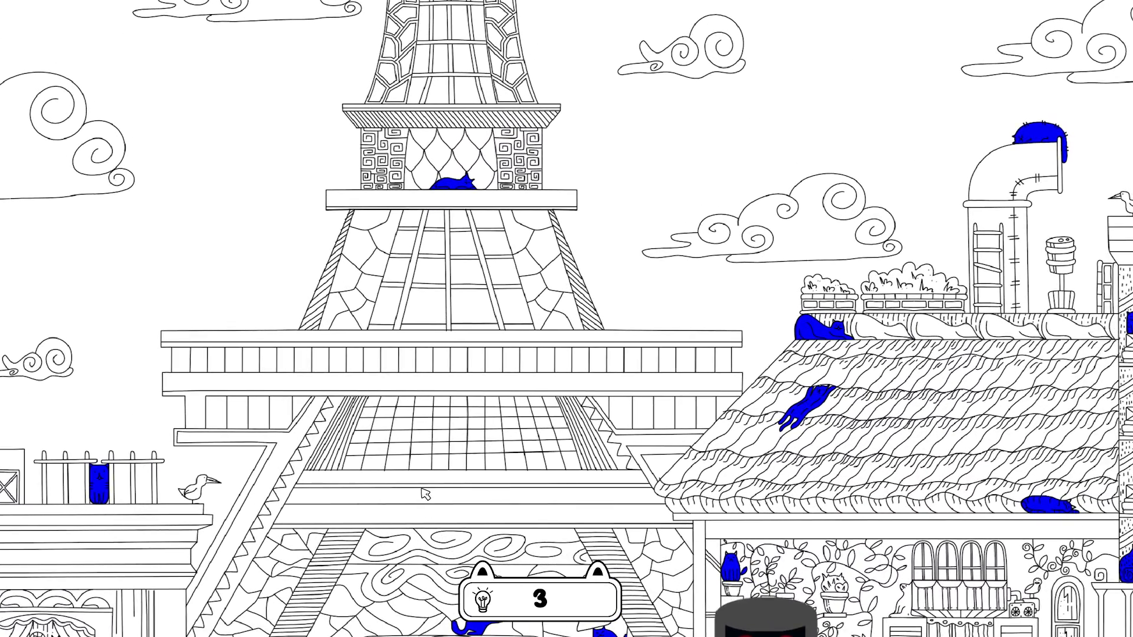
mouse_move(397, 387)
left_mouse_down()
mouse_move(324, 385)
mouse_move(301, 396)
mouse_move(311, 412)
left_mouse_up()
key("Left")
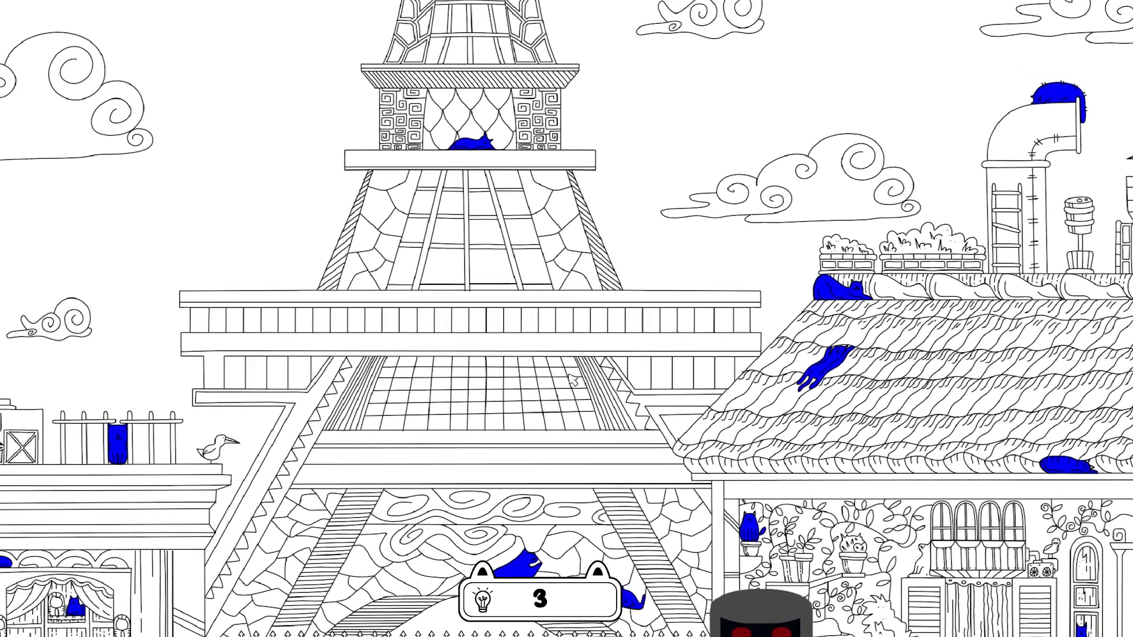
key("Left")
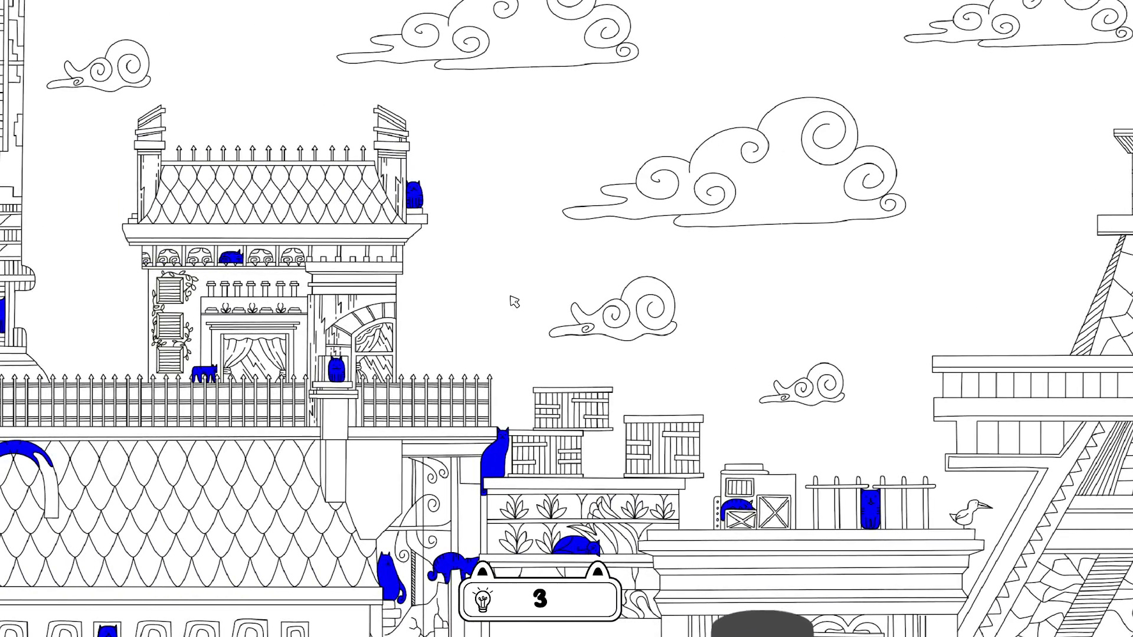
key("Left")
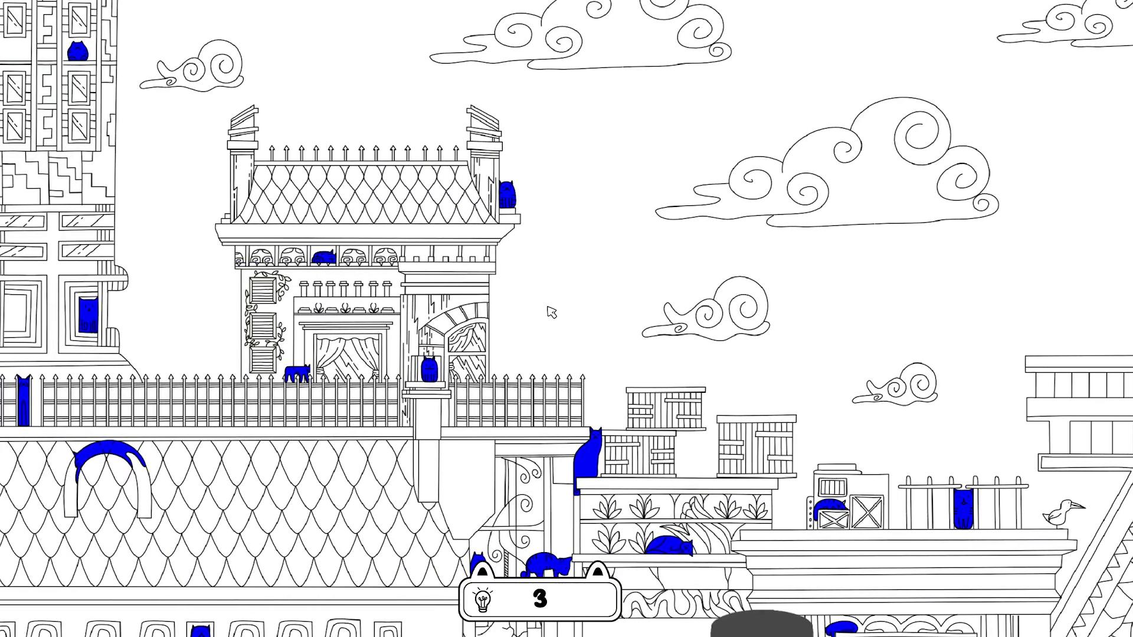
key("Down")
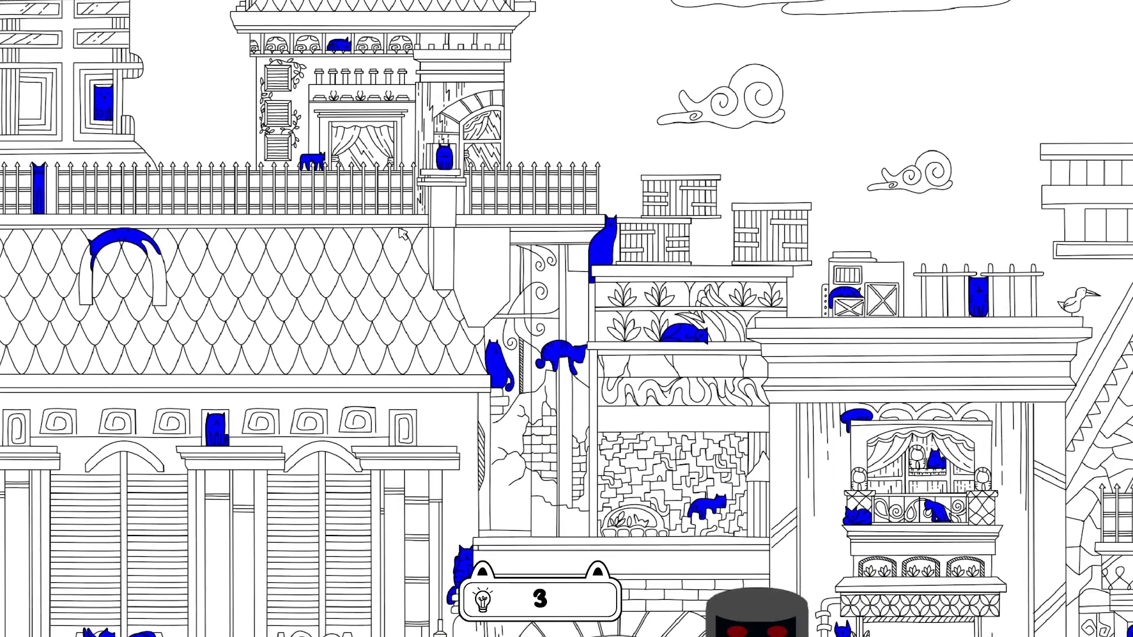
key("Down")
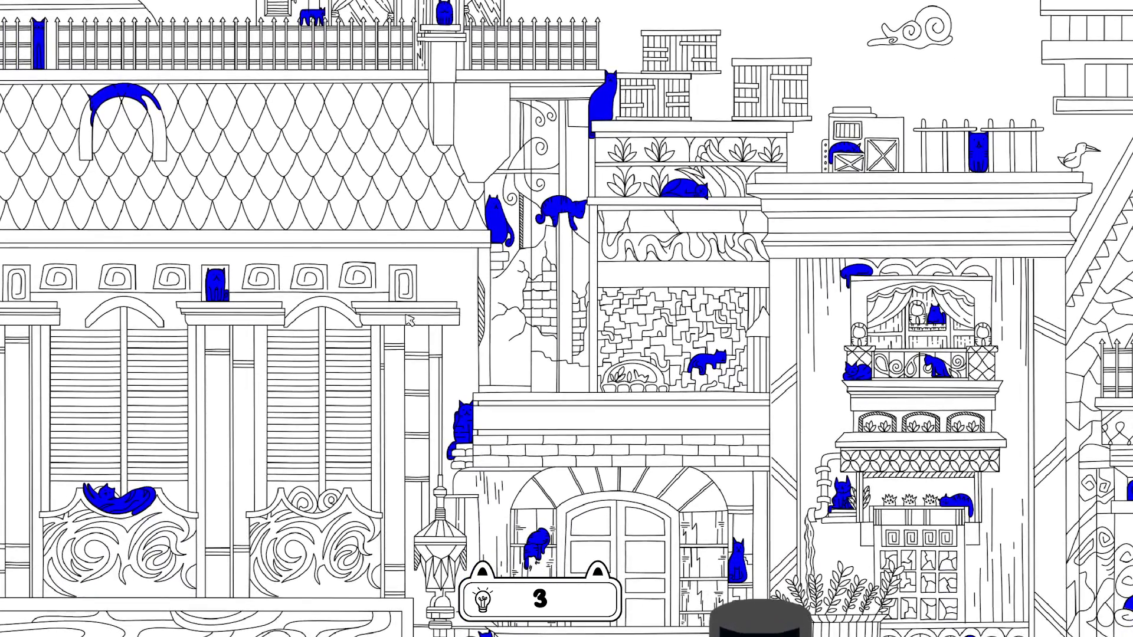
key("Down")
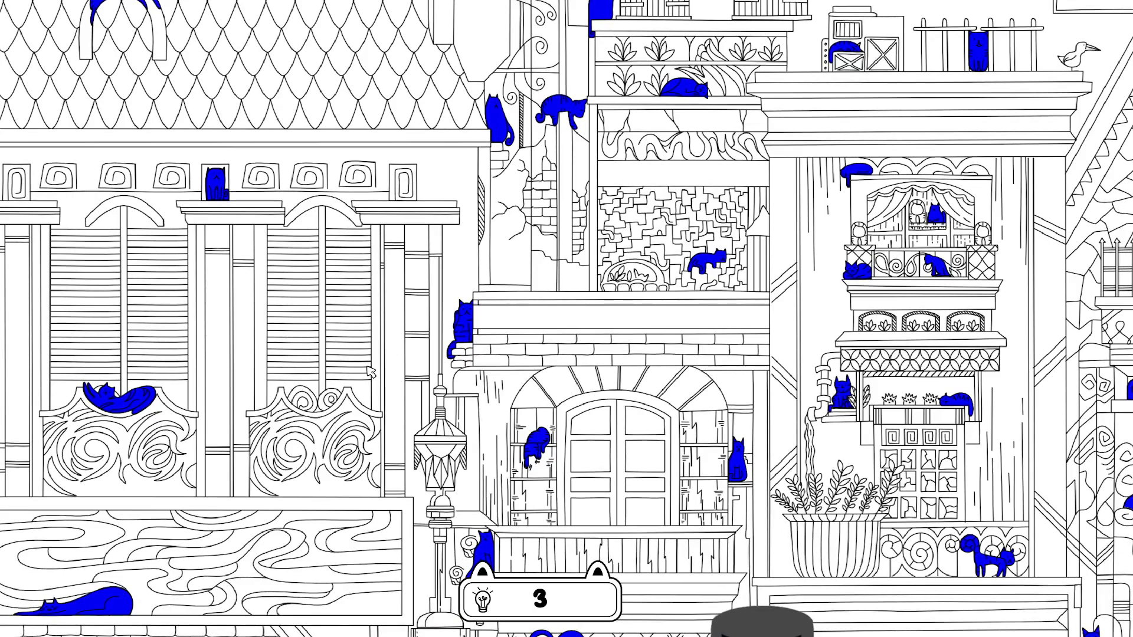
mouse_move(370, 372)
left_mouse_down()
mouse_move(348, 321)
mouse_move(297, 284)
mouse_move(335, 245)
mouse_move(349, 182)
mouse_move(390, 152)
left_mouse_up()
left_click_drag(362, 348, 394, 208)
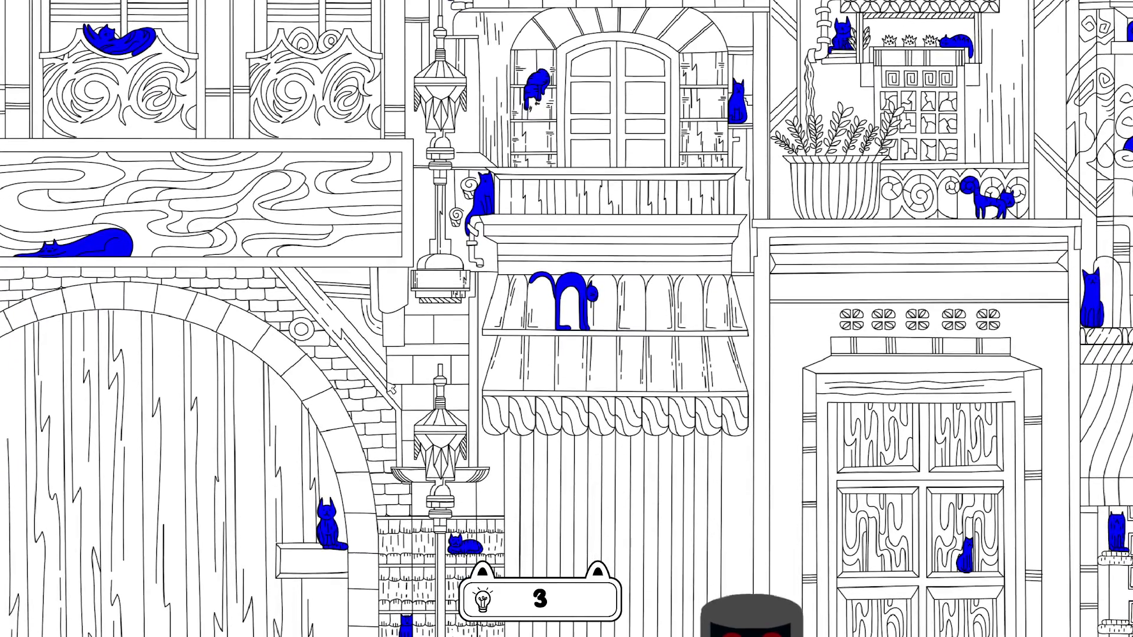
left_click_drag(391, 389, 413, 265)
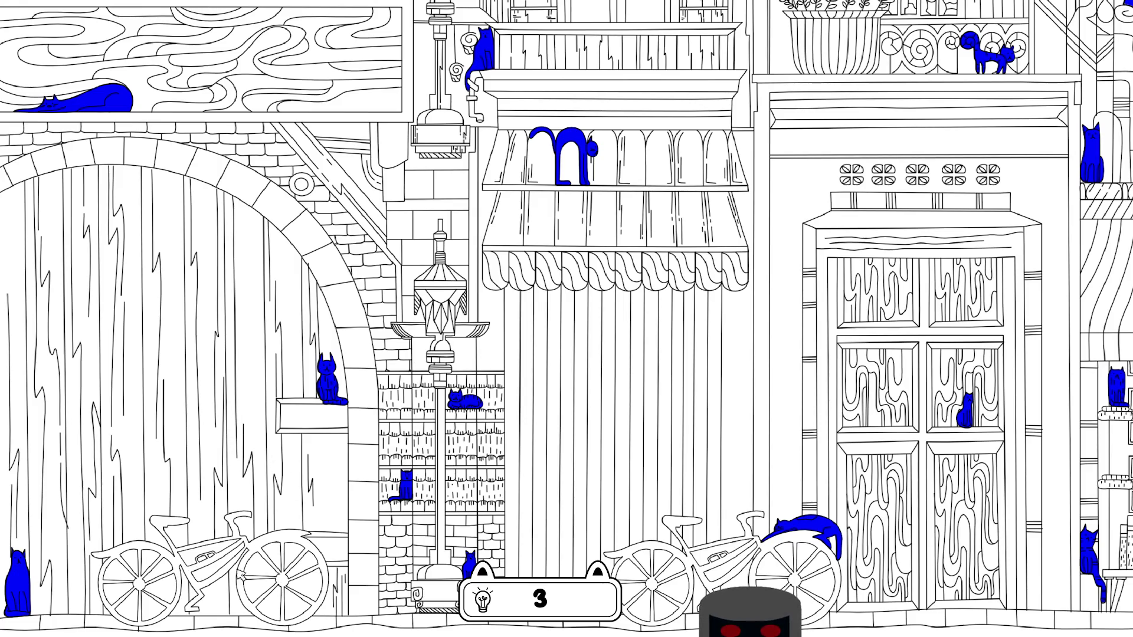
left_click_drag(346, 527, 183, 466)
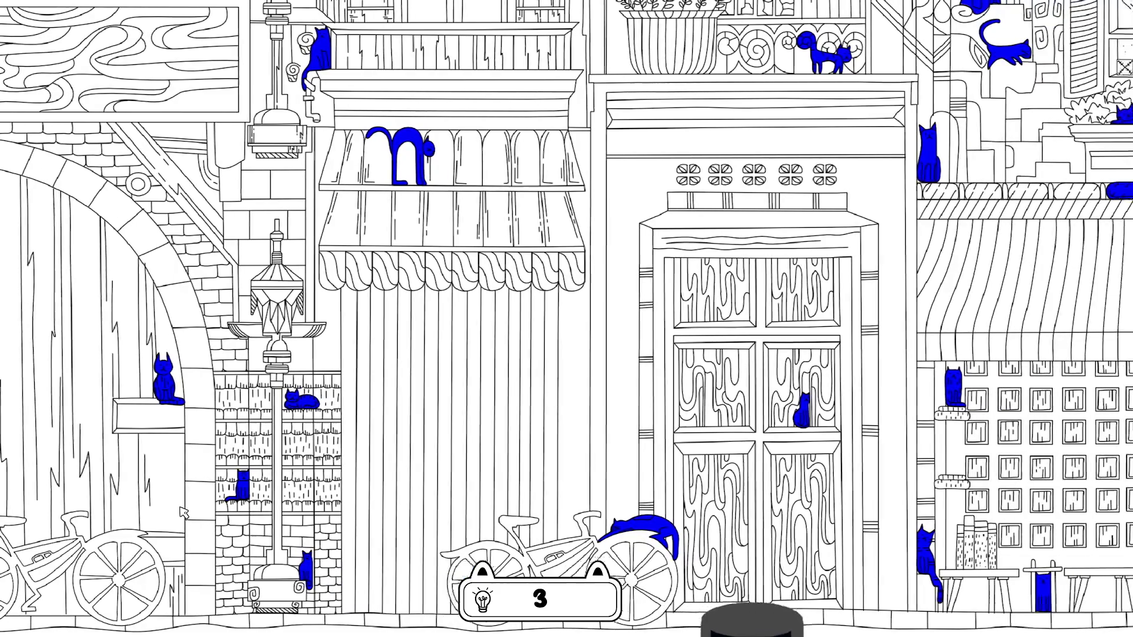
mouse_move(501, 431)
left_mouse_down()
mouse_move(183, 392)
mouse_move(97, 355)
left_mouse_up()
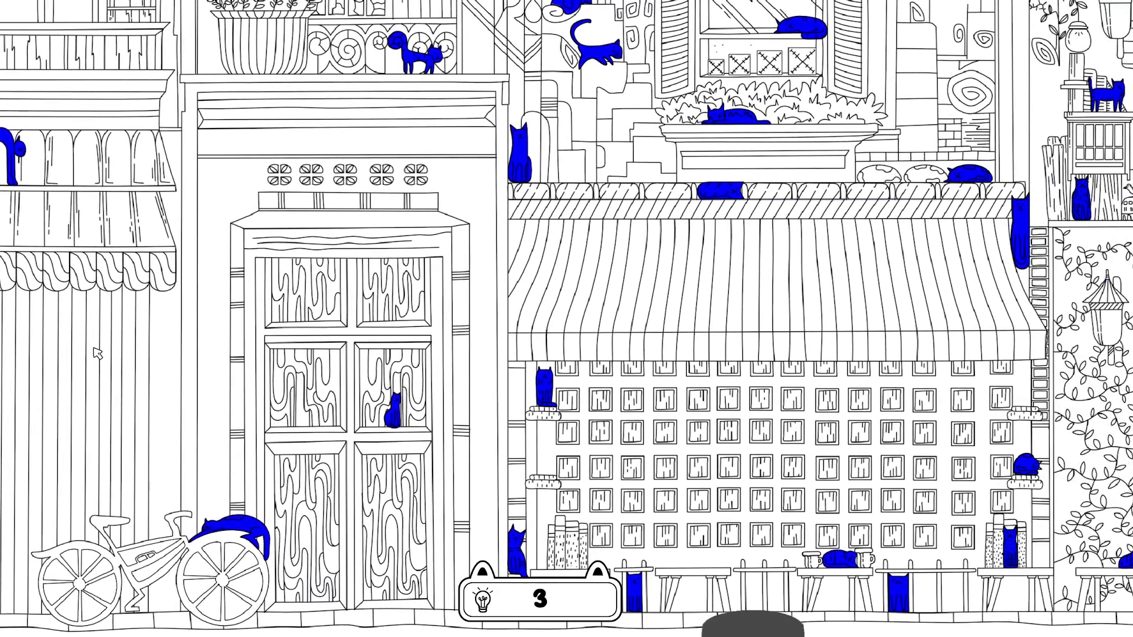
left_click_drag(439, 308, 103, 281)
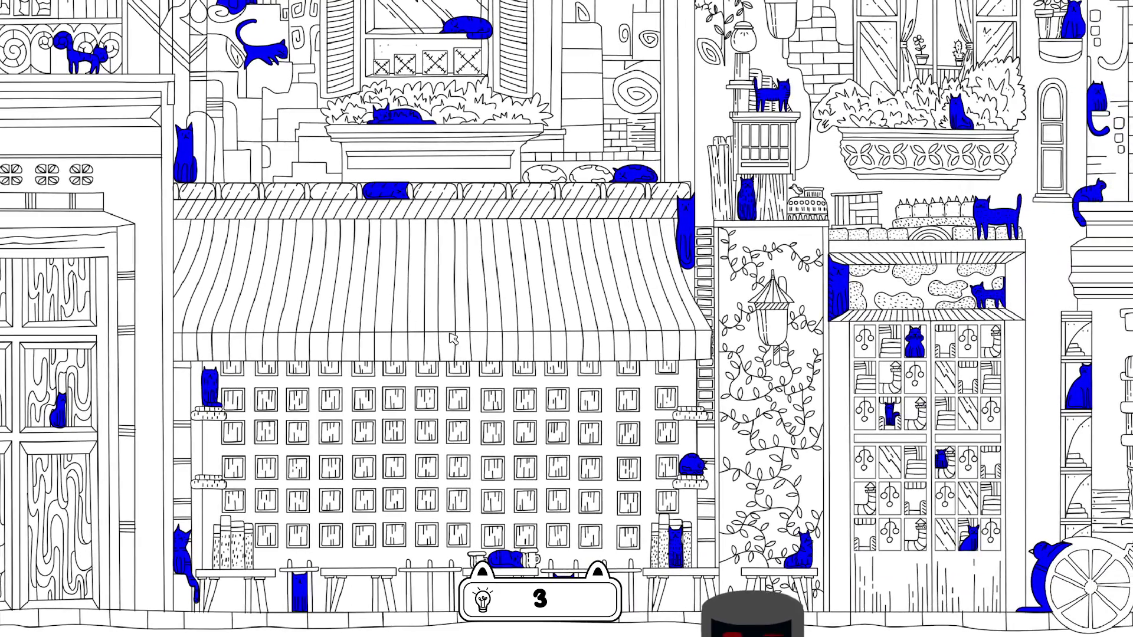
mouse_move(531, 354)
left_mouse_down()
mouse_move(263, 341)
mouse_move(305, 453)
mouse_move(477, 479)
left_mouse_up()
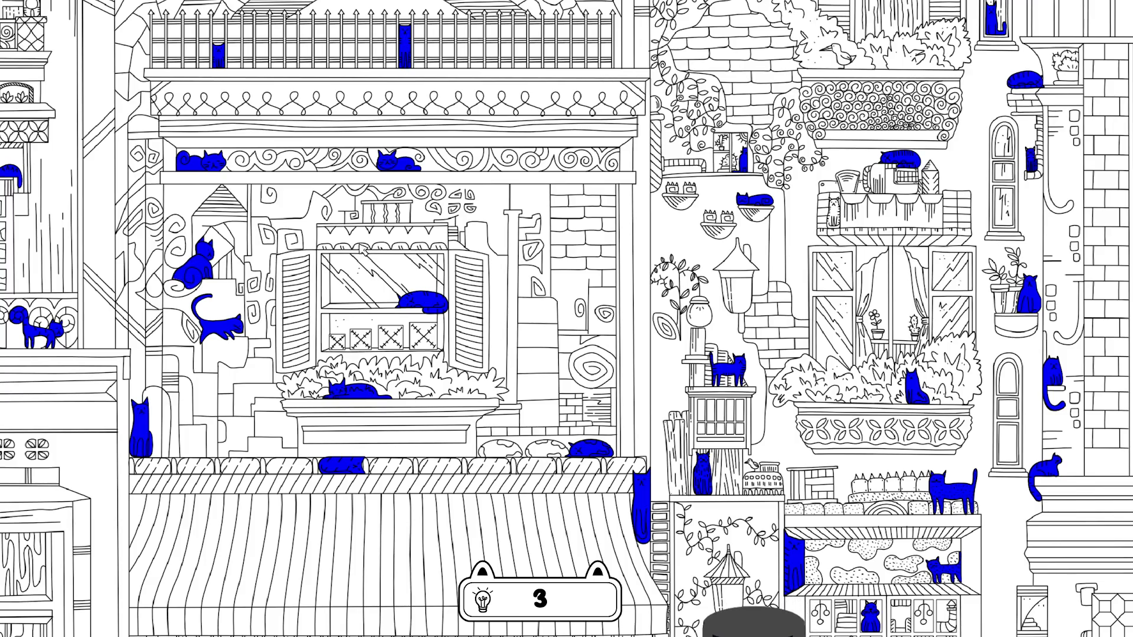
mouse_move(296, 227)
left_mouse_down()
mouse_move(539, 360)
mouse_move(641, 335)
mouse_move(607, 330)
left_mouse_up()
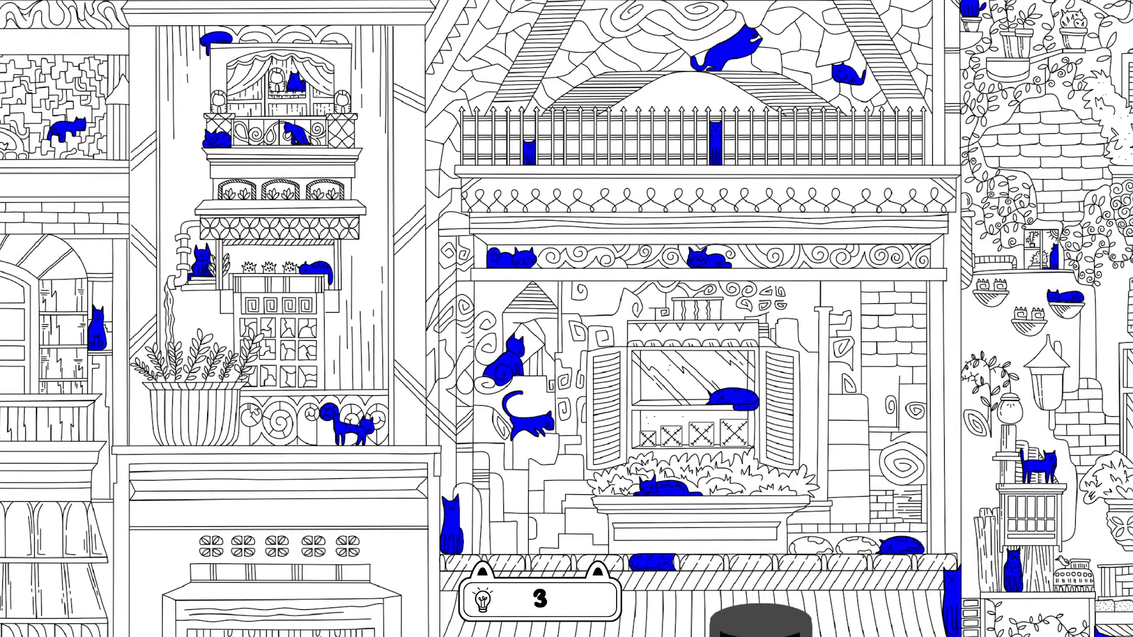
left_click_drag(286, 320, 293, 383)
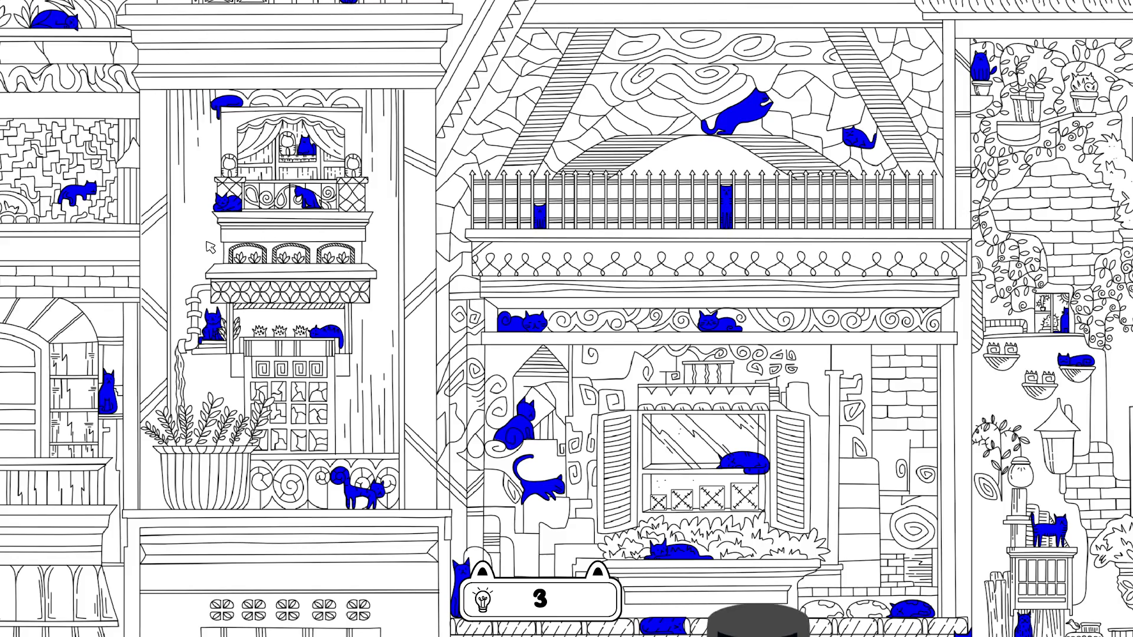
mouse_move(207, 244)
left_mouse_down()
mouse_move(292, 271)
mouse_move(334, 302)
left_mouse_up()
mouse_move(289, 309)
left_mouse_down()
mouse_move(420, 310)
mouse_move(535, 356)
left_mouse_up()
mouse_move(266, 270)
left_mouse_down()
mouse_move(288, 255)
mouse_move(425, 268)
mouse_move(566, 307)
mouse_move(578, 314)
mouse_move(553, 408)
left_mouse_up()
left_click_drag(321, 249, 458, 346)
left_click_drag(279, 315, 336, 521)
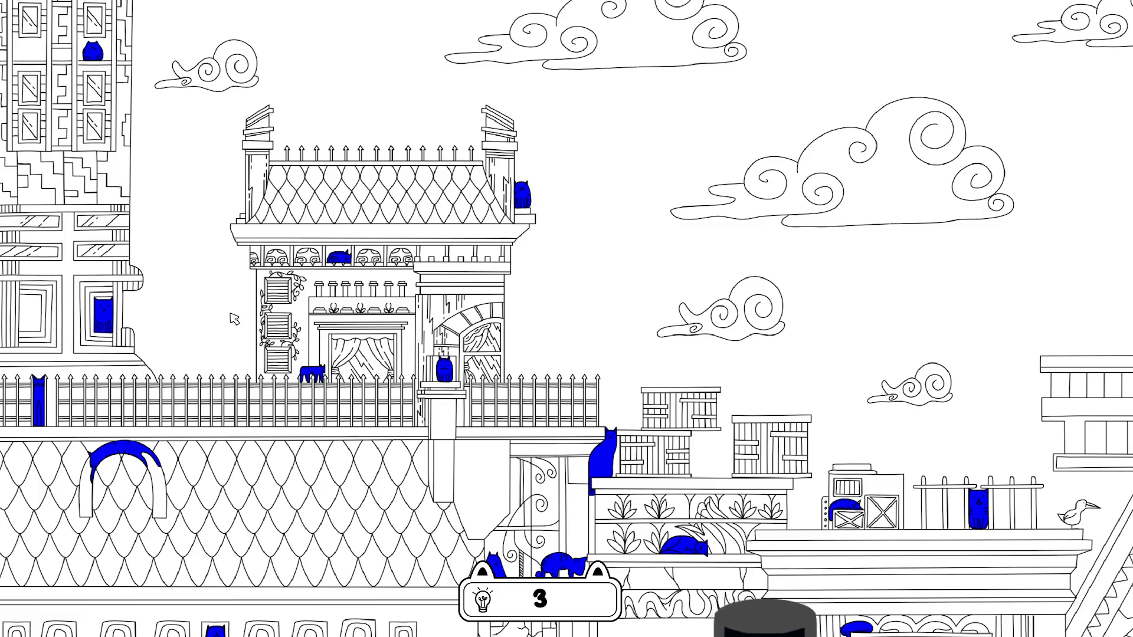
left_click_drag(462, 319, 329, 291)
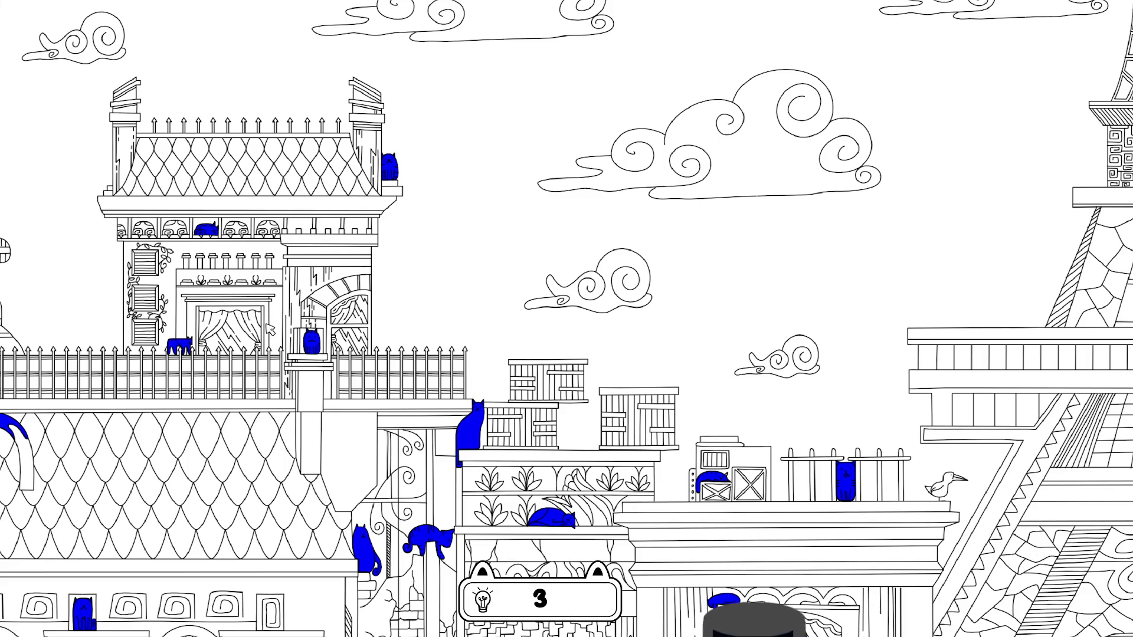
left_click_drag(271, 329, 126, 254)
left_click_drag(292, 298, 174, 265)
left_click_drag(303, 321, 248, 265)
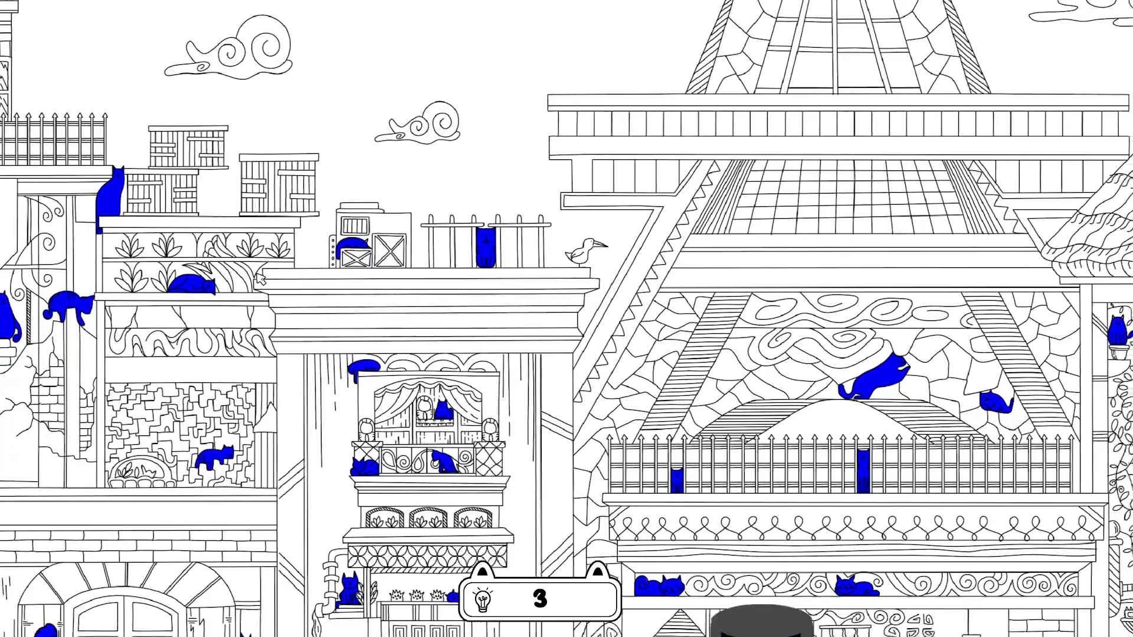
left_click_drag(292, 332, 230, 237)
left_click_drag(466, 319, 409, 193)
mouse_move(477, 338)
left_mouse_down()
mouse_move(426, 282)
mouse_move(418, 229)
left_mouse_up()
left_click_drag(396, 360, 383, 242)
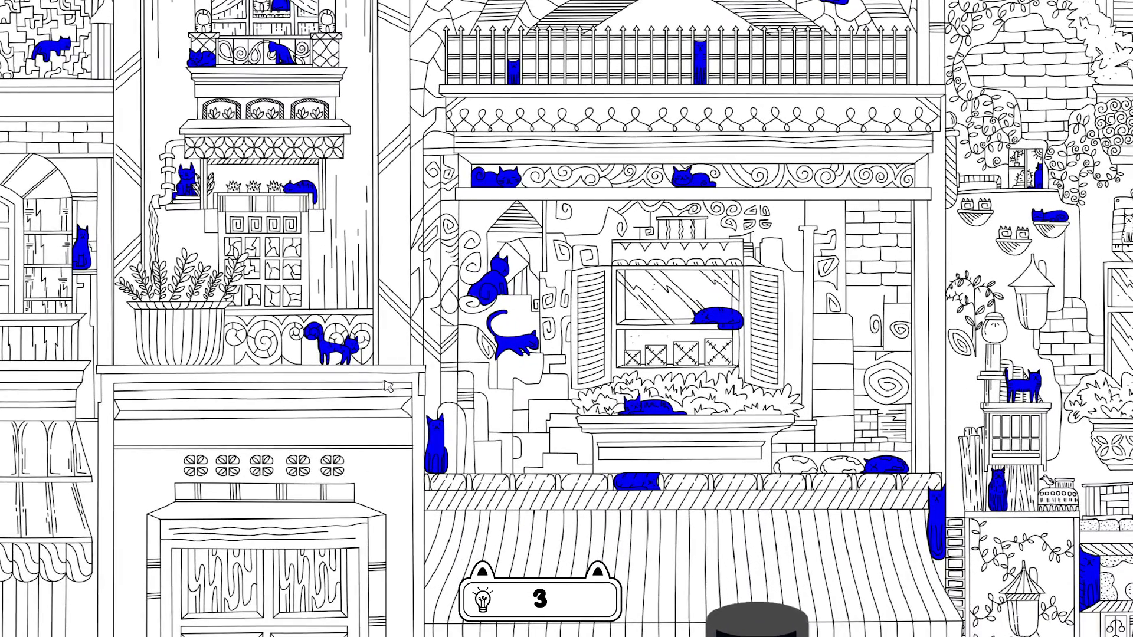
mouse_move(353, 430)
left_mouse_down()
mouse_move(416, 348)
mouse_move(362, 172)
left_mouse_up()
left_click_drag(576, 351, 464, 201)
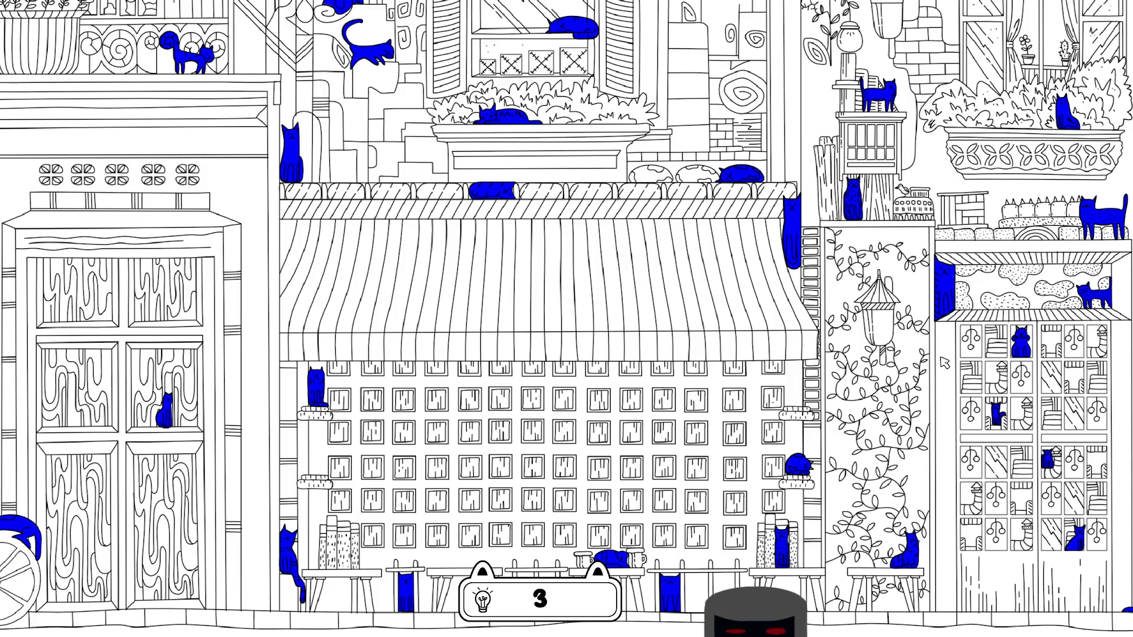
left_click_drag(723, 330, 389, 315)
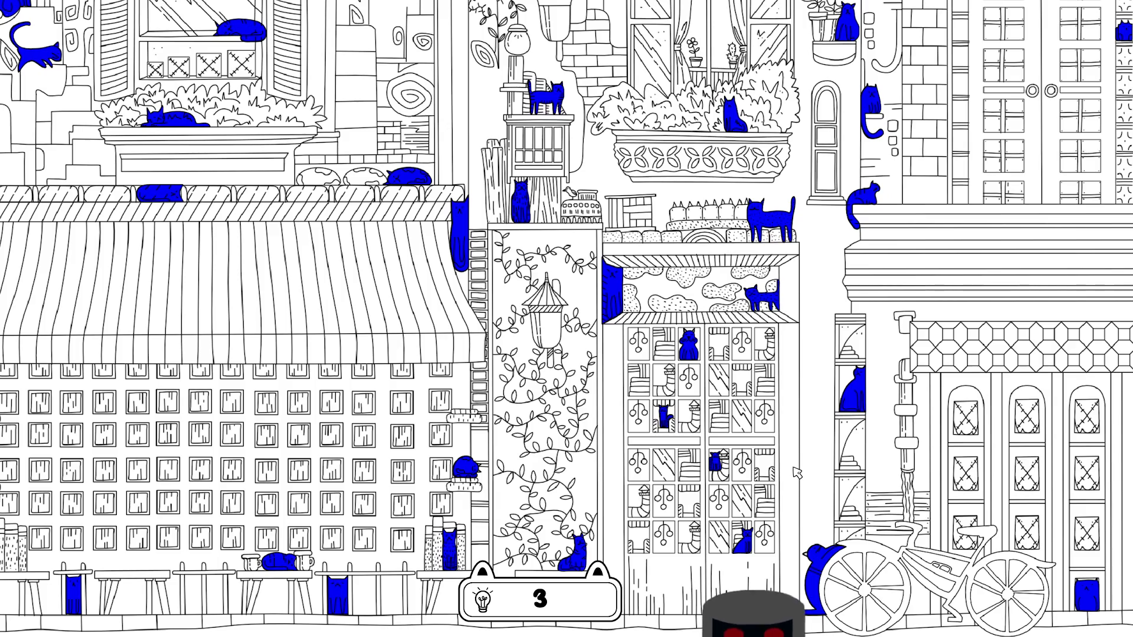
scroll(796, 393, "up", 5)
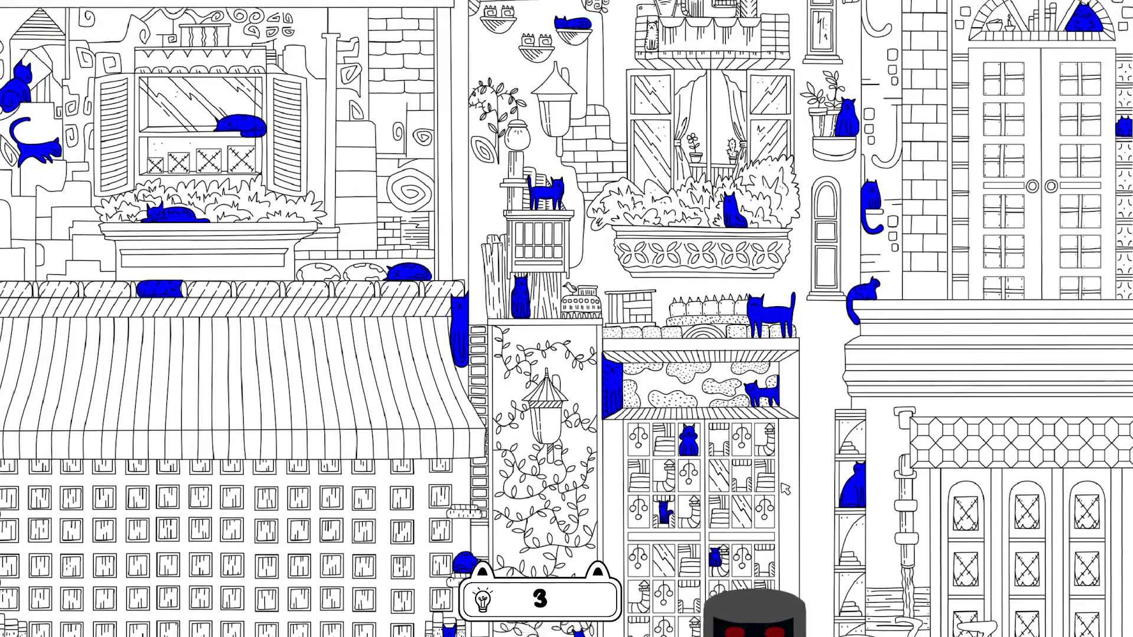
scroll(800, 382, "up", 3)
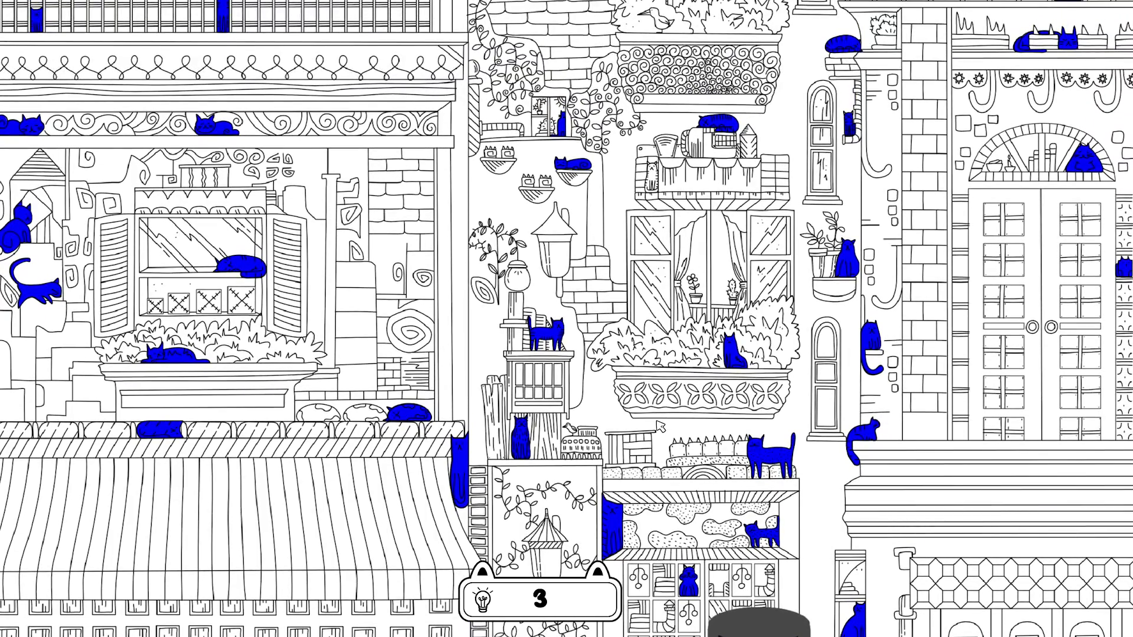
scroll(661, 427, "up", 2)
scroll(614, 369, "up", 3)
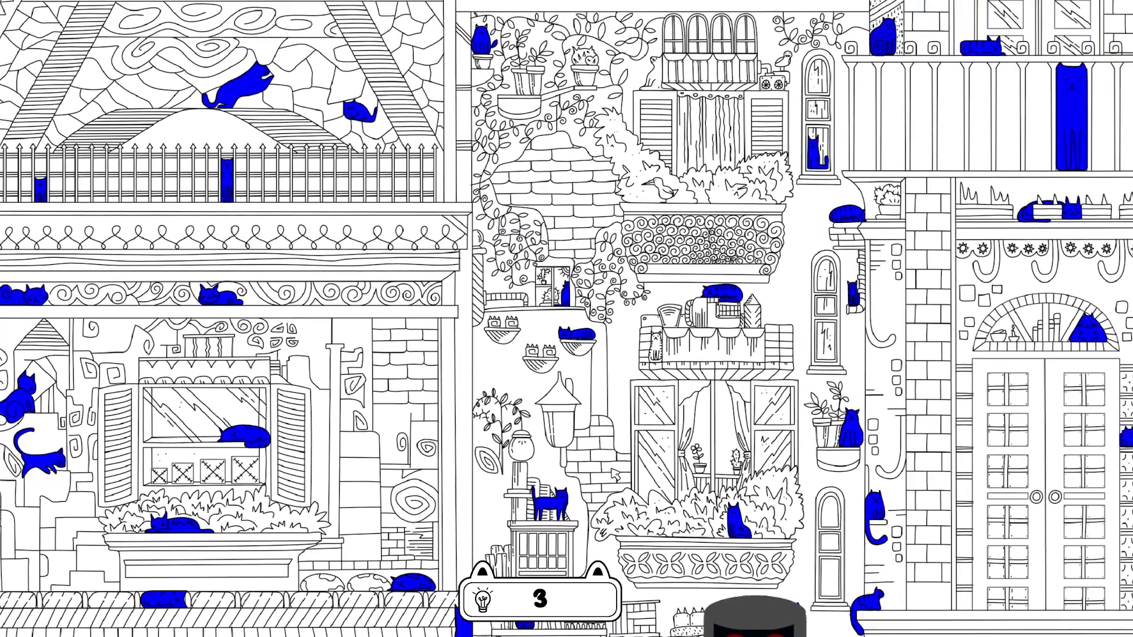
scroll(625, 289, "up", 3)
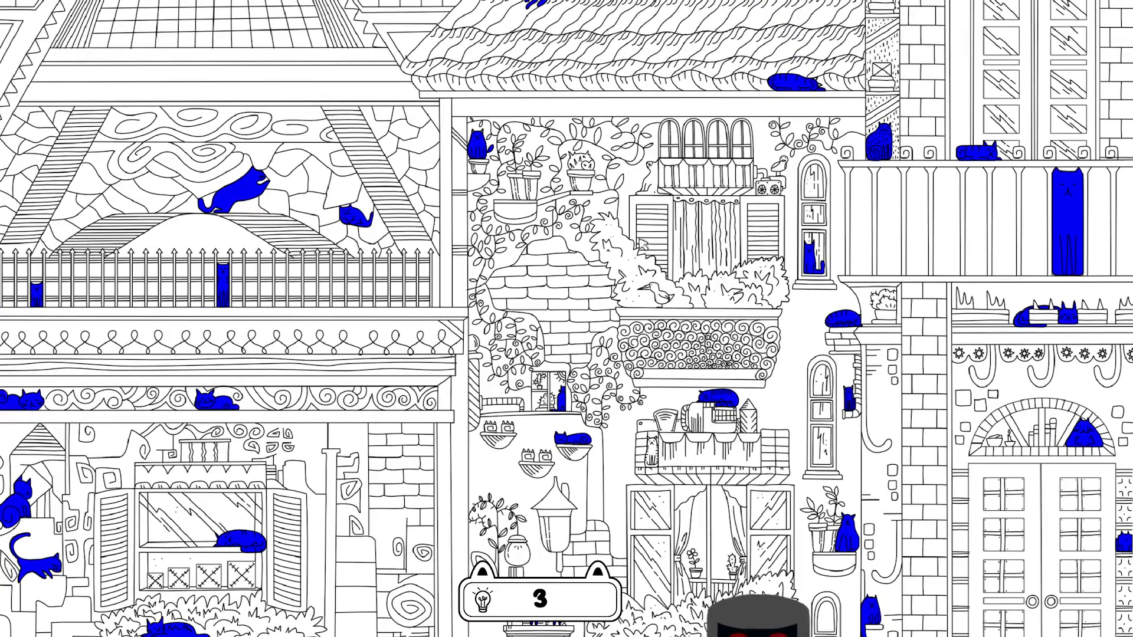
left_click_drag(664, 233, 670, 424)
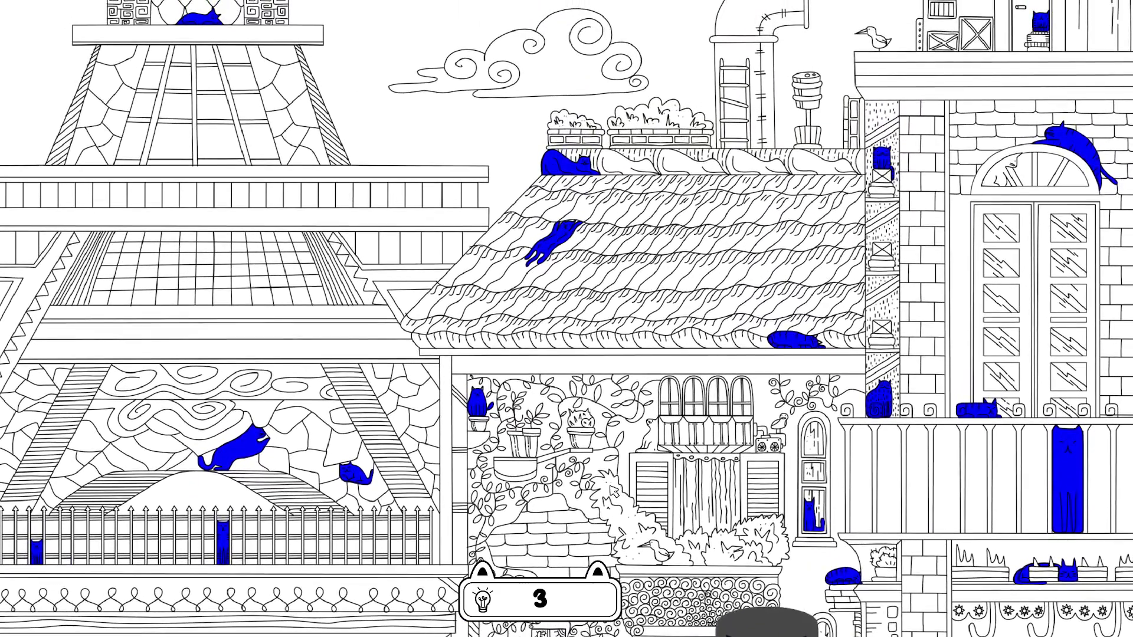
mouse_move(687, 324)
left_mouse_down()
mouse_move(682, 452)
mouse_move(717, 483)
mouse_move(937, 489)
left_mouse_up()
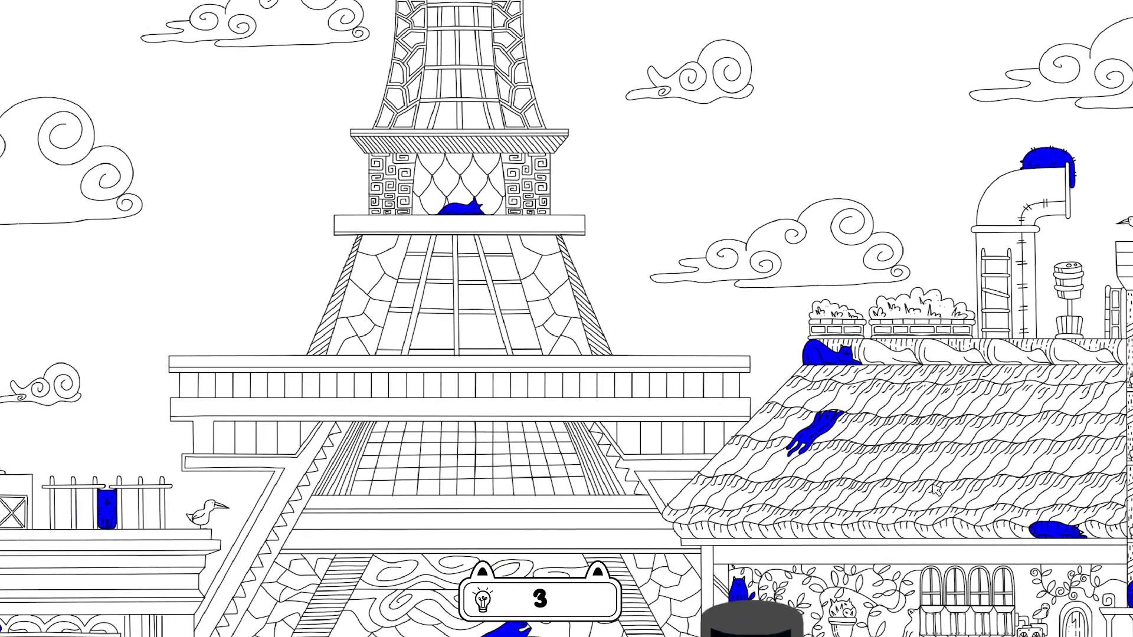
left_click_drag(447, 371, 776, 306)
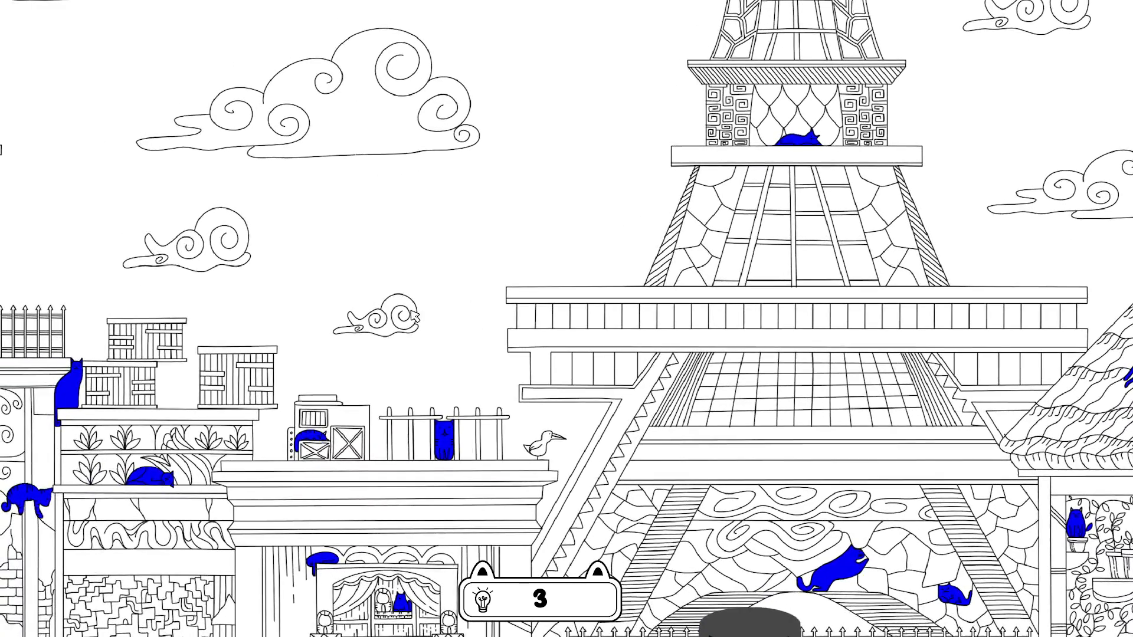
mouse_move(111, 258)
left_mouse_down()
mouse_move(474, 212)
mouse_move(777, 203)
left_mouse_up()
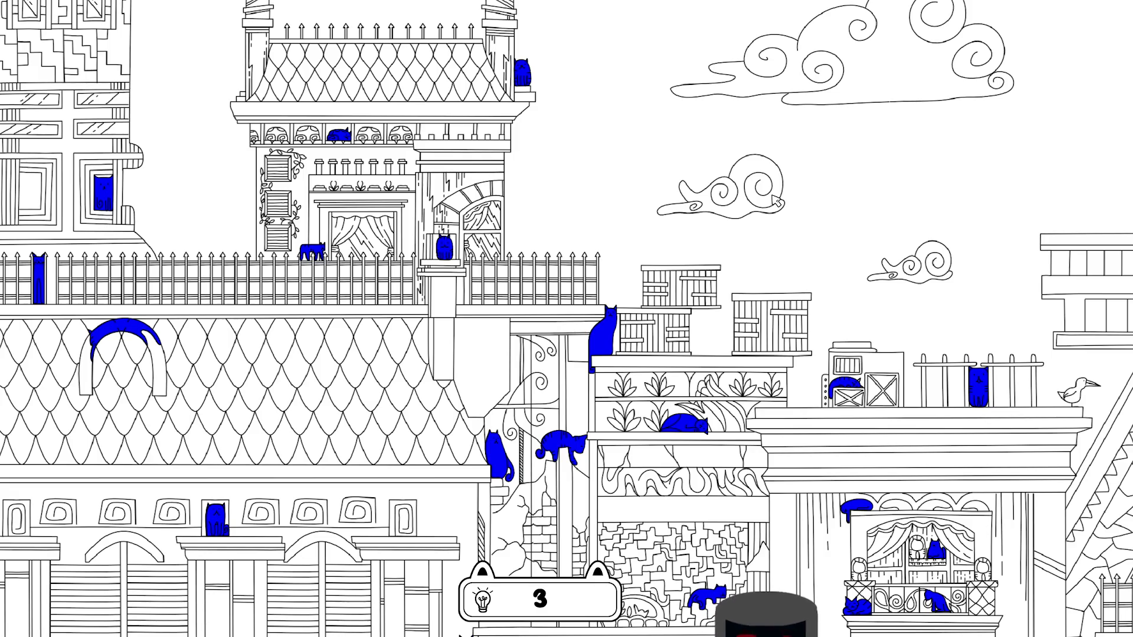
left_click_drag(216, 207, 239, 73)
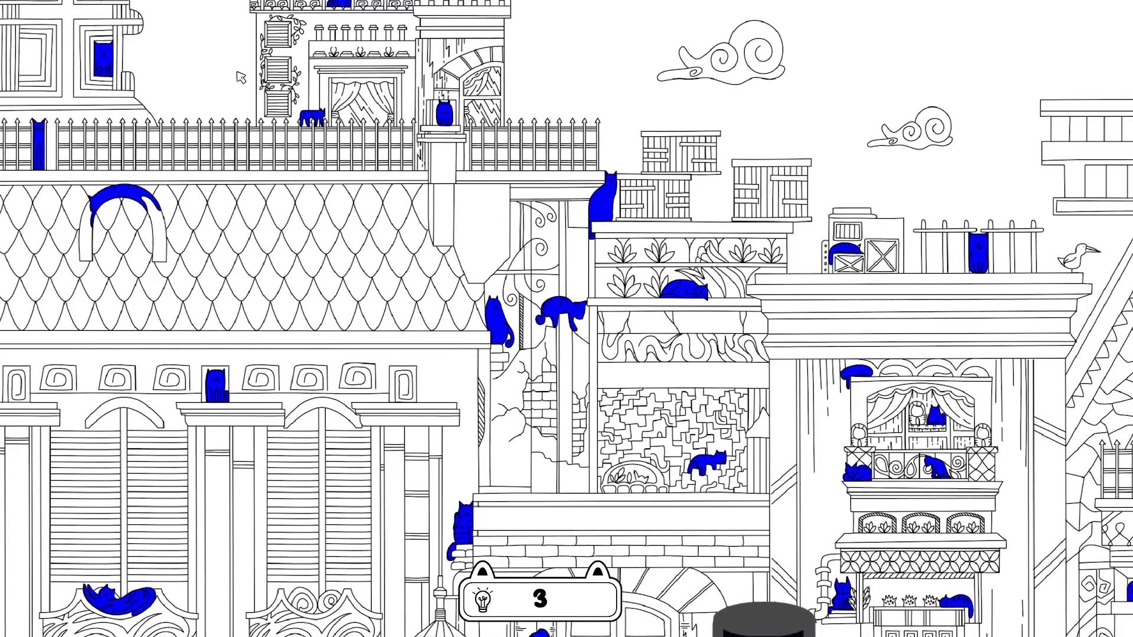
scroll(293, 308, "down", 10)
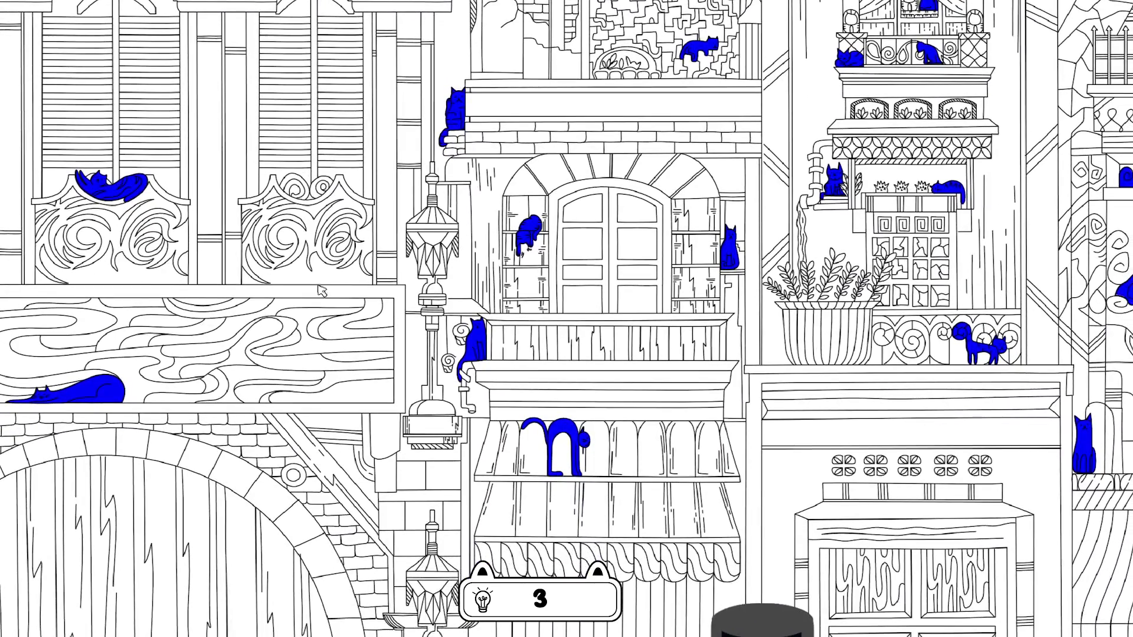
scroll(353, 289, "down", 2)
scroll(356, 320, "right", 1)
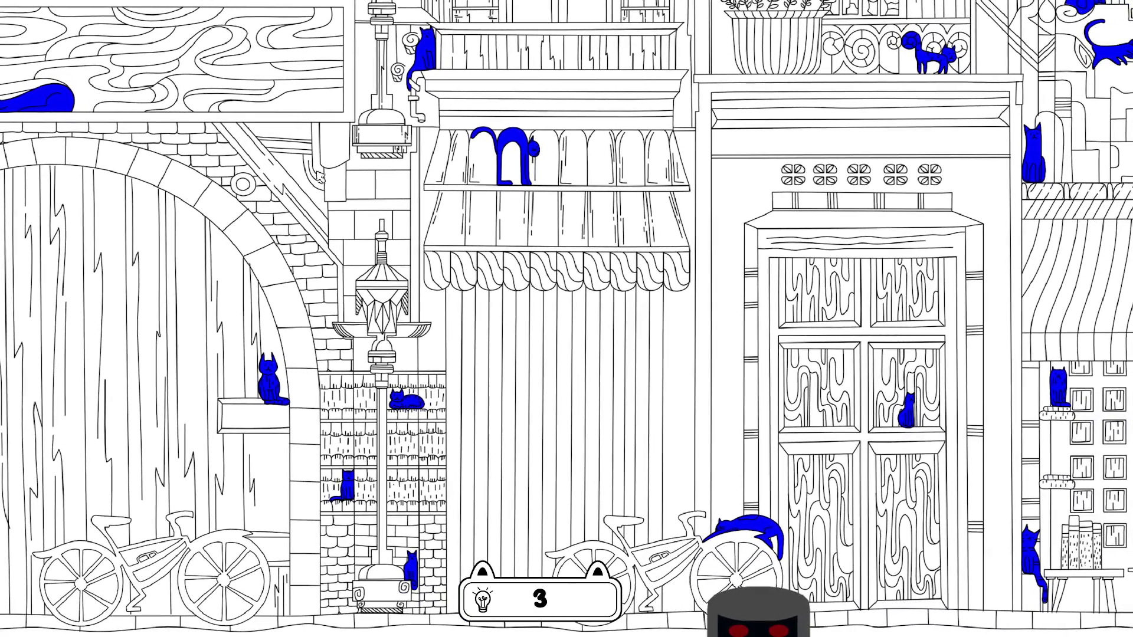
scroll(621, 422, "right", 6)
scroll(602, 418, "right", 6)
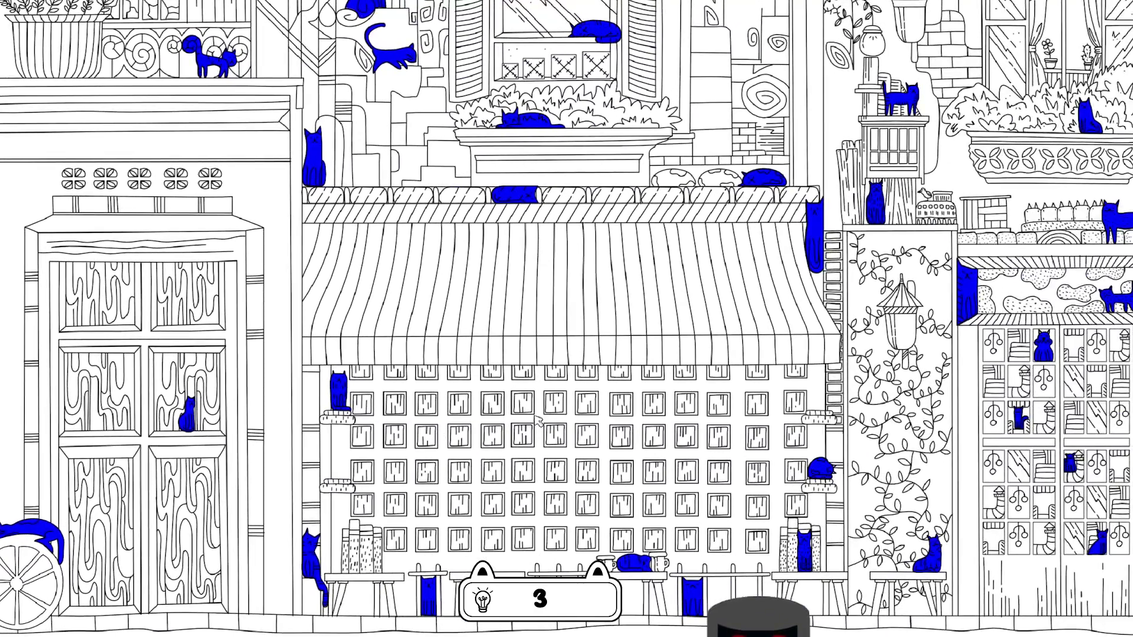
scroll(584, 416, "right", 3)
scroll(585, 416, "right", 3)
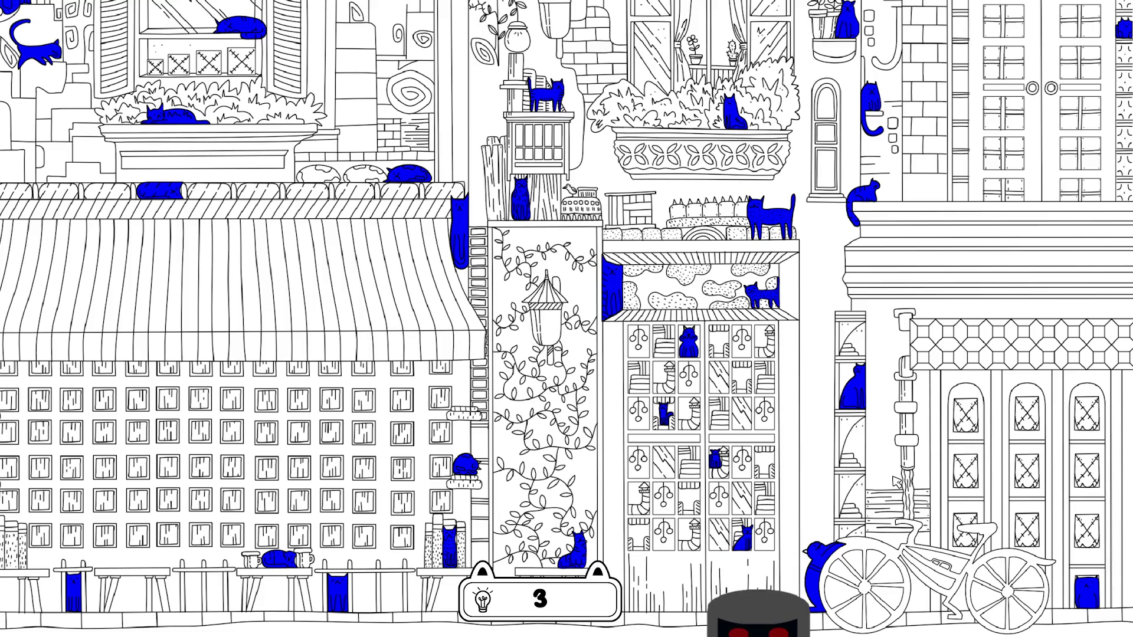
left_click_drag(892, 446, 874, 568)
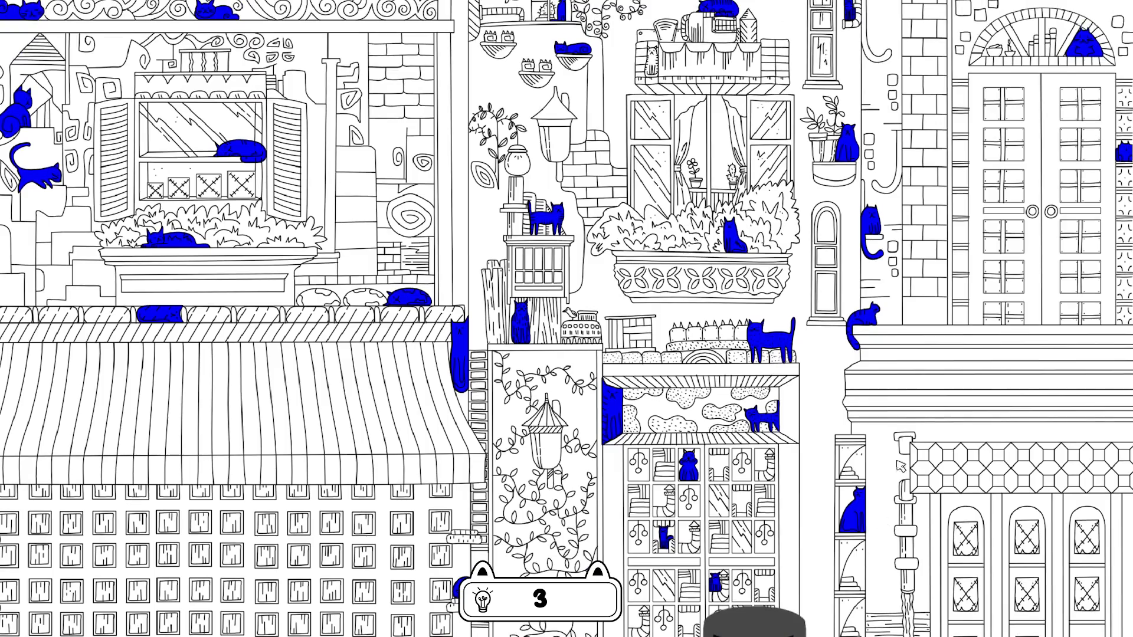
left_click_drag(919, 419, 914, 531)
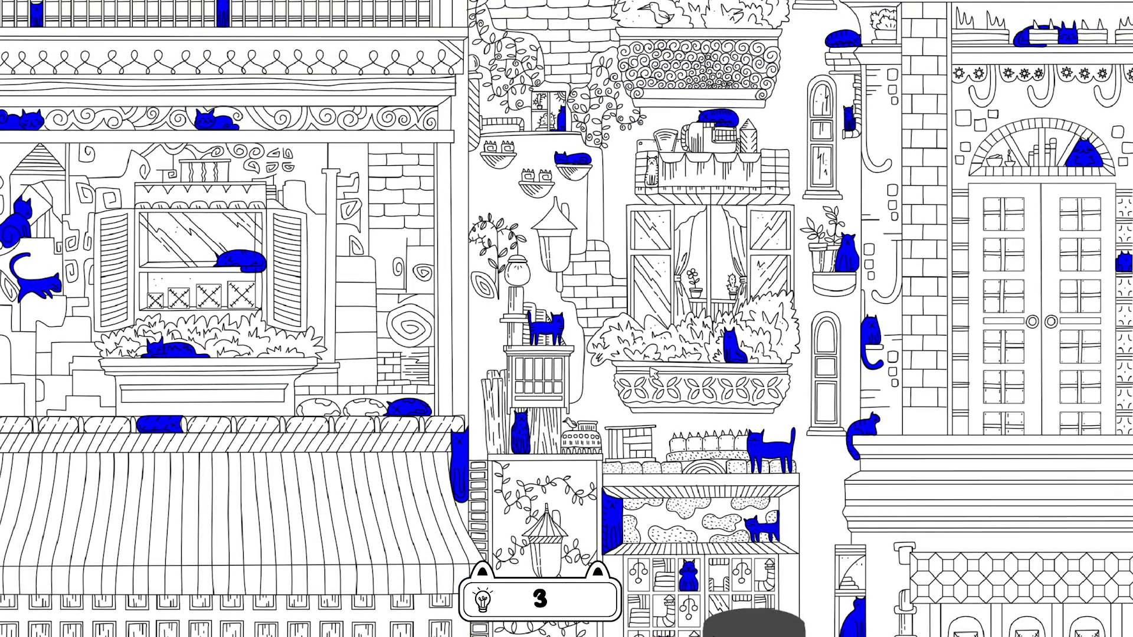
left_click_drag(641, 384, 642, 498)
left_click_drag(681, 385, 667, 416)
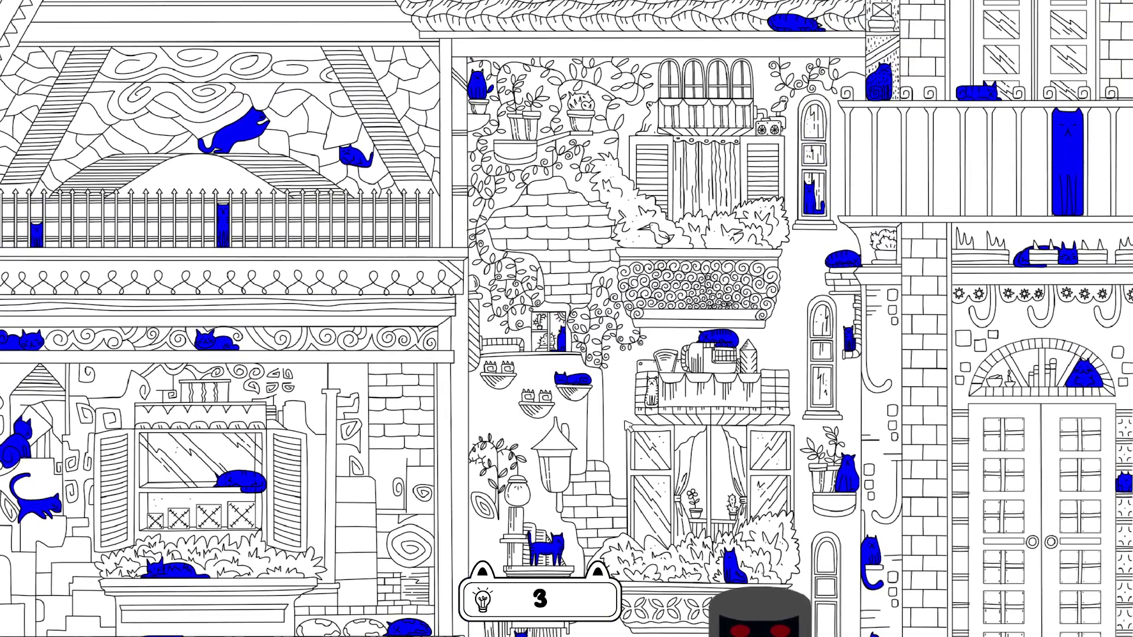
left_click_drag(646, 314, 621, 393)
mouse_move(653, 276)
left_mouse_down()
mouse_move(596, 386)
mouse_move(595, 424)
left_mouse_up()
mouse_move(602, 314)
left_mouse_down()
mouse_move(545, 415)
mouse_move(531, 489)
left_mouse_up()
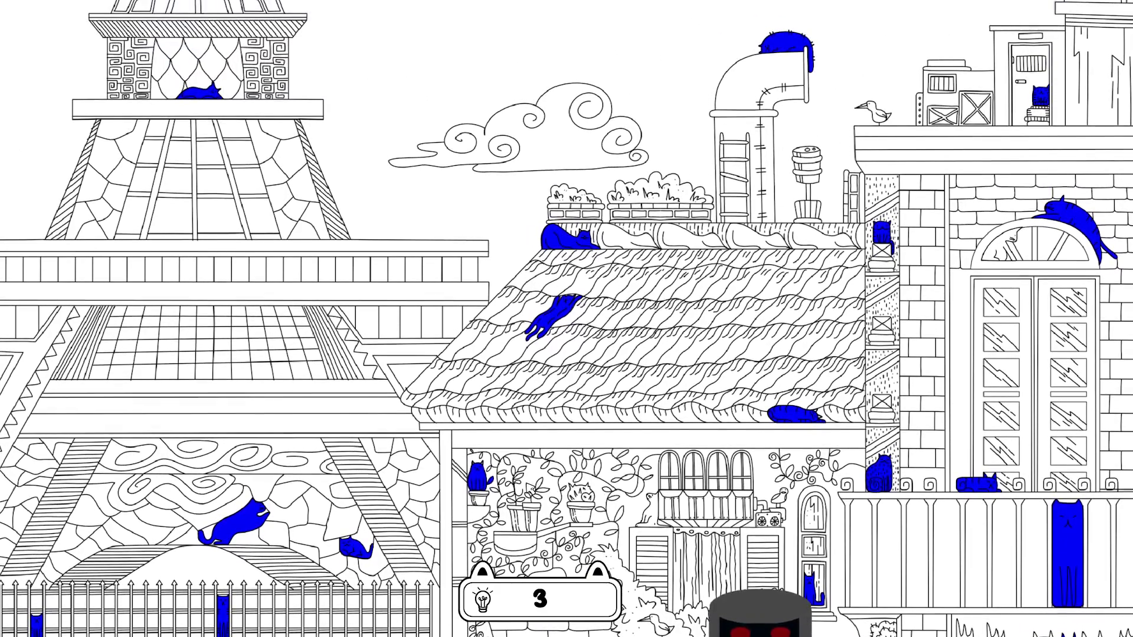
left_click_drag(630, 403, 645, 474)
scroll(647, 448, "down", 5)
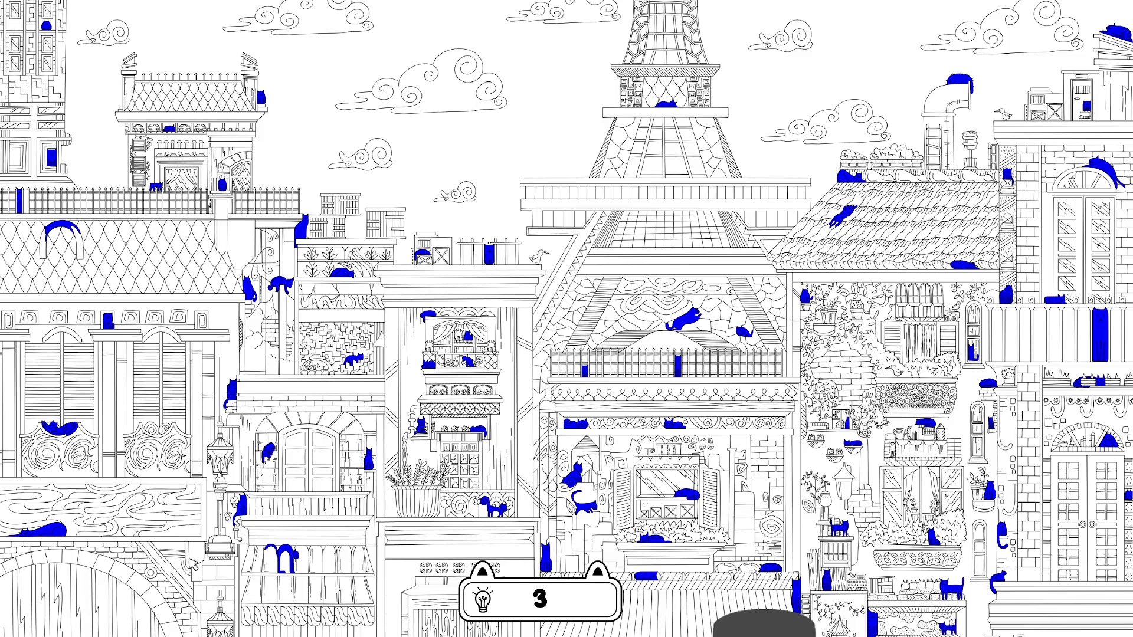
scroll(213, 558, "up", 5)
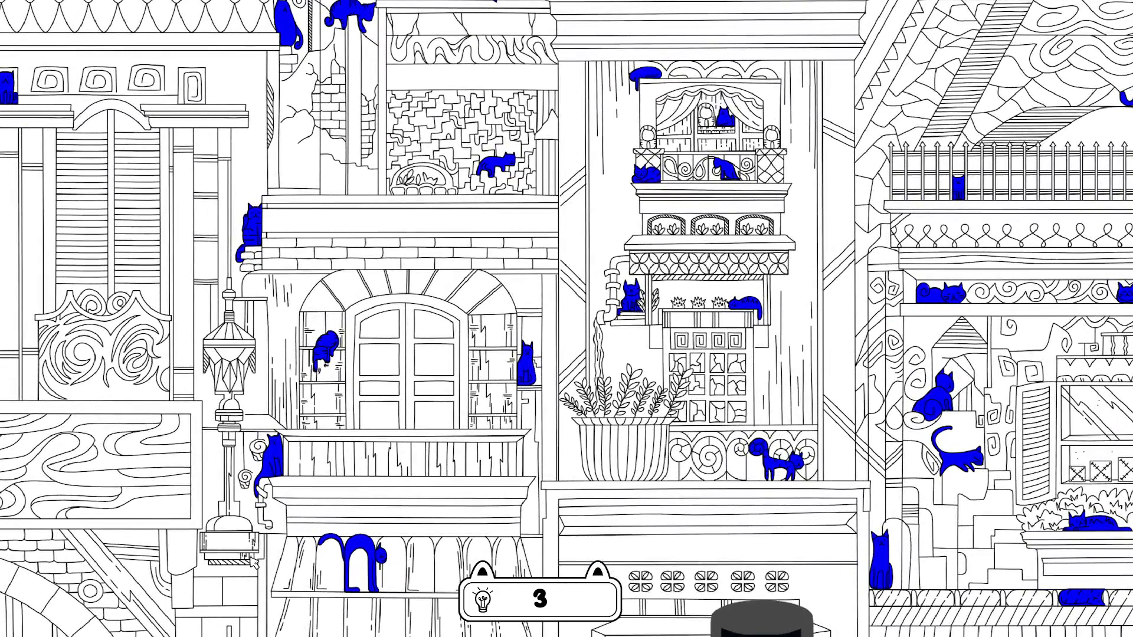
scroll(252, 562, "down", 5)
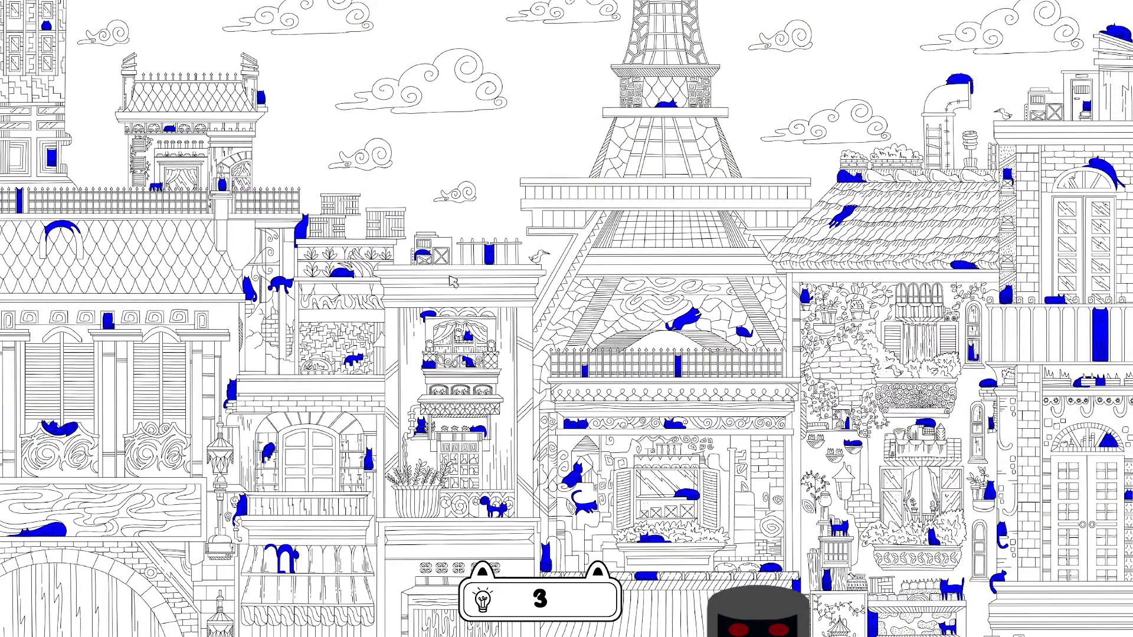
scroll(512, 211, "down", 1)
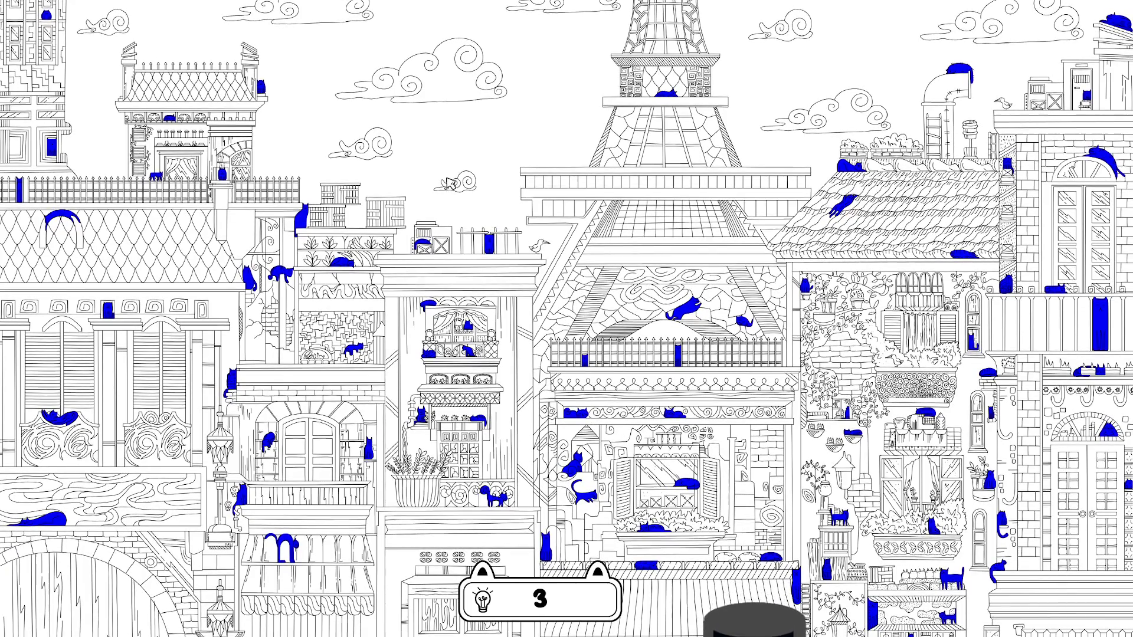
scroll(685, 212, "down", 5)
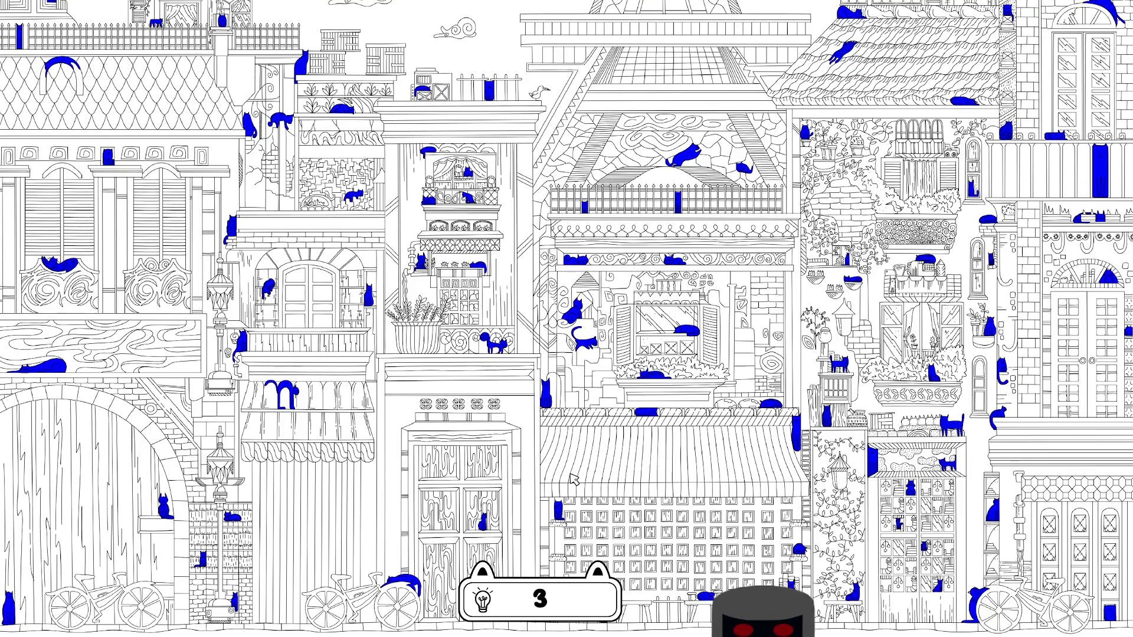
scroll(575, 480, "up", 2)
scroll(721, 528, "down", 2)
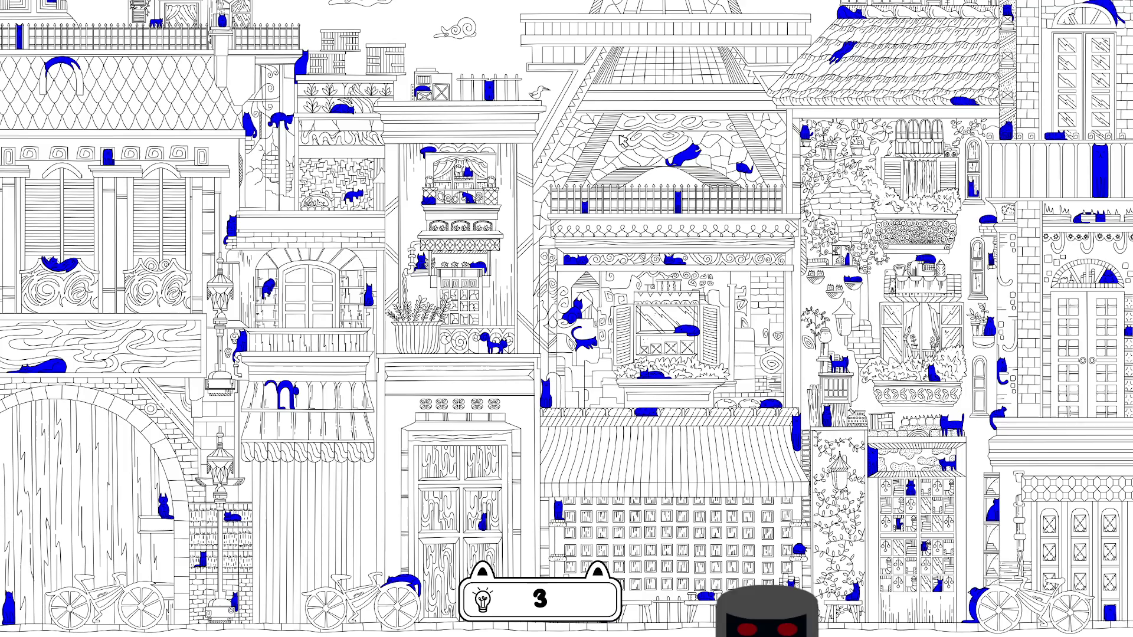
scroll(629, 137, "up", 3)
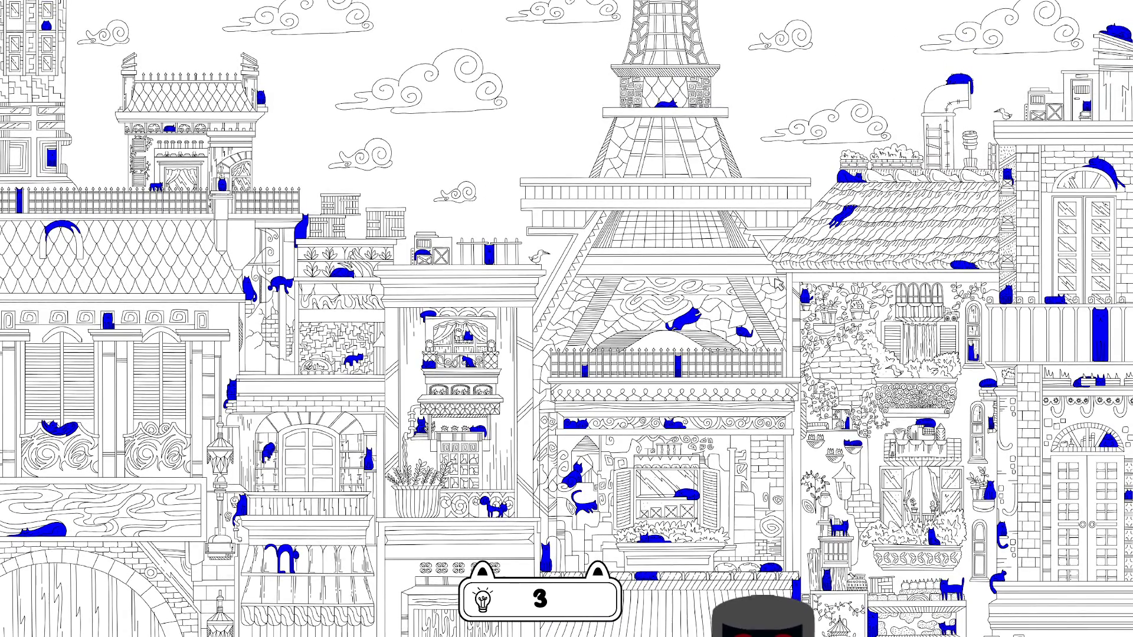
scroll(786, 327, "down", 1)
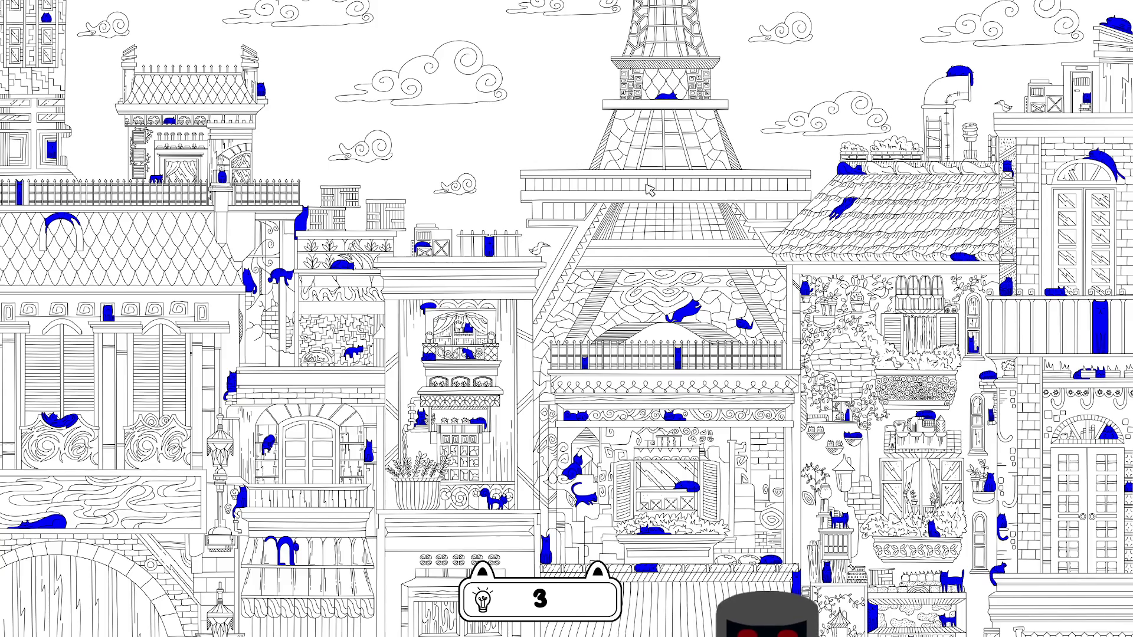
scroll(590, 207, "up", 2)
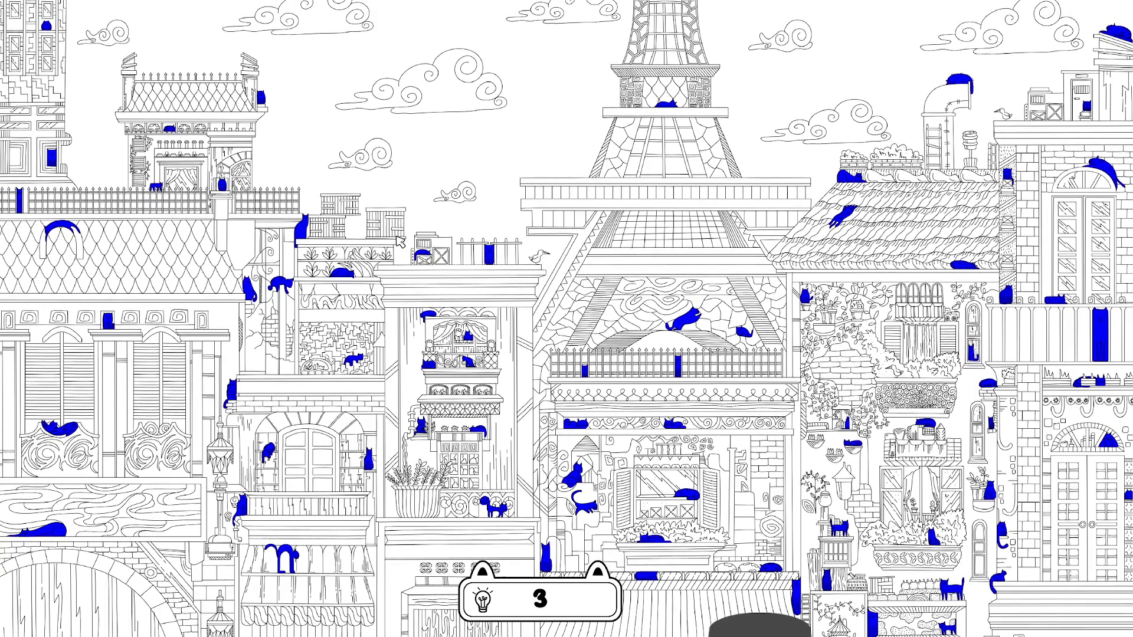
left_click_drag(648, 304, 646, 226)
scroll(756, 372, "down", 3)
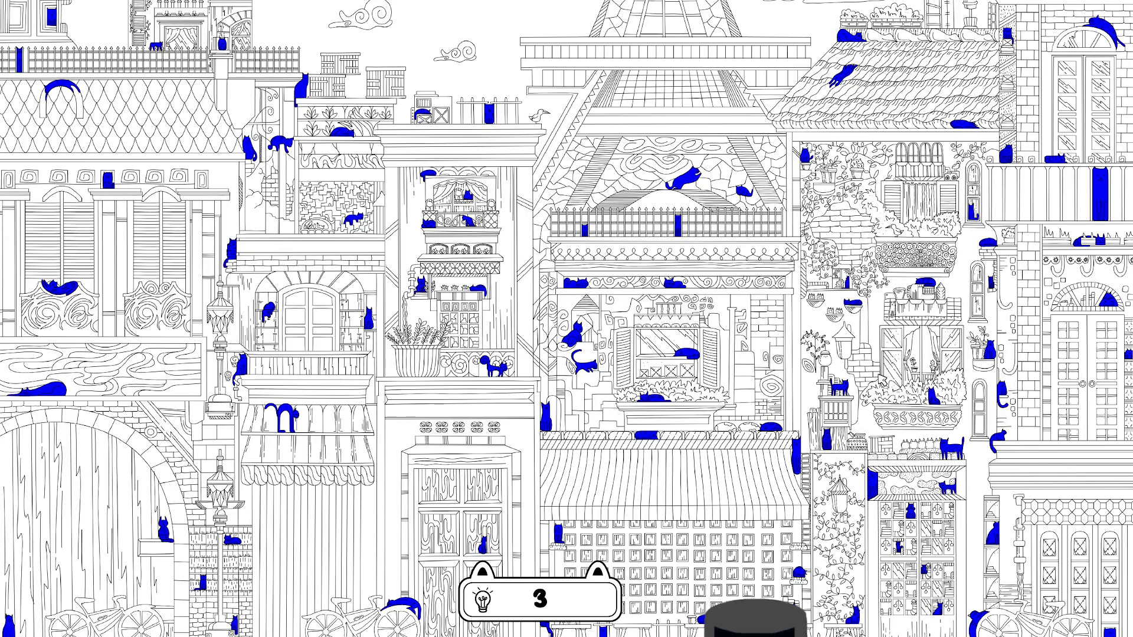
scroll(903, 392, "down", 1)
scroll(1083, 372, "up", 3)
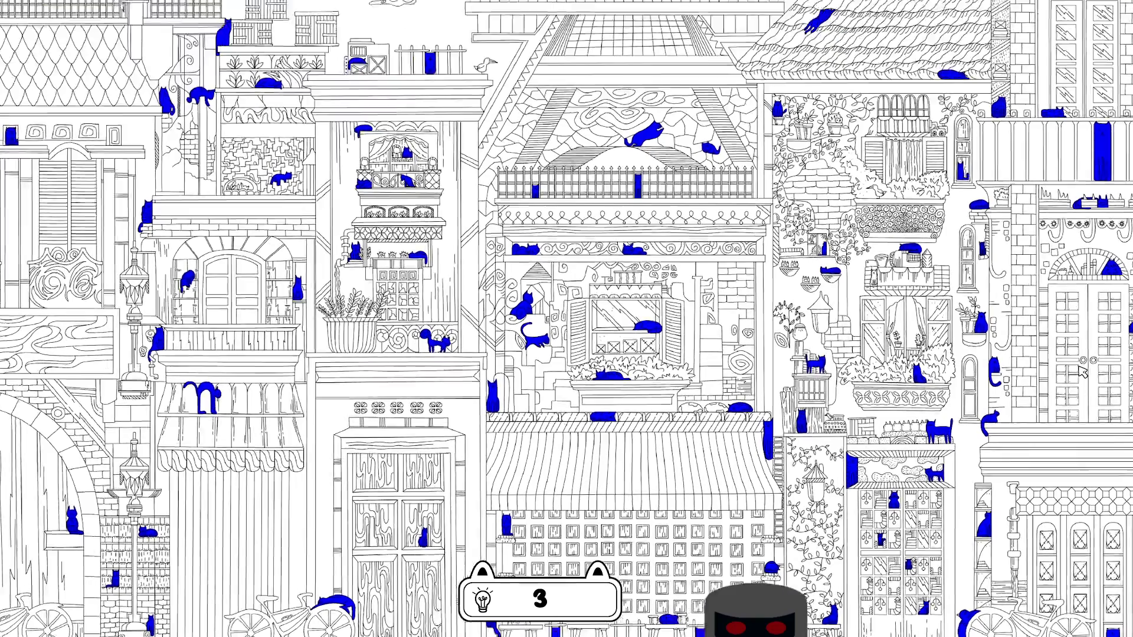
scroll(808, 321, "down", 5)
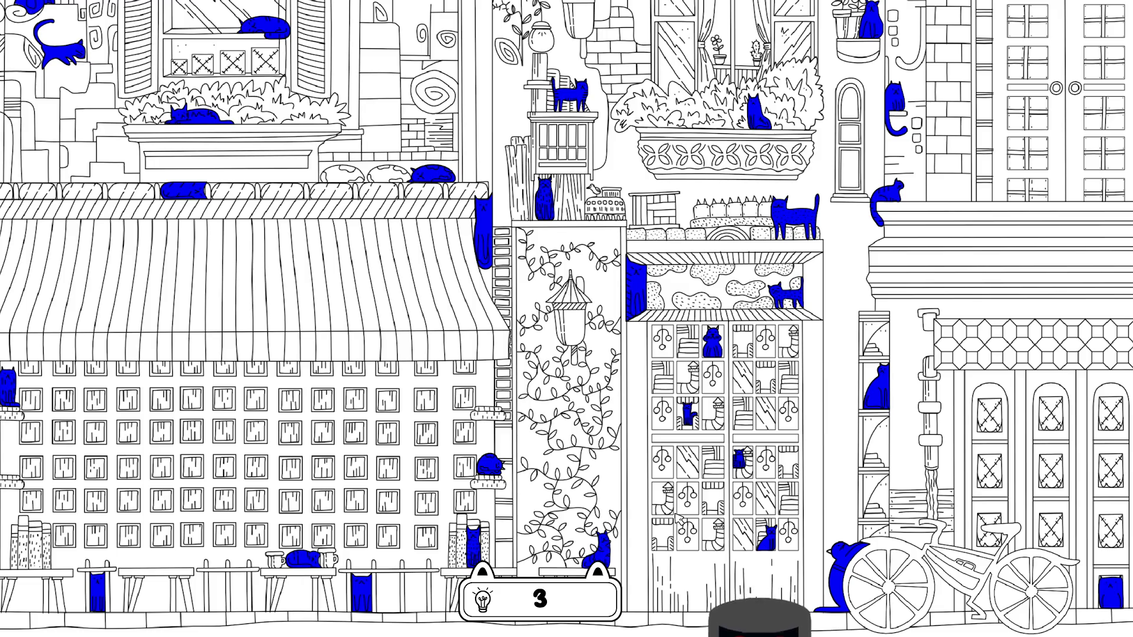
left_click_drag(242, 376, 567, 328)
left_click_drag(194, 353, 544, 290)
left_click_drag(192, 291, 401, 290)
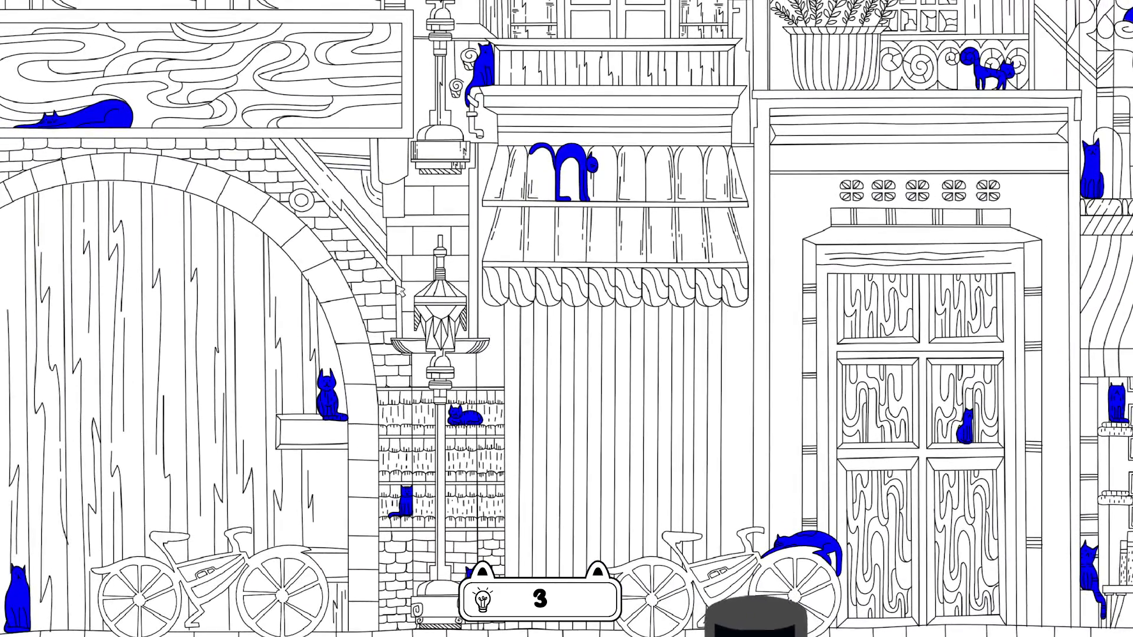
left_click_drag(394, 193, 400, 413)
left_click_drag(342, 256, 353, 446)
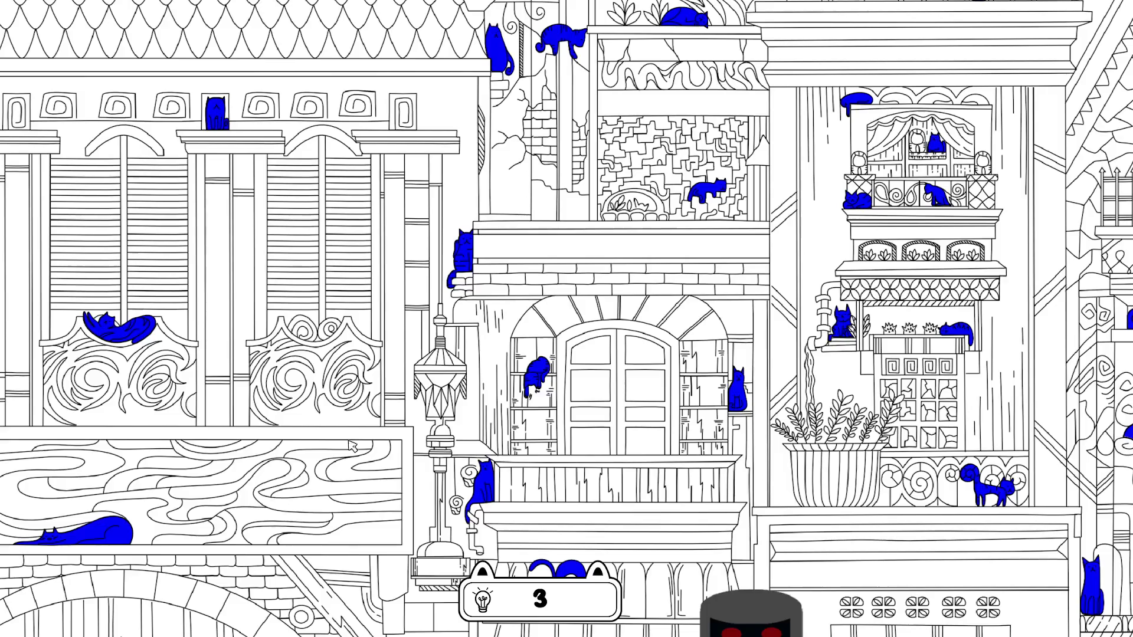
left_click_drag(379, 269, 381, 483)
left_click_drag(369, 310, 379, 483)
left_click_drag(375, 389, 381, 519)
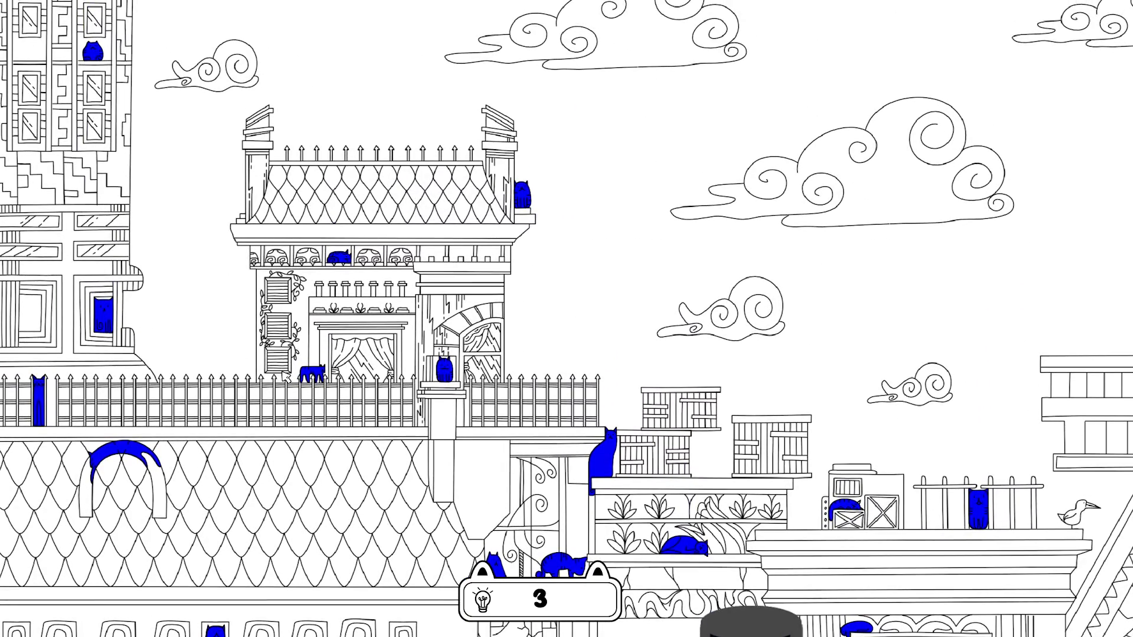
mouse_move(834, 352)
left_mouse_down()
mouse_move(458, 321)
mouse_move(328, 347)
left_mouse_up()
left_click_drag(781, 367, 211, 353)
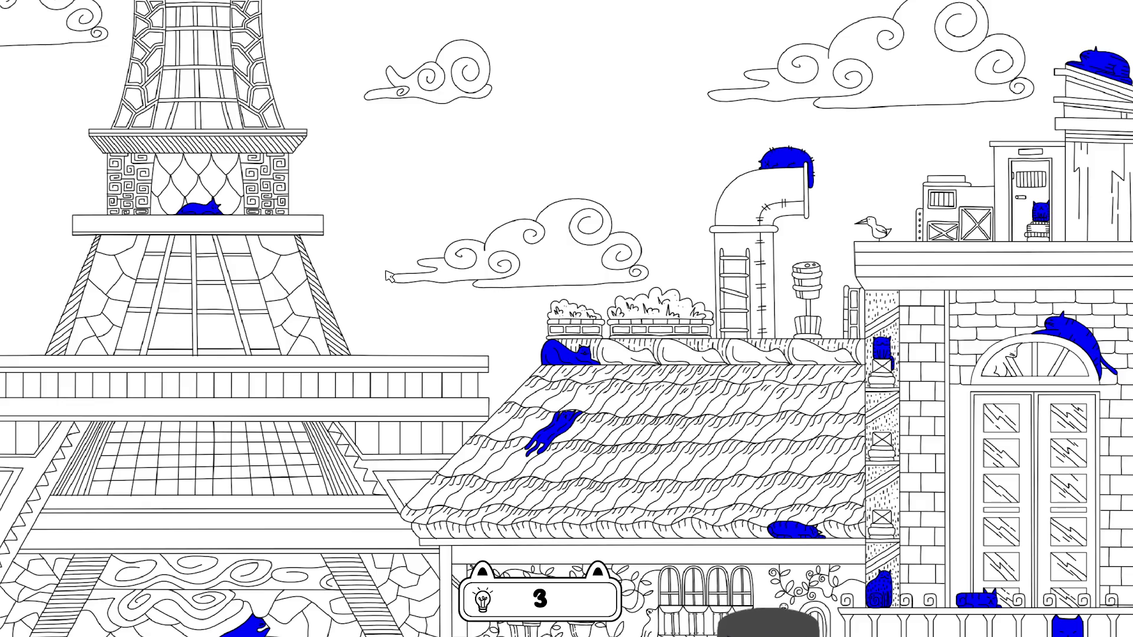
scroll(531, 207, "left", 3)
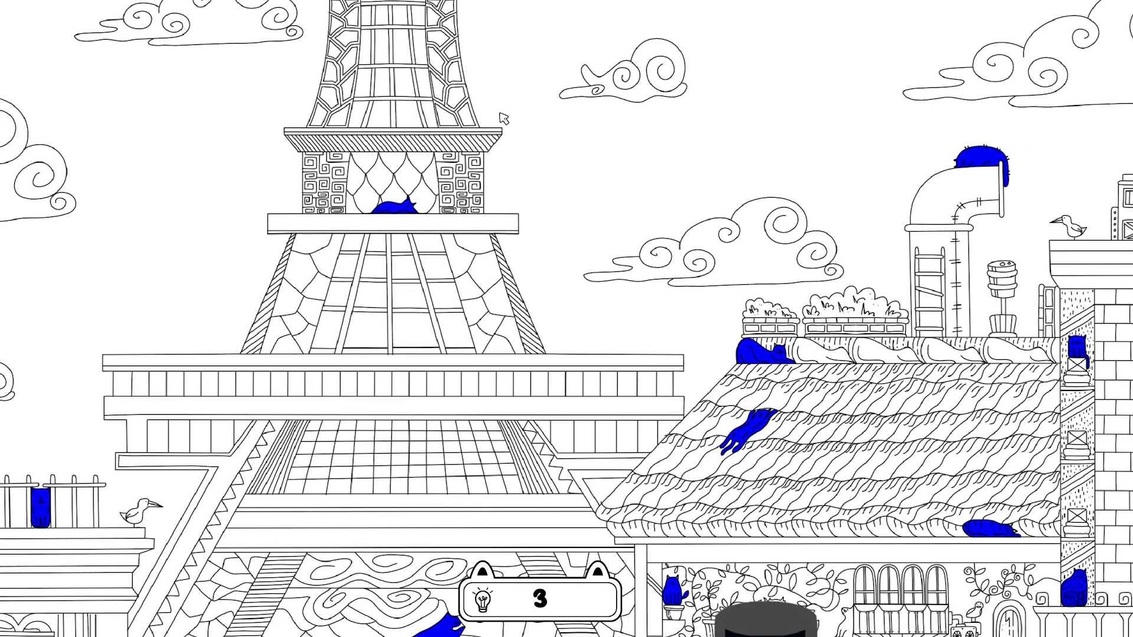
scroll(504, 118, "left", 10)
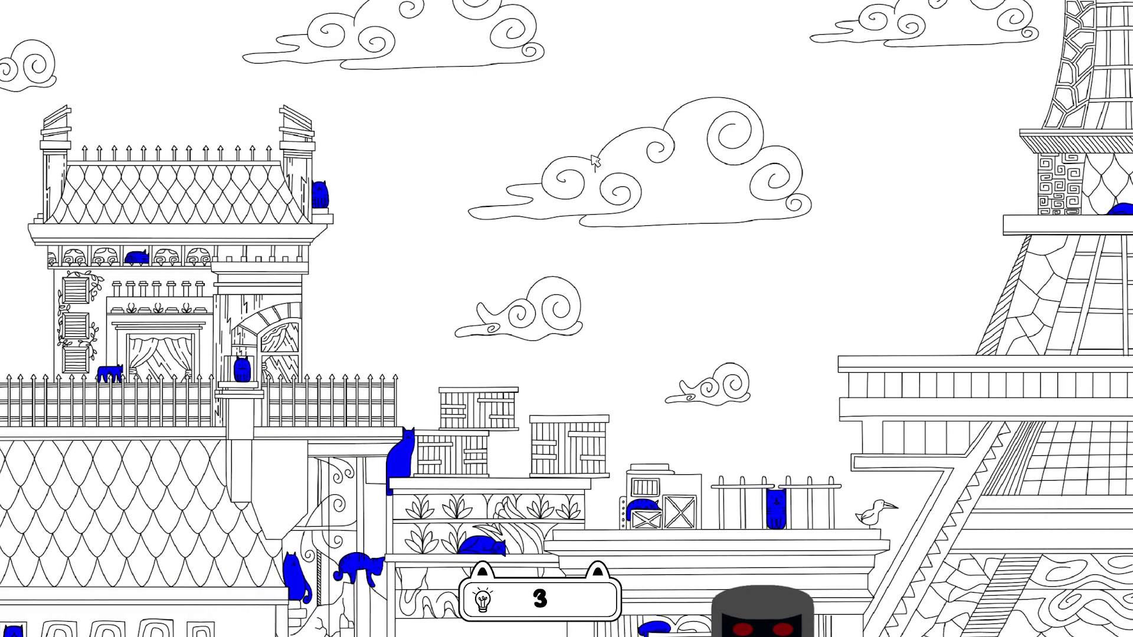
scroll(595, 160, "left", 3)
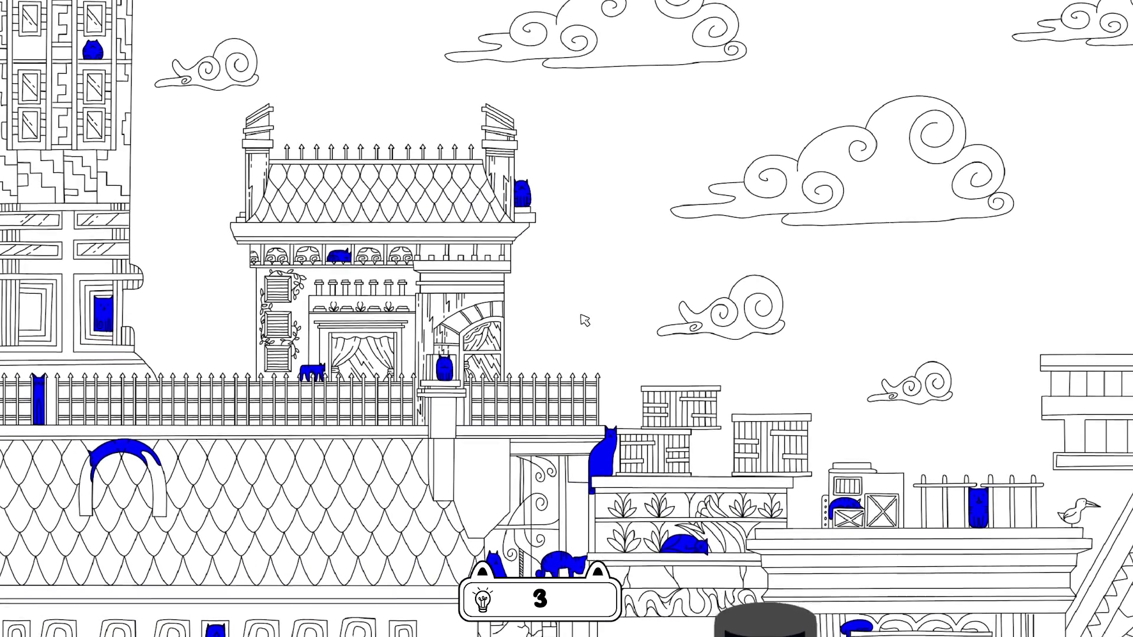
scroll(584, 321, "down", 7)
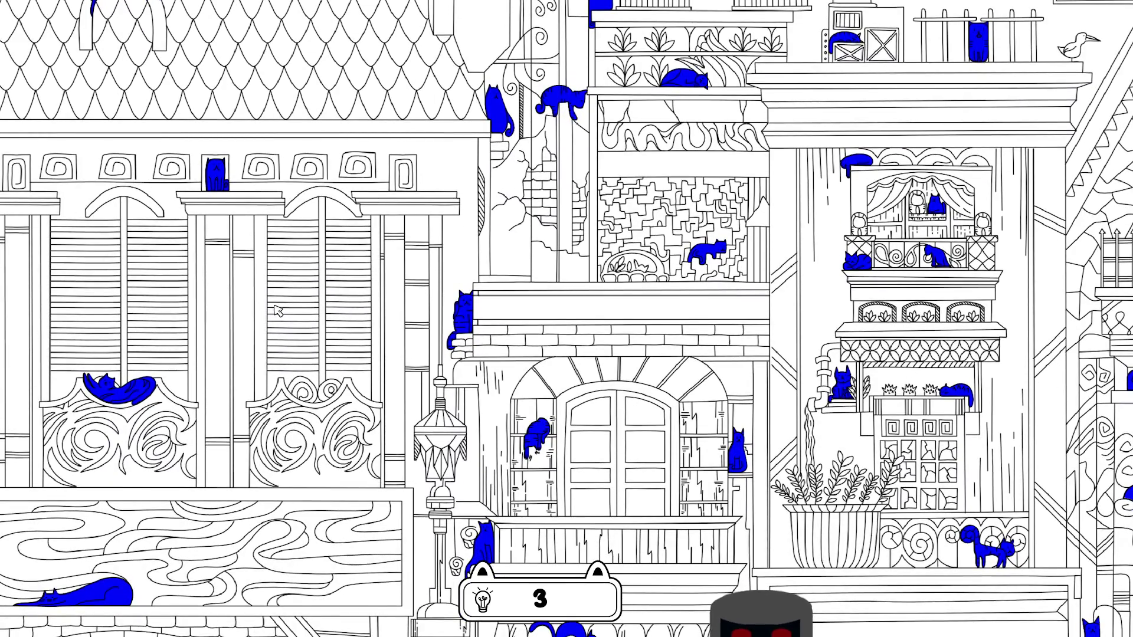
scroll(313, 313, "down", 2)
scroll(313, 313, "down", 3)
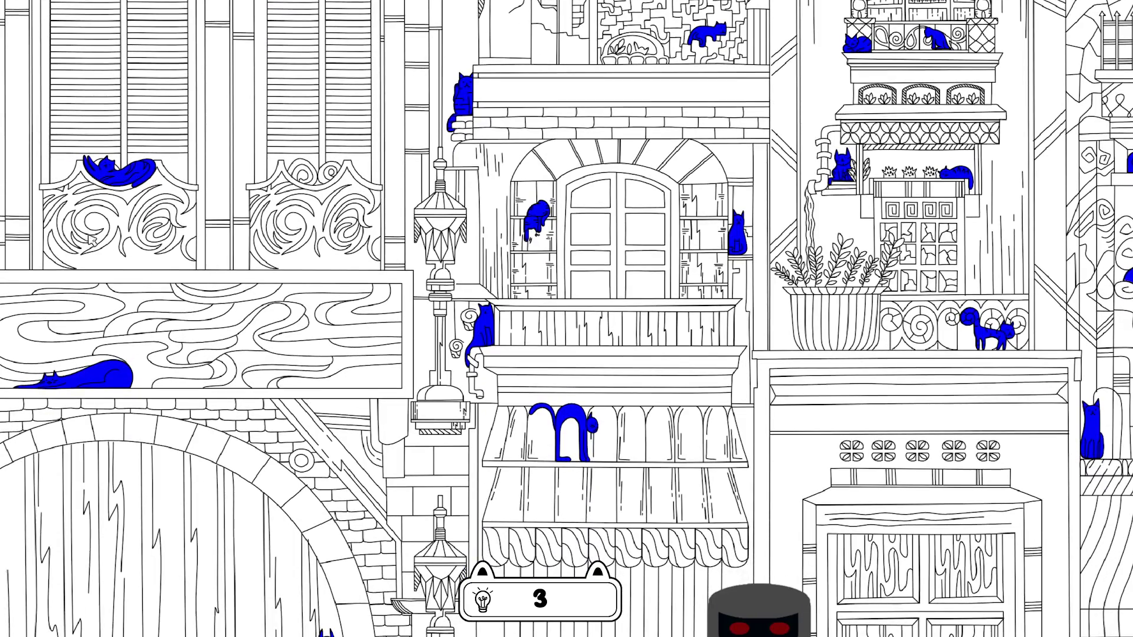
scroll(224, 317, "down", 3)
scroll(239, 268, "down", 2)
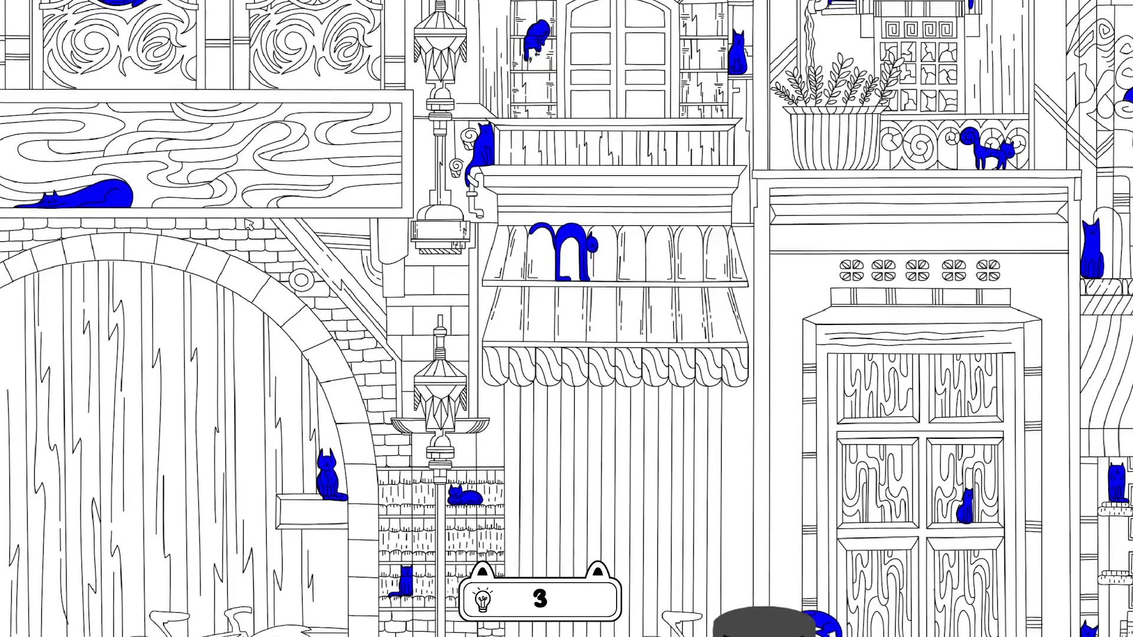
scroll(360, 319, "down", 1)
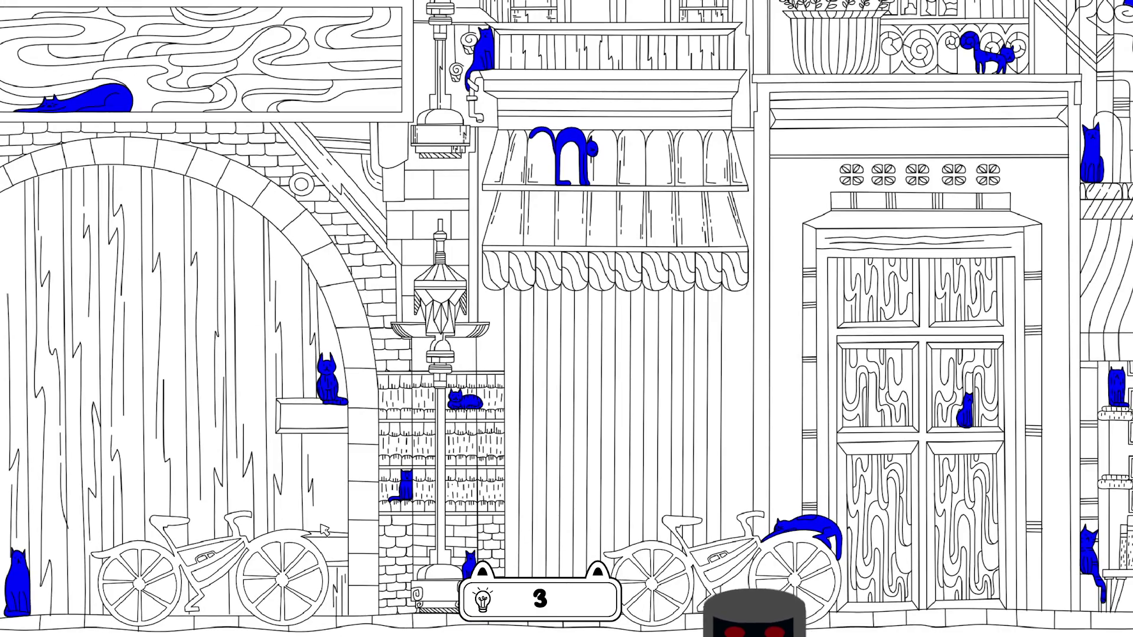
left_click_drag(363, 515, 224, 496)
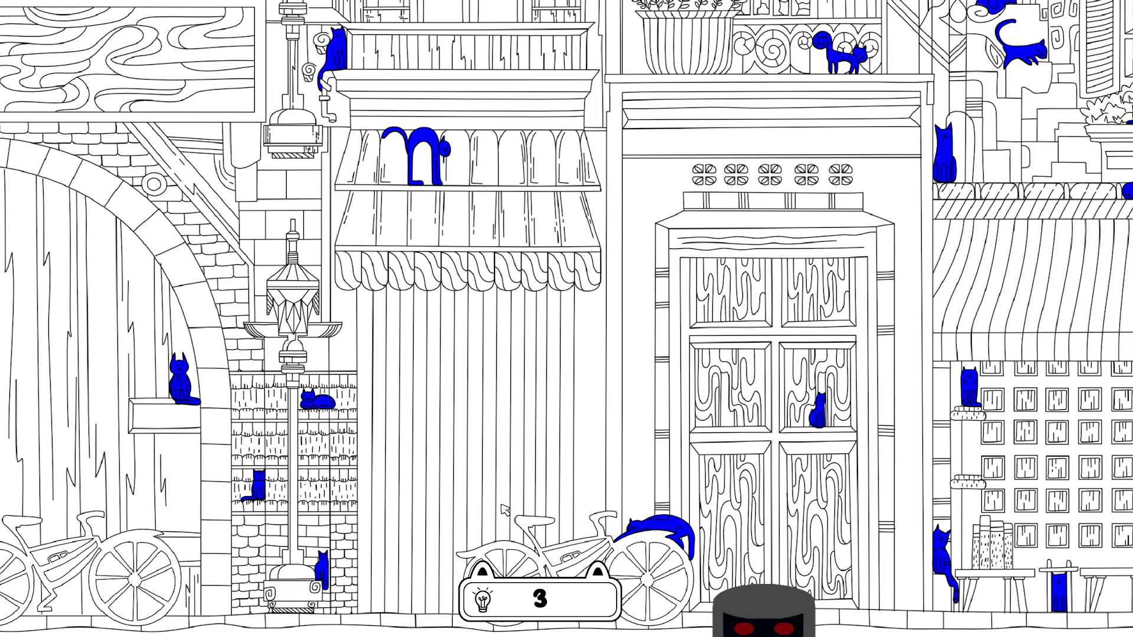
left_click_drag(479, 541, 98, 505)
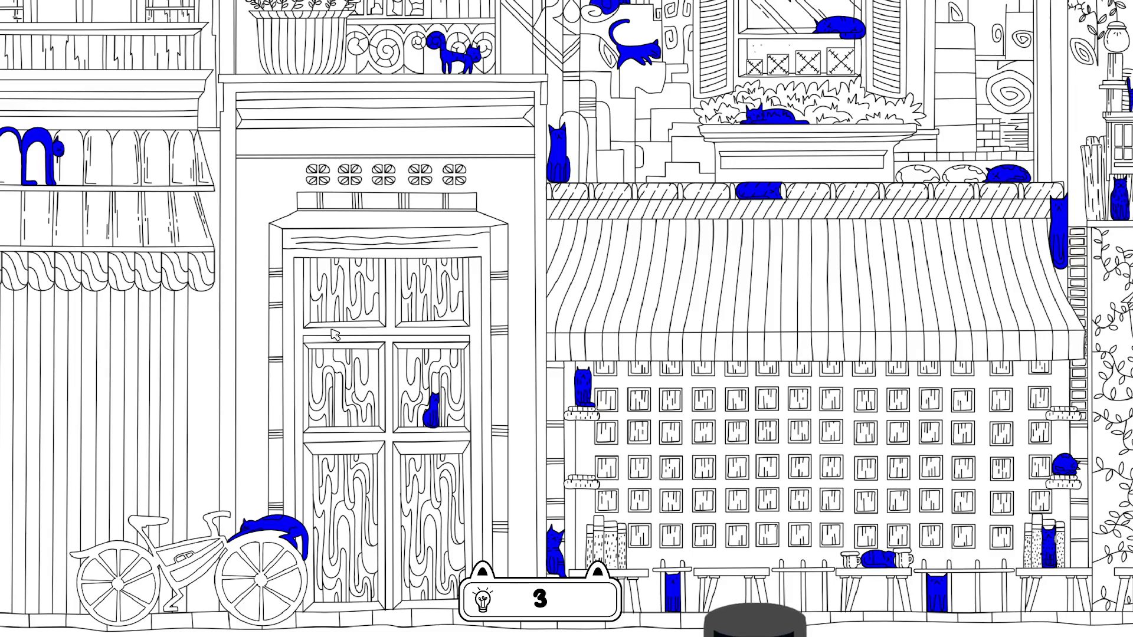
scroll(332, 168, "up", 5)
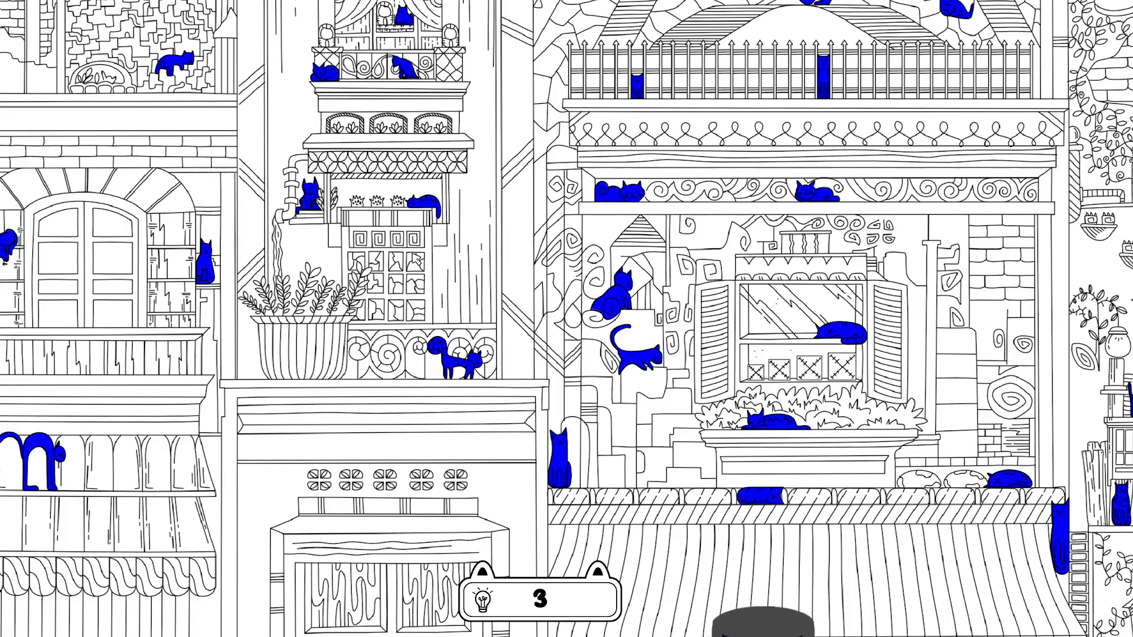
scroll(417, 260, "up", 2)
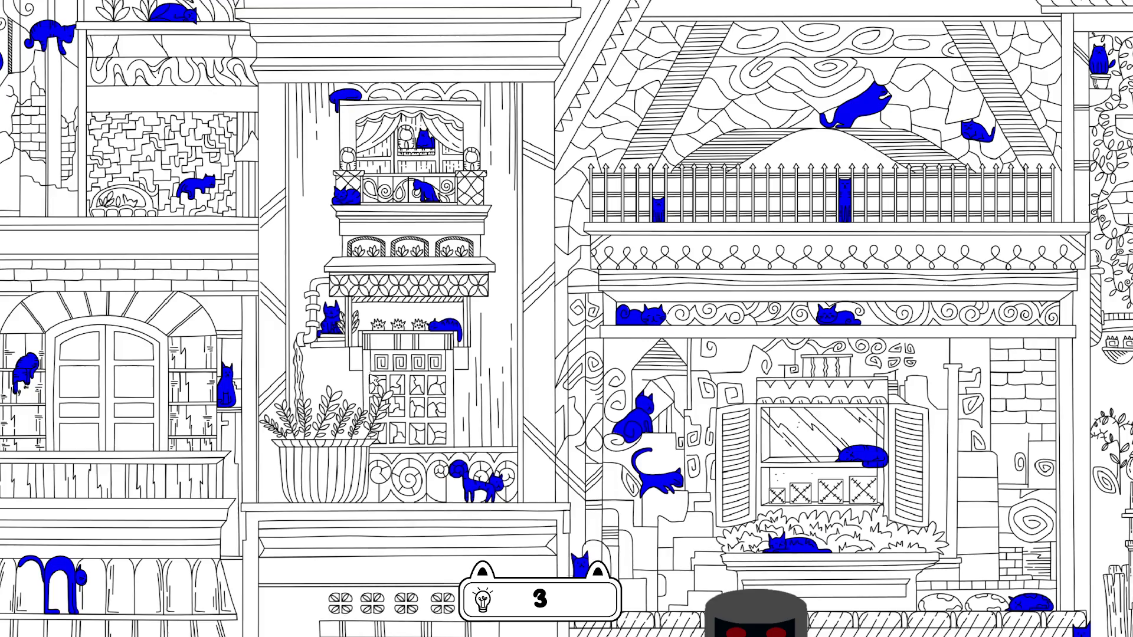
mouse_move(375, 380)
left_mouse_down()
mouse_move(371, 460)
mouse_move(481, 458)
mouse_move(369, 444)
mouse_move(364, 457)
mouse_move(318, 470)
left_mouse_up()
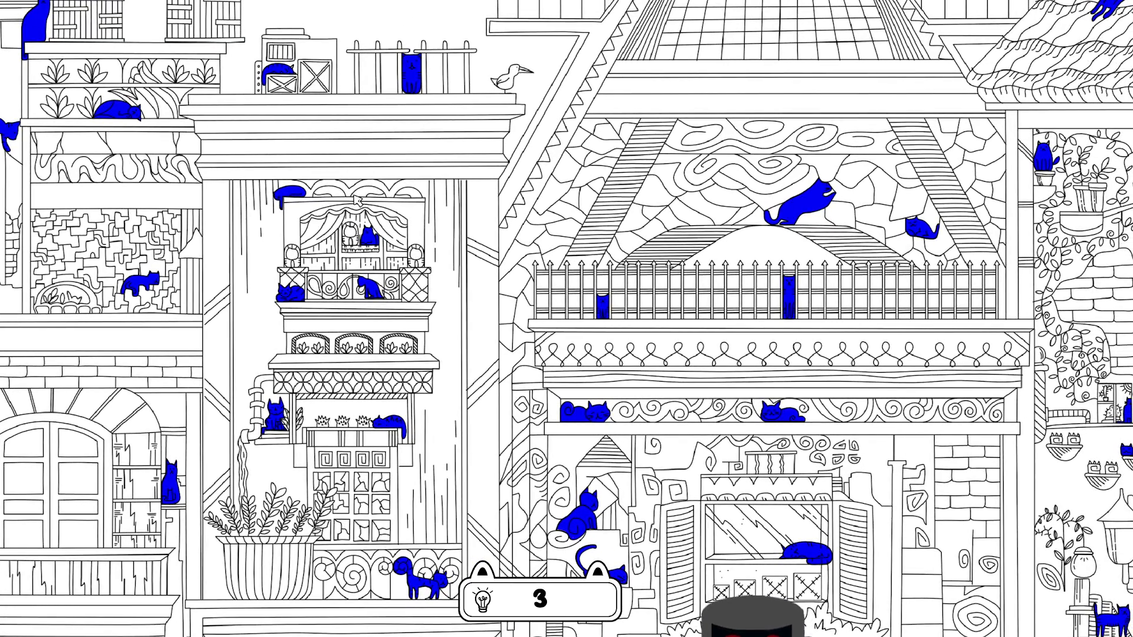
mouse_move(357, 200)
left_mouse_down()
mouse_move(346, 336)
mouse_move(341, 319)
left_mouse_up()
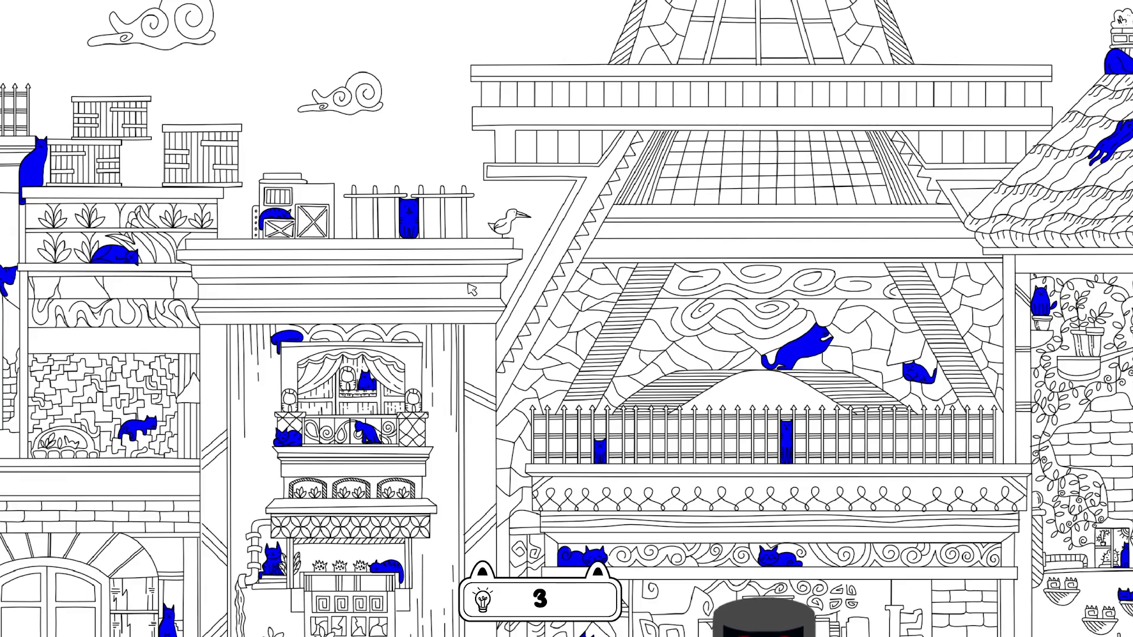
left_click_drag(473, 290, 276, 331)
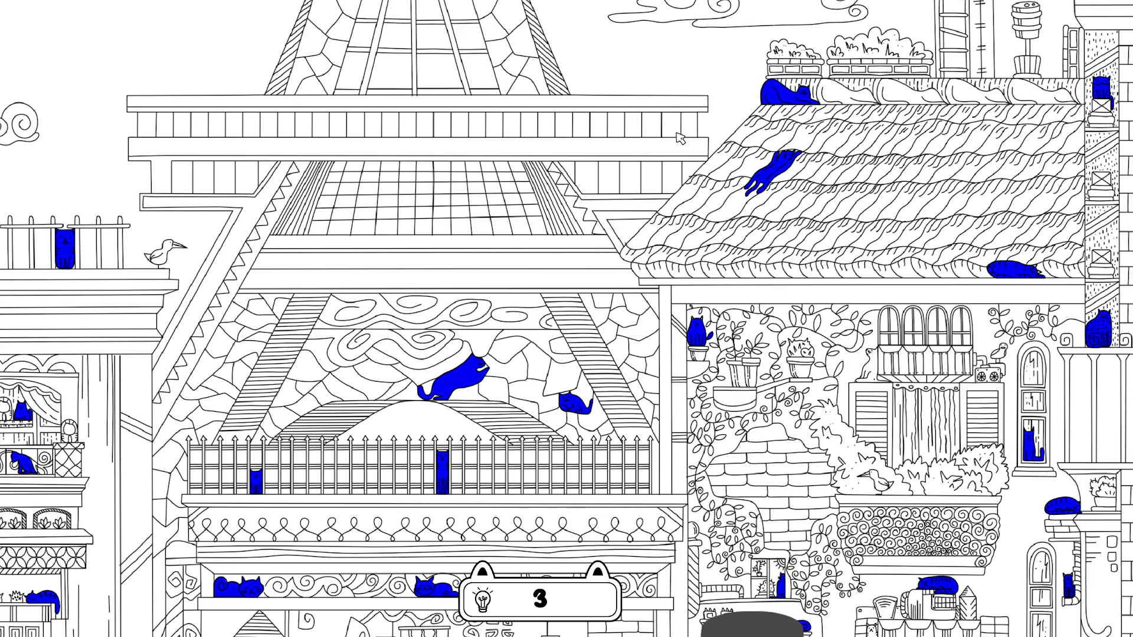
scroll(525, 171, "up", 3)
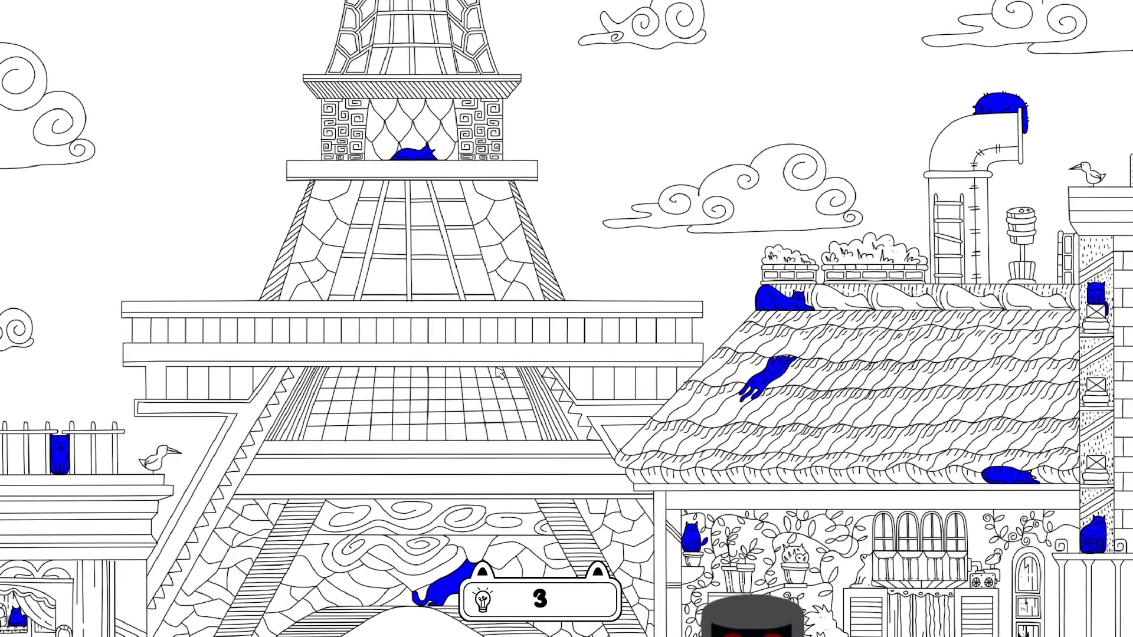
scroll(437, 193, "down", 2)
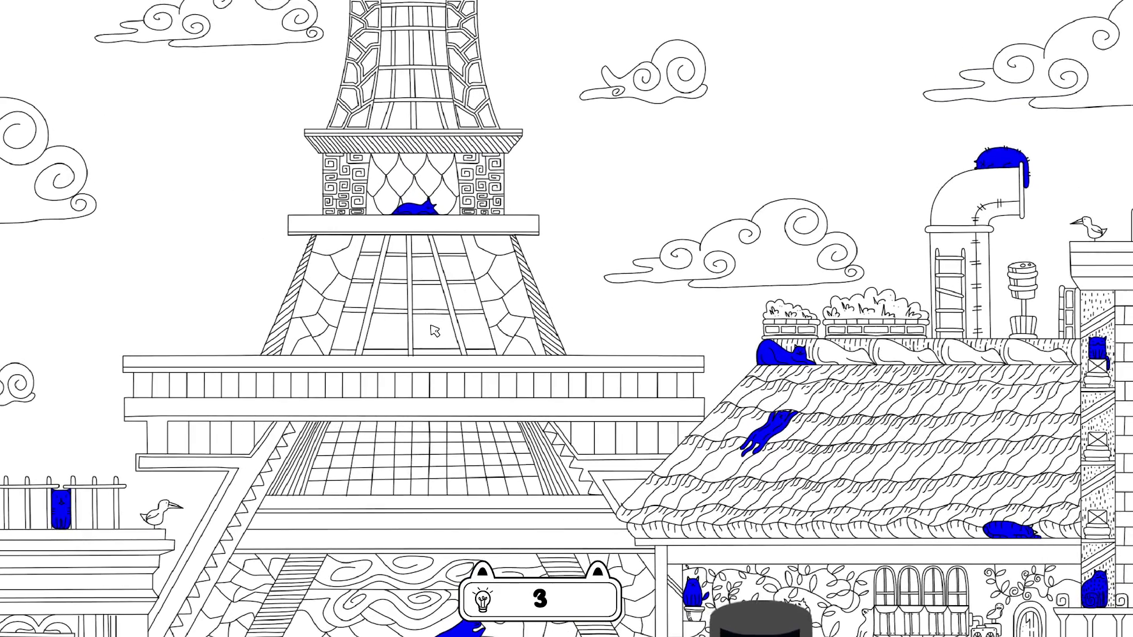
scroll(439, 179, "down", 4)
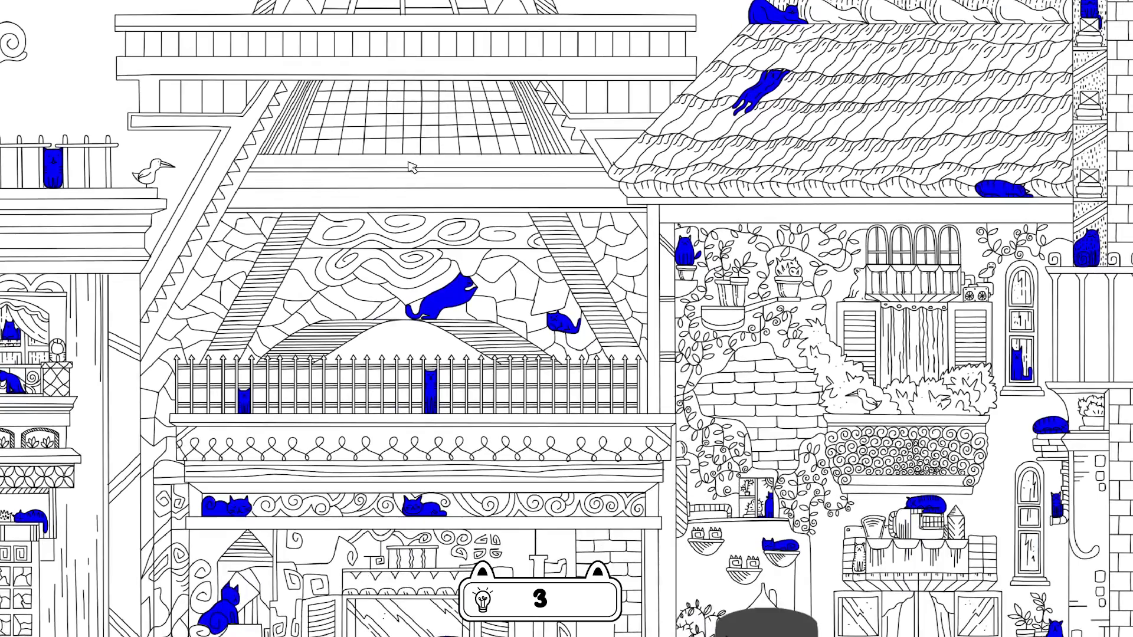
scroll(378, 265, "down", 2)
scroll(357, 259, "down", 2)
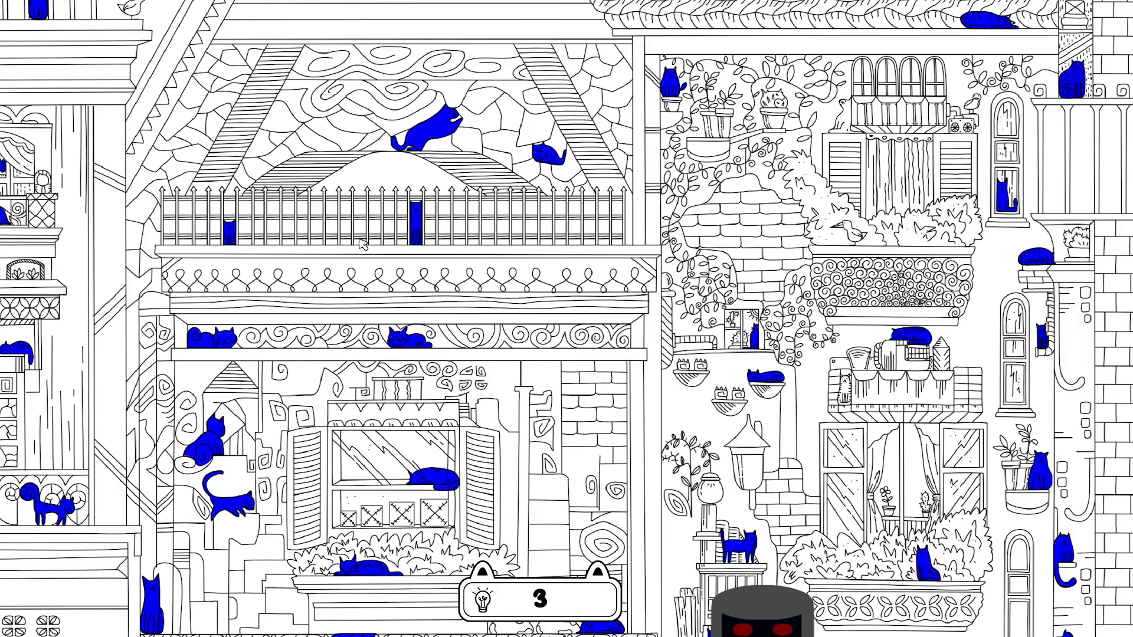
Step: Pan and zoom around the awning, street and upper balconies to search for the hidden cat
scroll(505, 420, "down", 4)
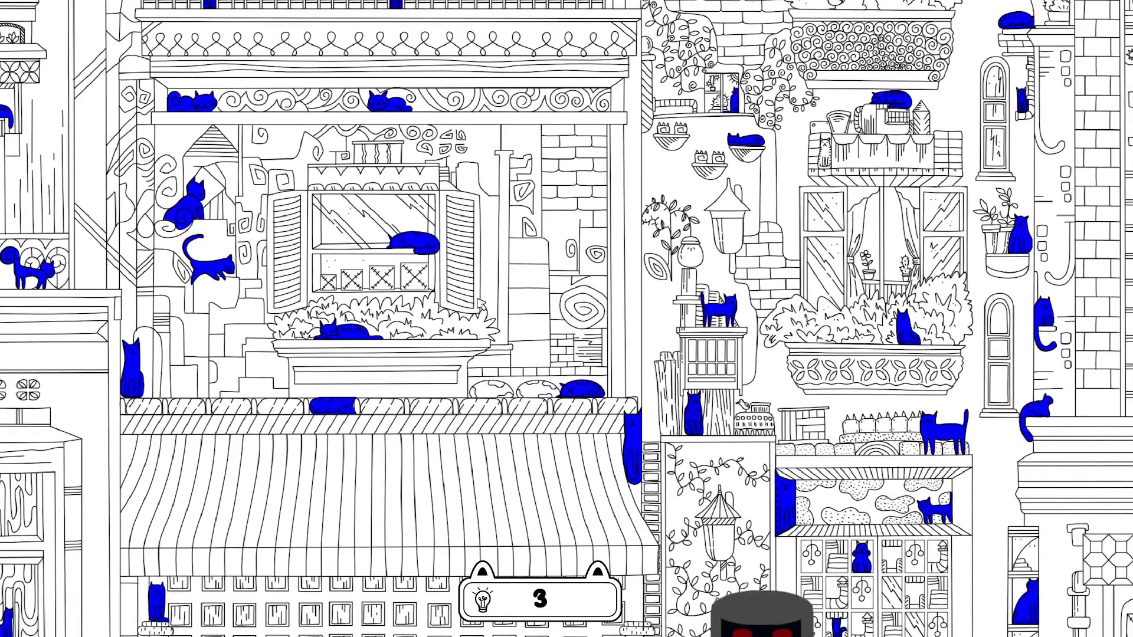
scroll(447, 423, "down", 3)
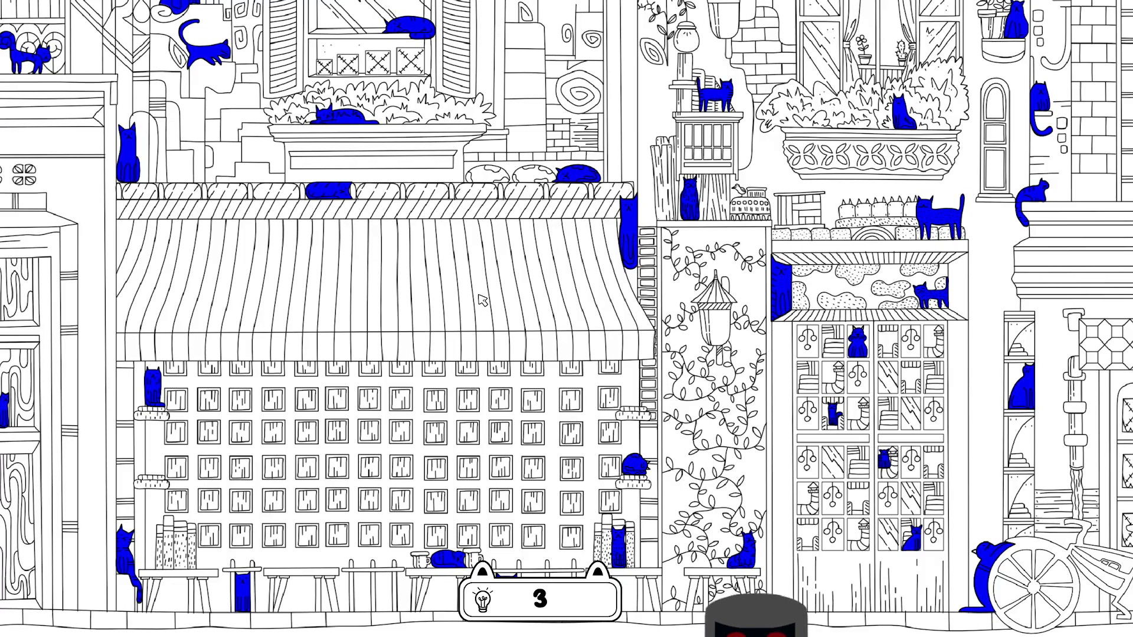
mouse_move(517, 300)
left_mouse_down()
mouse_move(450, 290)
mouse_move(255, 307)
left_mouse_up()
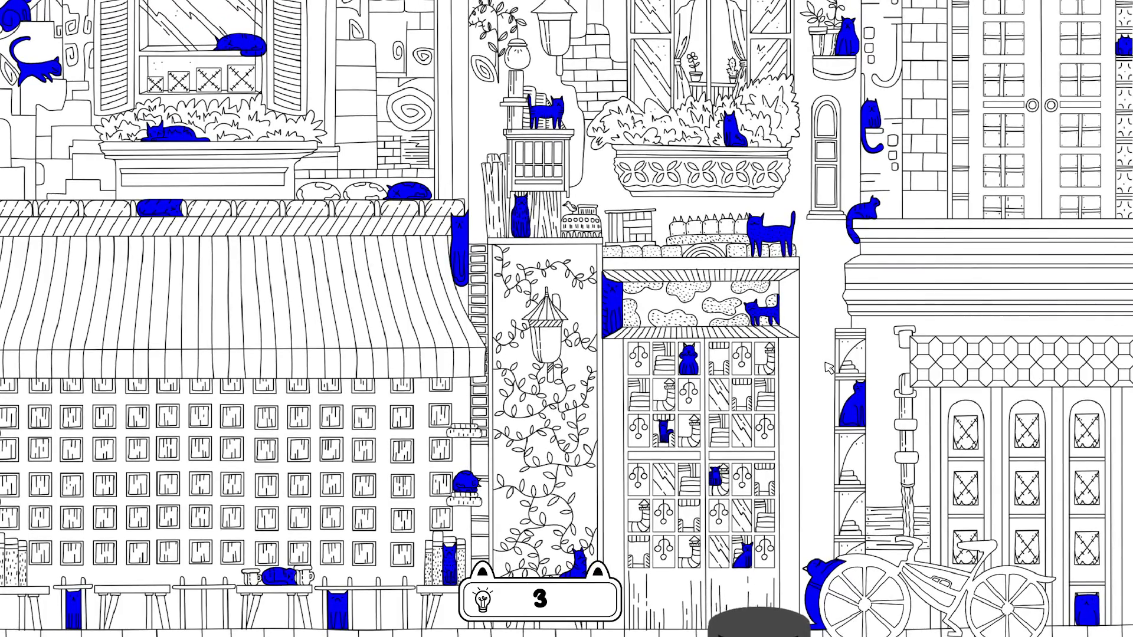
scroll(563, 485, "up", 1)
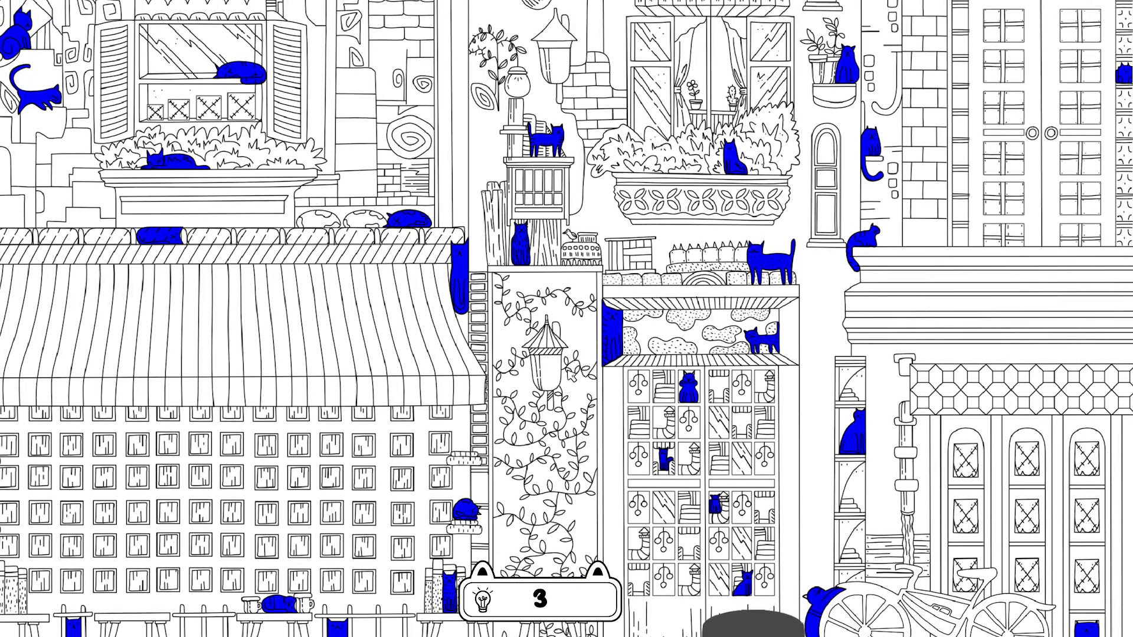
left_click_drag(572, 377, 568, 448)
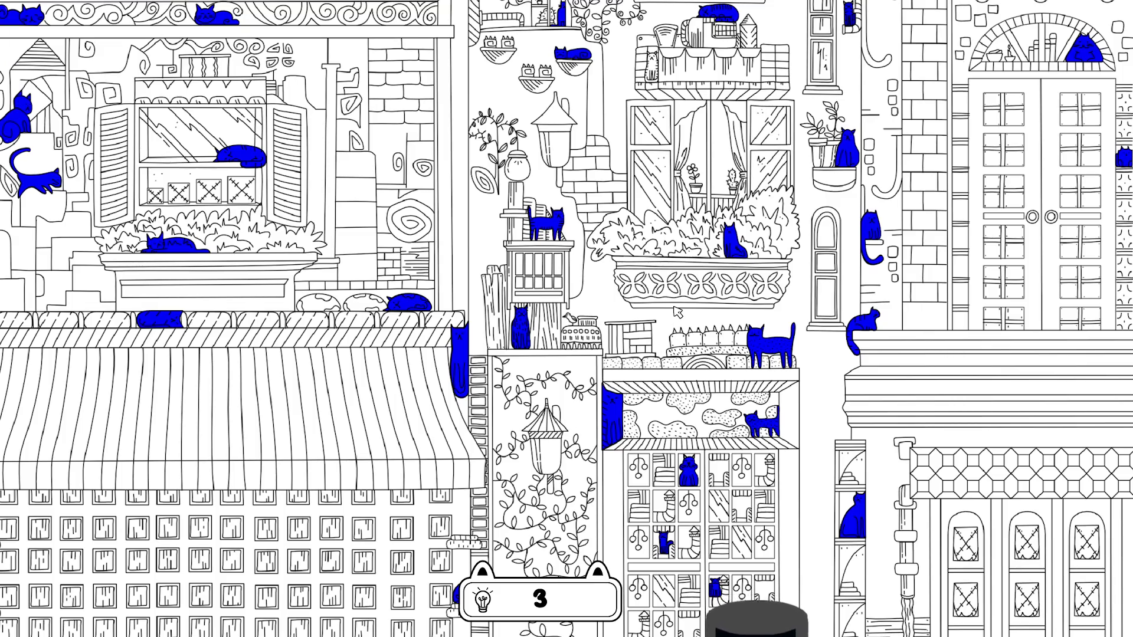
mouse_move(677, 313)
left_mouse_down()
mouse_move(663, 150)
mouse_move(659, 195)
mouse_move(619, 298)
left_mouse_up()
left_click_drag(661, 206, 649, 301)
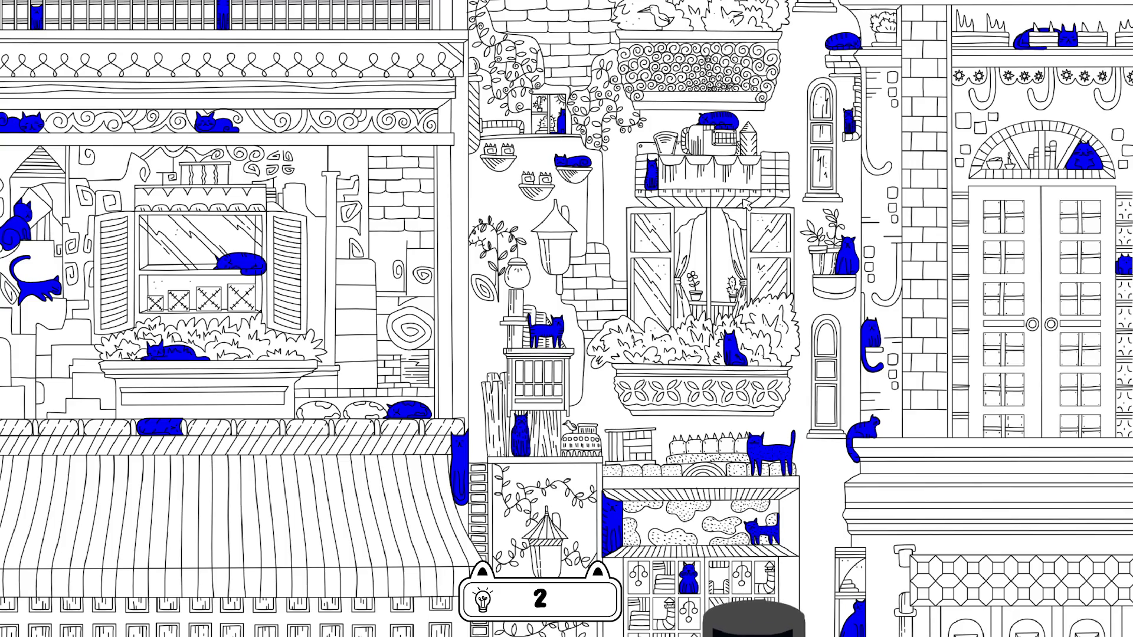
scroll(745, 204, "up", 1)
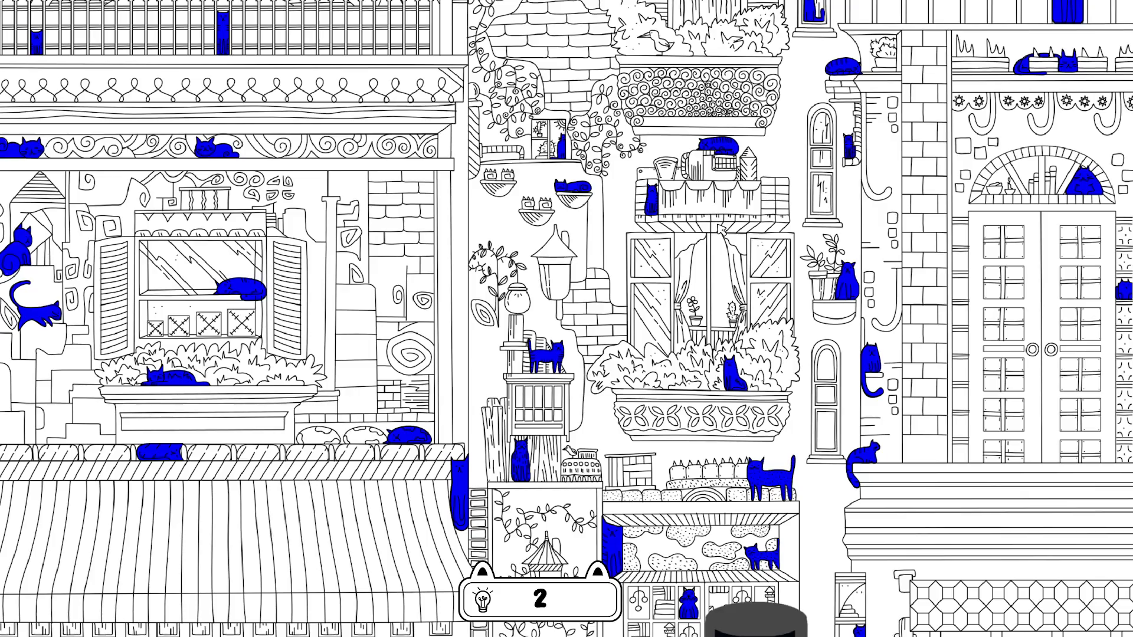